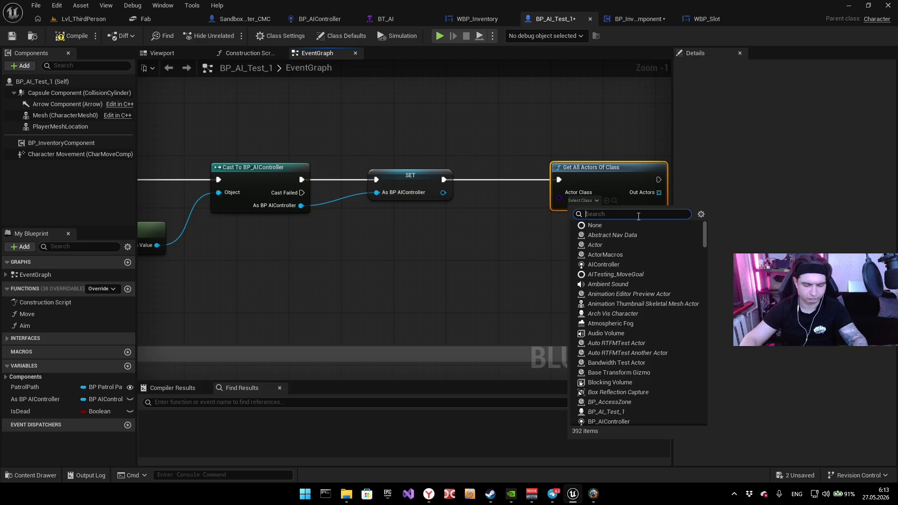
Step: Set Get All Actors Of Class to BP_AI_Test_1 and loop over the results with For Each Loop
key("Down")
key("Down")
key("Down")
key("Return")
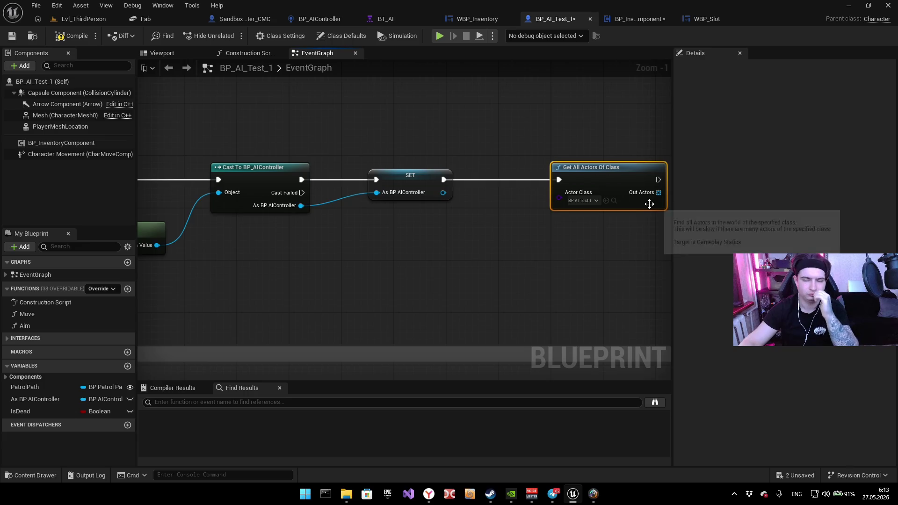
mouse_move(518, 195)
left_mouse_down()
mouse_move(467, 189)
mouse_move(565, 198)
left_mouse_up()
type("for ea")
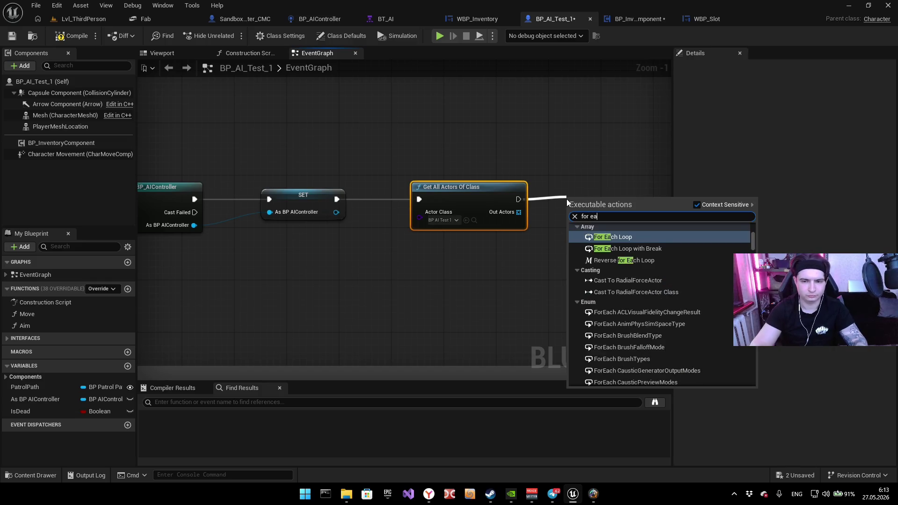
key("Return")
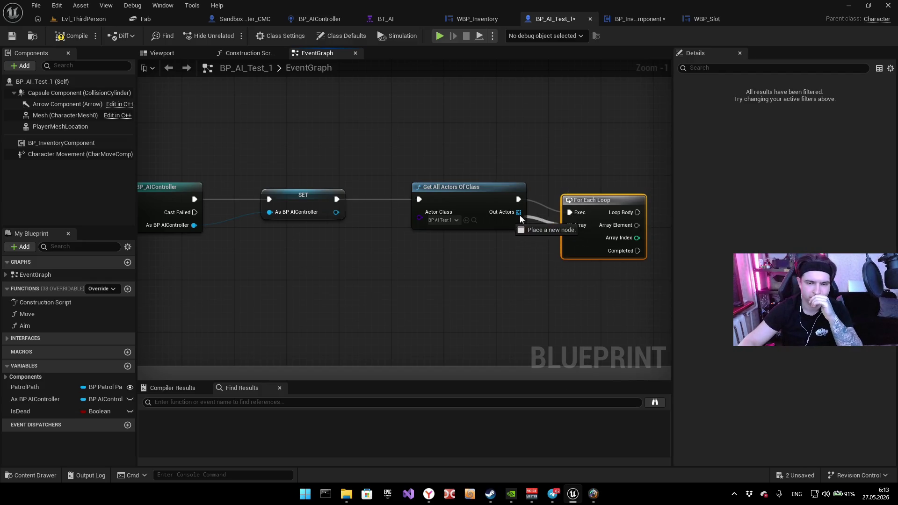
Step: Add a Get BP Inventory Component getter from the loop's Array Element
left_click_drag(592, 150, 496, 136)
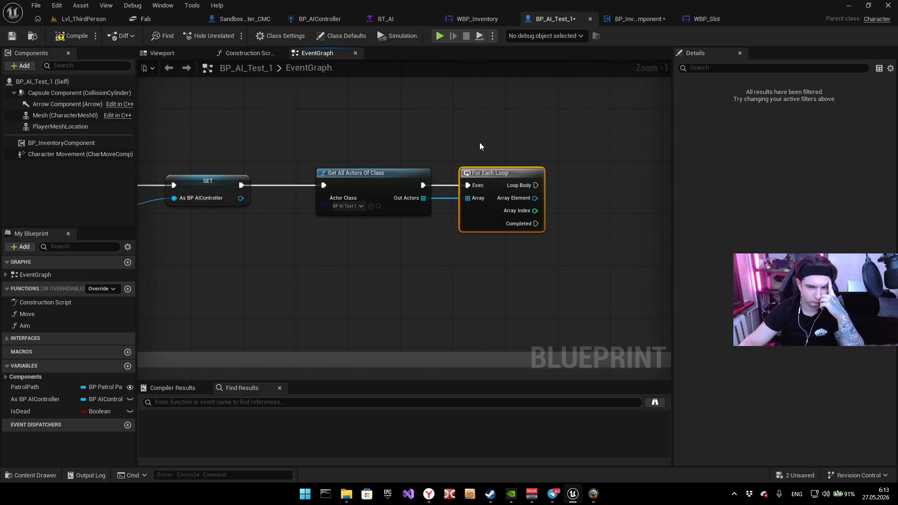
mouse_move(411, 143)
left_mouse_down()
mouse_move(526, 98)
mouse_move(454, 117)
left_mouse_up()
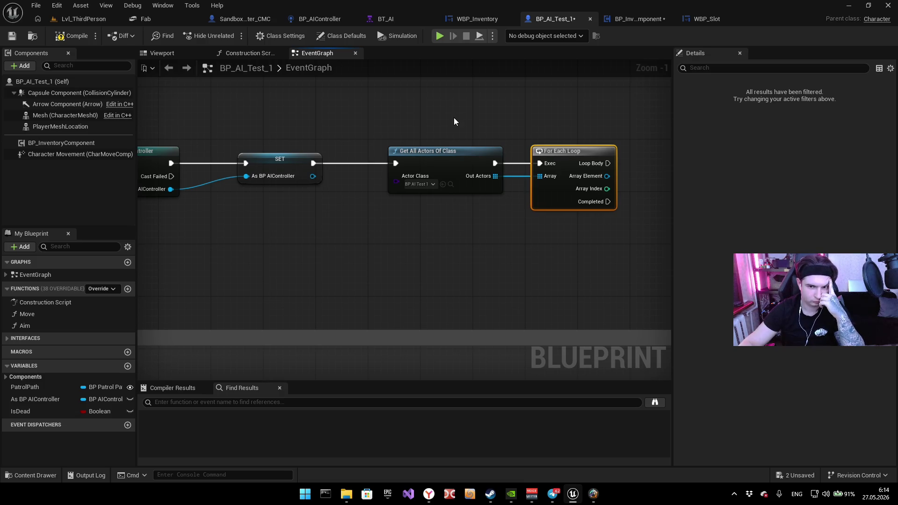
left_click_drag(499, 112, 371, 124)
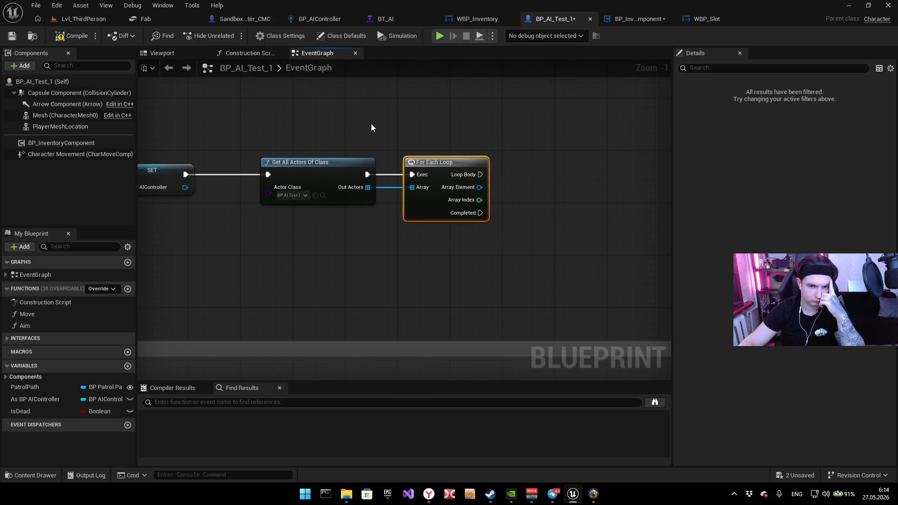
left_click_drag(479, 187, 568, 187)
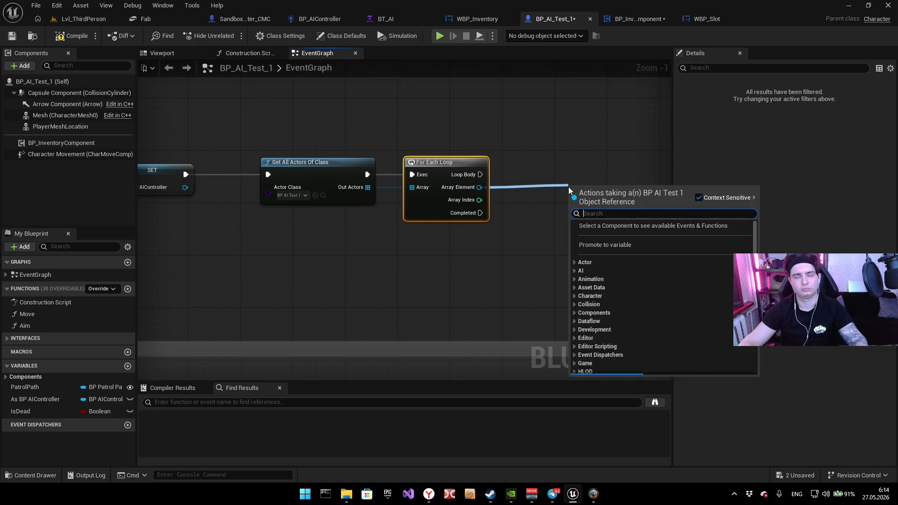
type("get inve")
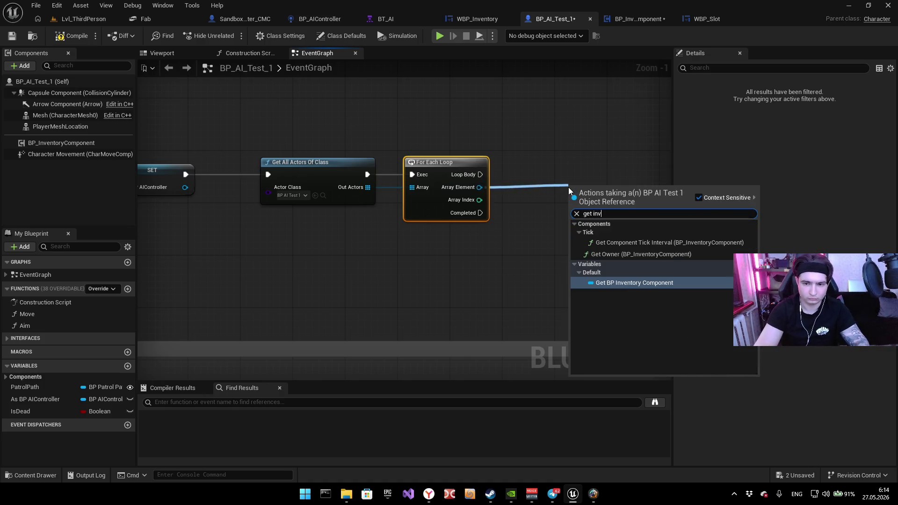
key("Return")
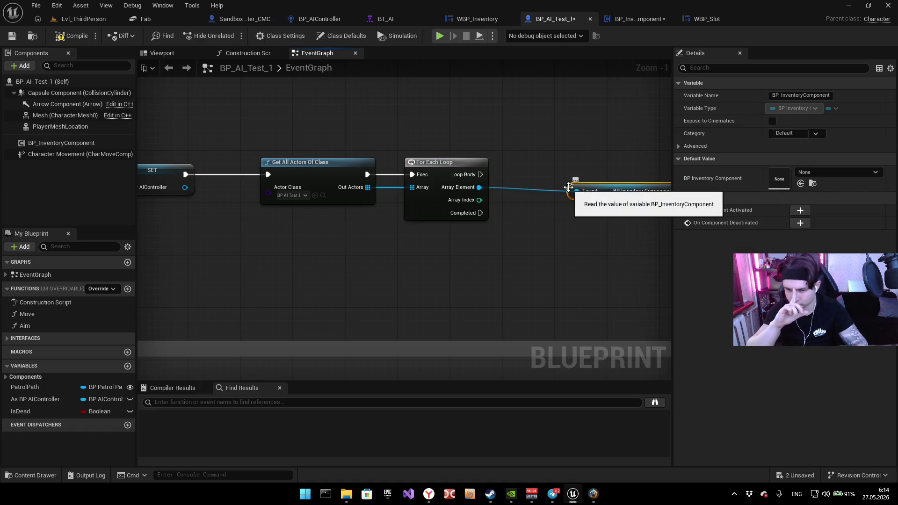
left_click_drag(595, 137, 527, 140)
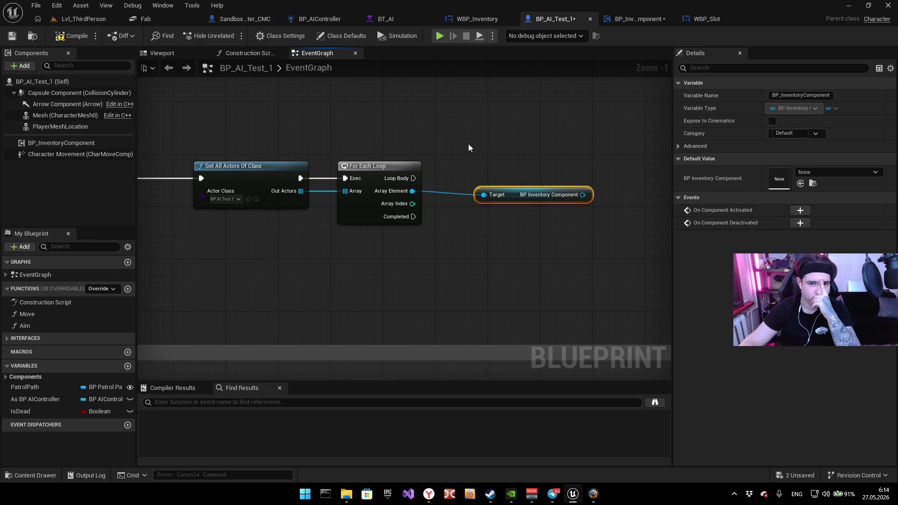
left_click(615, 23)
Step: Find the starting-items section in BP_InventoryComponent, including Set Array Elem, Load Inventory and NPCStartingItems nodes
mouse_move(550, 141)
left_mouse_down()
mouse_move(464, 128)
mouse_move(529, 136)
left_mouse_up()
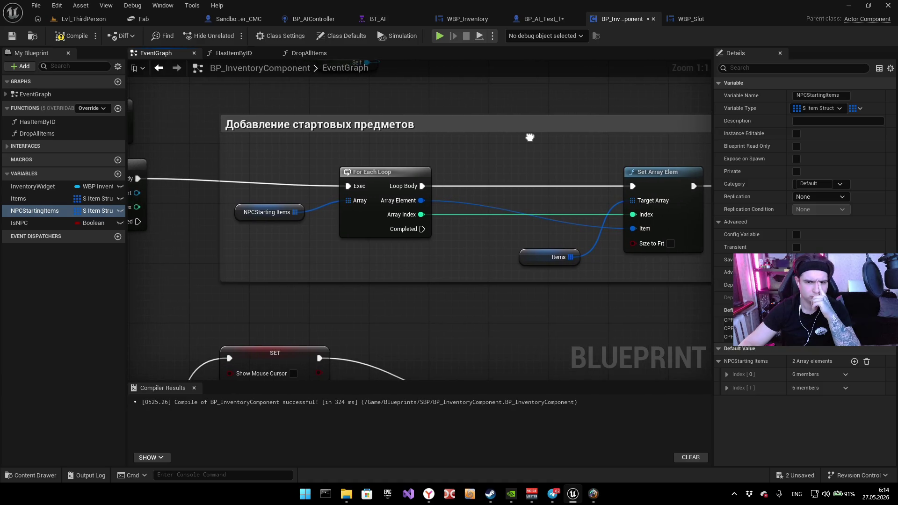
left_click(563, 23)
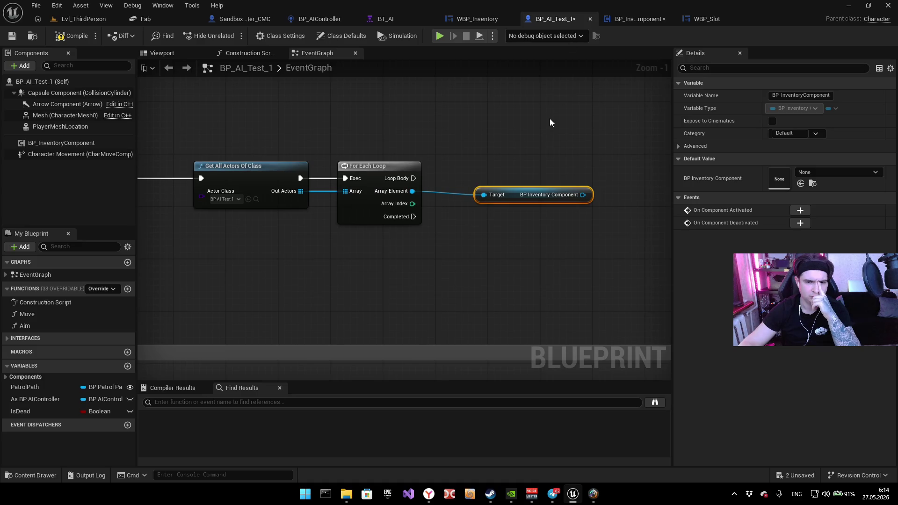
left_click(622, 20)
mouse_move(321, 146)
left_mouse_down()
mouse_move(395, 148)
mouse_move(386, 158)
left_mouse_up()
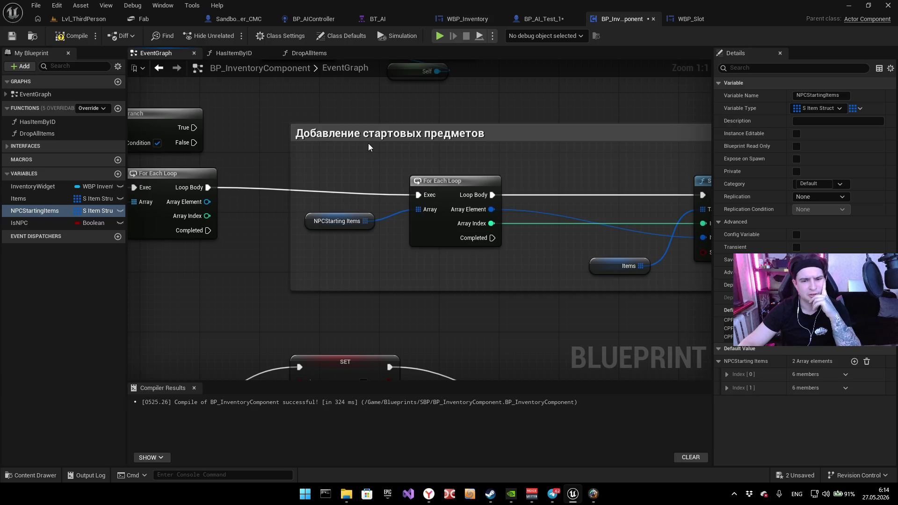
left_click_drag(443, 153, 363, 166)
left_click(543, 18)
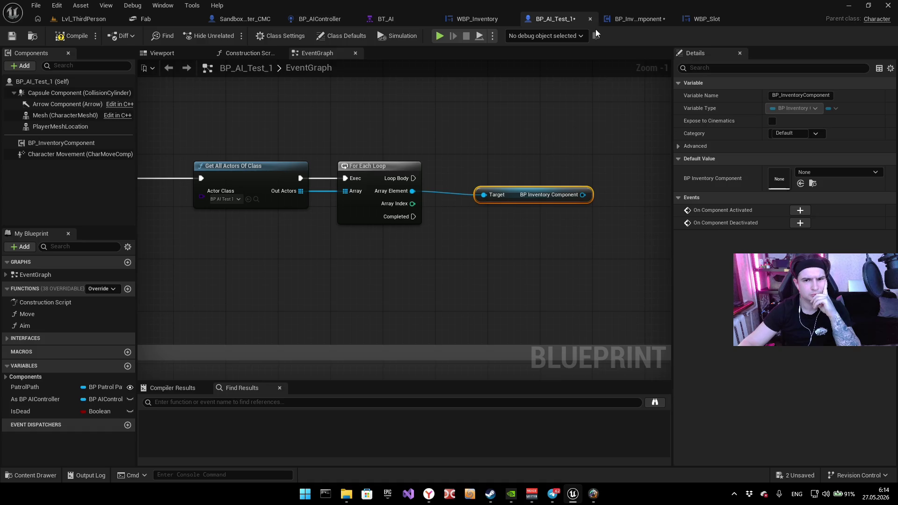
left_click(629, 19)
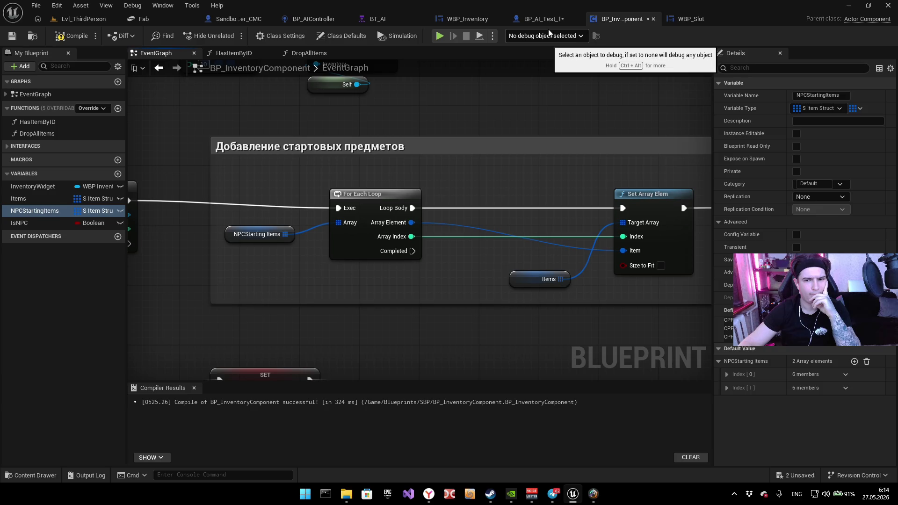
mouse_move(538, 76)
left_mouse_down()
mouse_move(435, 80)
mouse_move(390, 113)
left_mouse_up()
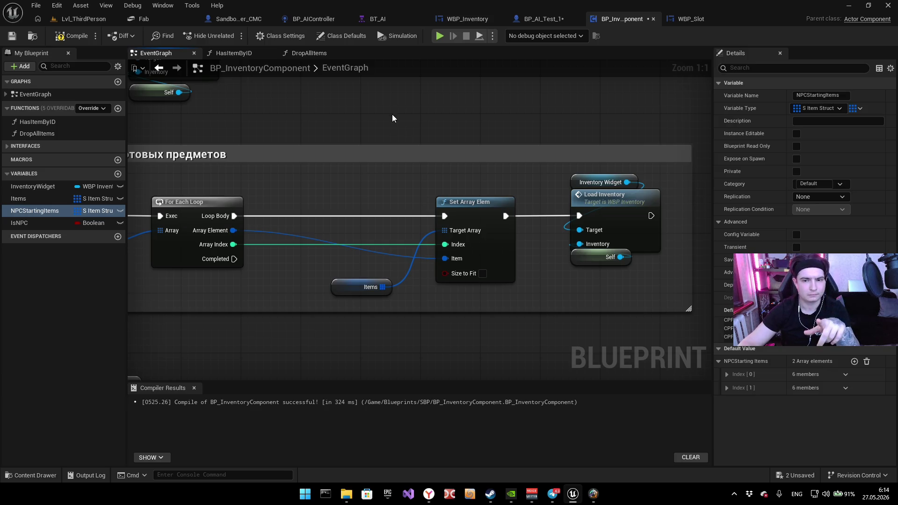
mouse_move(392, 118)
left_mouse_down()
mouse_move(387, 124)
mouse_move(553, 104)
left_mouse_up()
Step: Box-select the starting-items loop nodes and paste them into BP_AI_Test_1's graph
left_click_drag(334, 278, 208, 292)
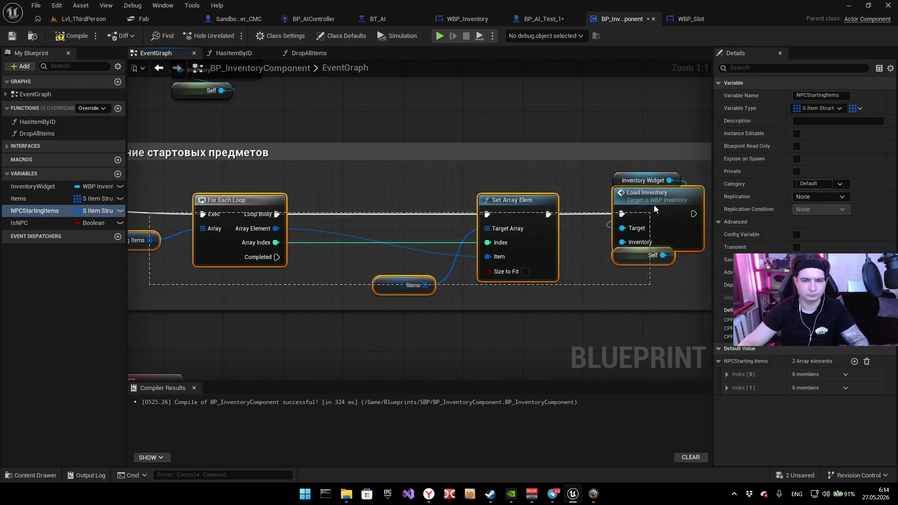
left_click(403, 138)
left_click(545, 19)
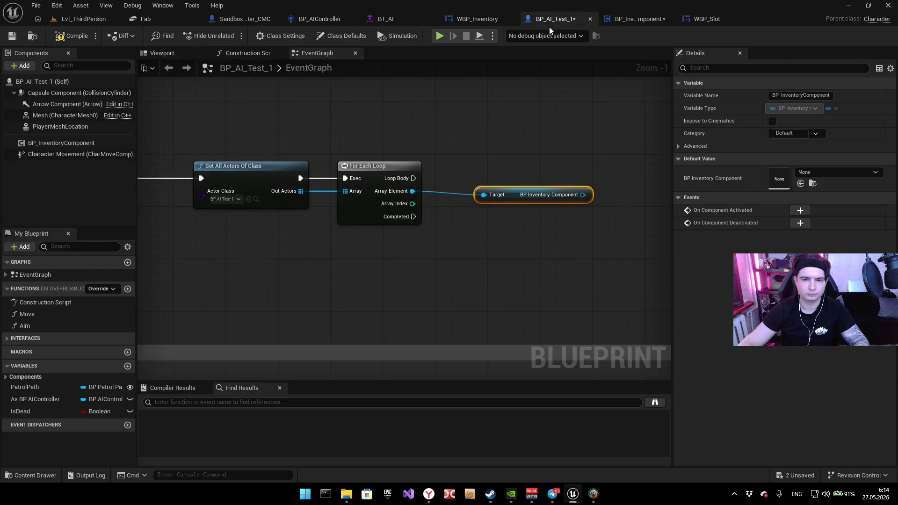
key("ctrl+v")
Step: Place the pasted nodes beside the first loop and delete both pasted Items getters
mouse_move(451, 119)
left_mouse_down()
mouse_move(596, 132)
mouse_move(636, 185)
mouse_move(641, 172)
left_mouse_up()
left_click(565, 127)
left_click_drag(565, 131, 455, 102)
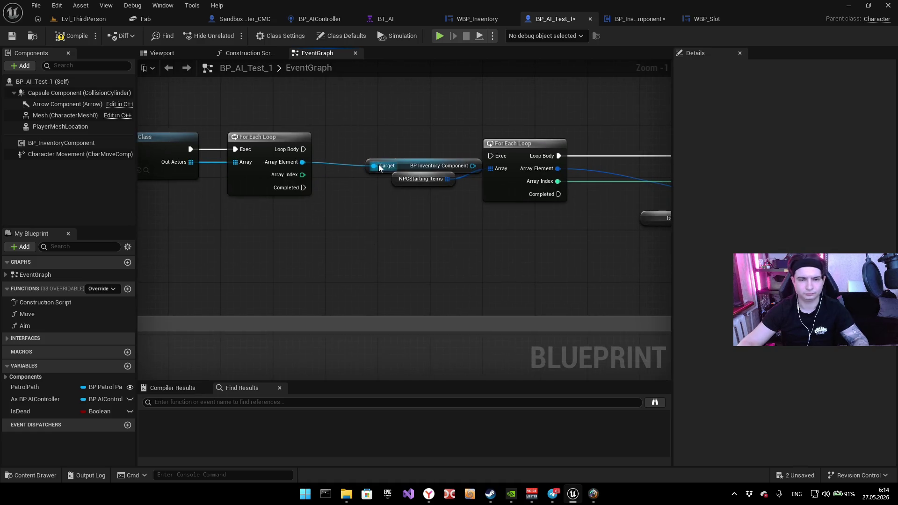
left_click_drag(401, 159, 372, 222)
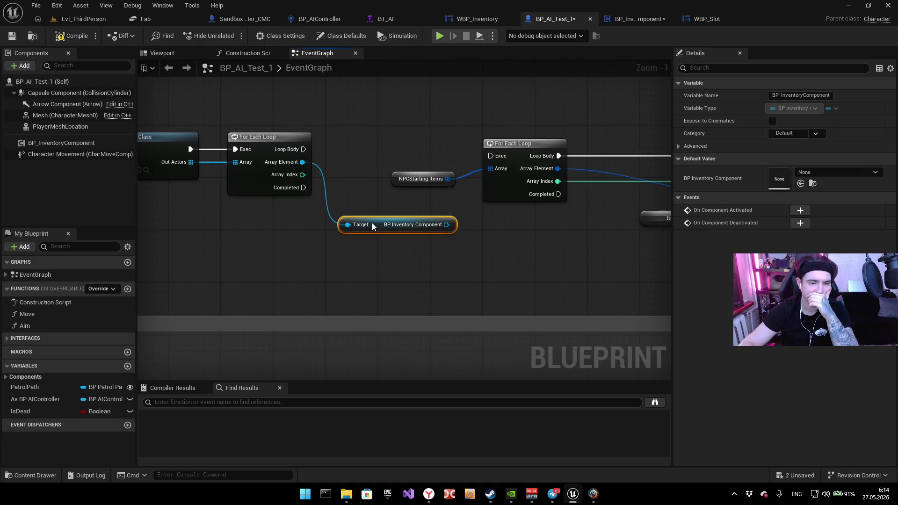
left_click(421, 179)
mouse_move(481, 201)
left_mouse_down()
mouse_move(306, 236)
mouse_move(190, 229)
left_mouse_up()
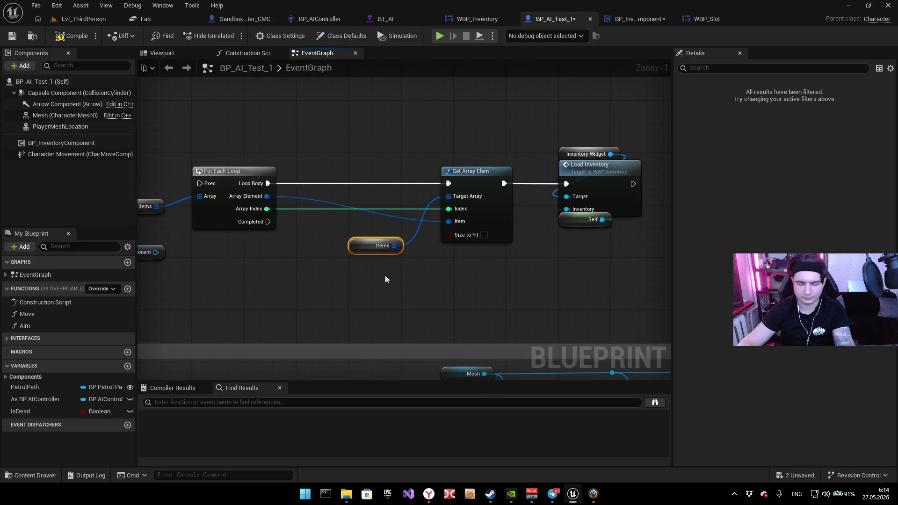
key("Delete")
left_click_drag(332, 262, 522, 283)
left_click(320, 229)
key("Delete")
Step: Feed the loop's Array from a Get NPCStarting Items targeting the BP Inventory Component
left_click_drag(393, 217, 325, 229)
type("npc")
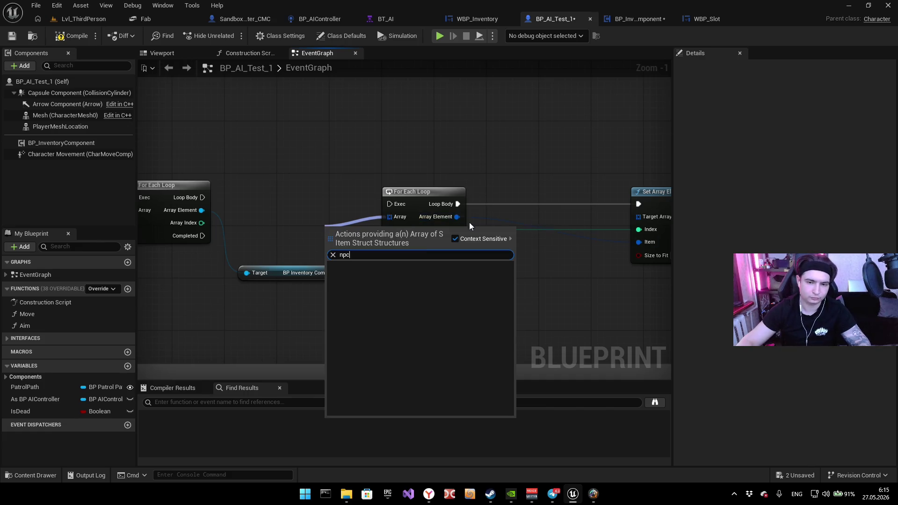
left_click(454, 240)
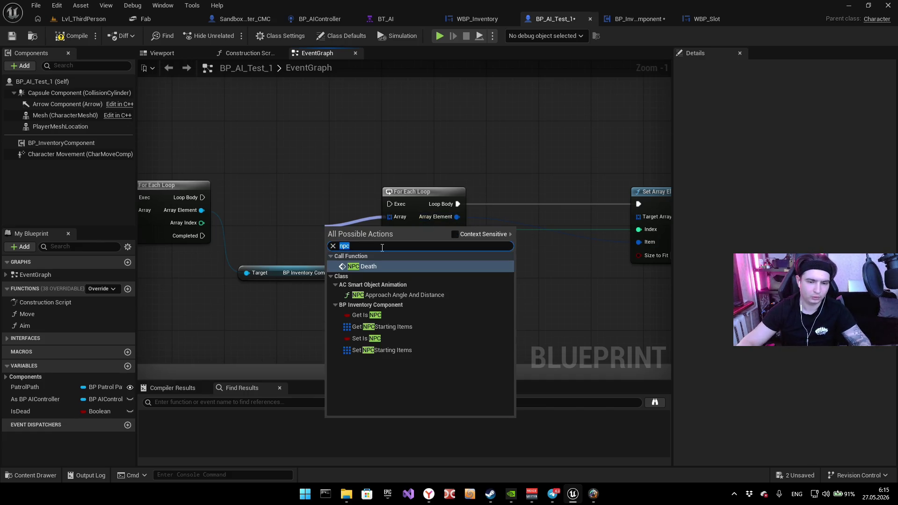
left_click(400, 327)
mouse_move(375, 234)
left_mouse_down()
mouse_move(296, 239)
mouse_move(208, 215)
left_mouse_up()
left_click(283, 190)
left_click_drag(255, 241, 347, 273)
left_click_drag(289, 243, 407, 302)
mouse_move(275, 271)
left_mouse_down()
mouse_move(264, 299)
mouse_move(517, 299)
left_mouse_up()
Step: Wire a component Items getter into Set Array Elem's Target Array and chain the first loop's body into this loop
type("ite")
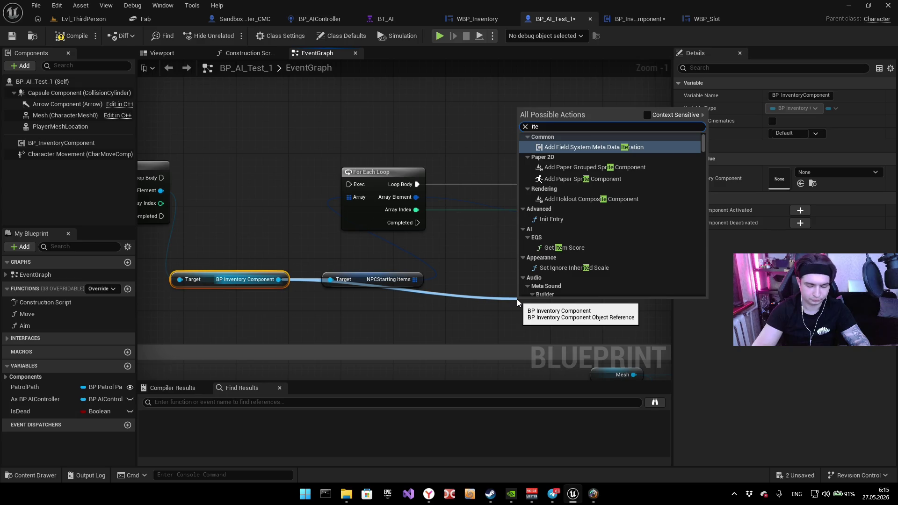
type("ms")
left_click(581, 149)
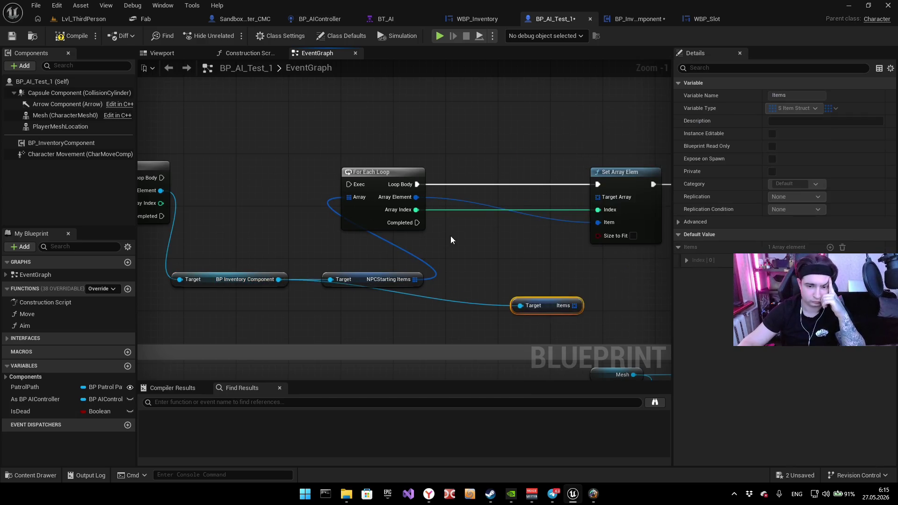
mouse_move(518, 279)
left_mouse_down()
mouse_move(534, 207)
mouse_move(535, 224)
mouse_move(537, 170)
left_mouse_up()
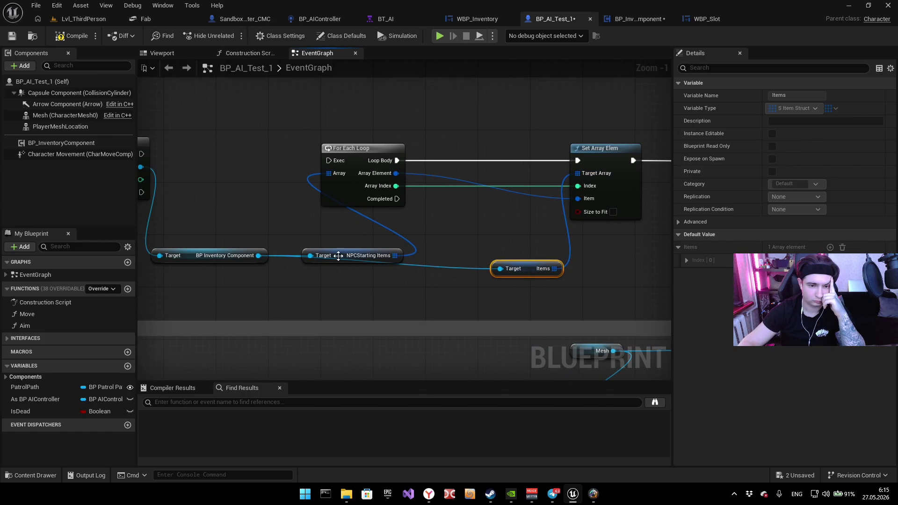
left_click_drag(336, 257, 342, 238)
mouse_move(464, 227)
left_mouse_down()
mouse_move(411, 249)
mouse_move(361, 255)
mouse_move(574, 275)
left_mouse_up()
left_click_drag(391, 210, 203, 204)
mouse_move(579, 147)
left_mouse_down()
mouse_move(464, 108)
mouse_move(602, 139)
left_mouse_up()
Step: Connect the component's Inventory Widget to Load Inventory's Target and delete the old Inventory Widget variable
left_click_drag(227, 259, 344, 288)
type("inve")
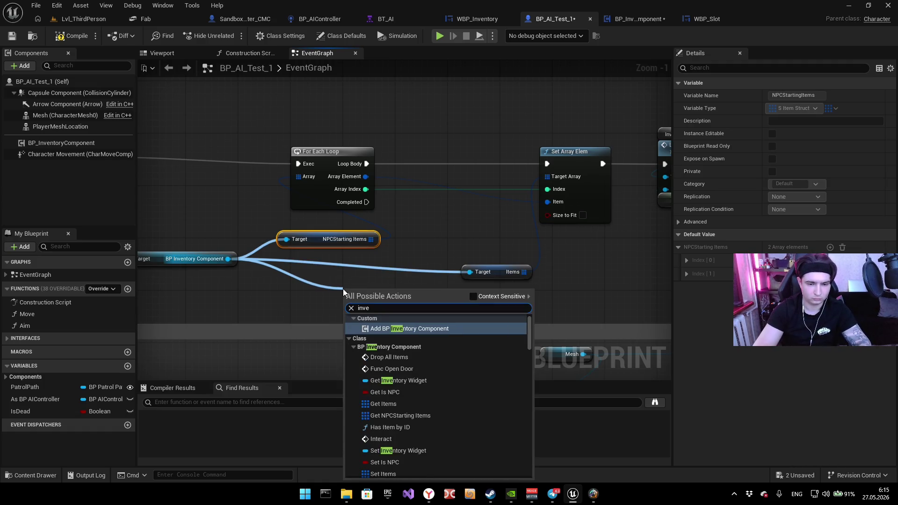
type("ntor")
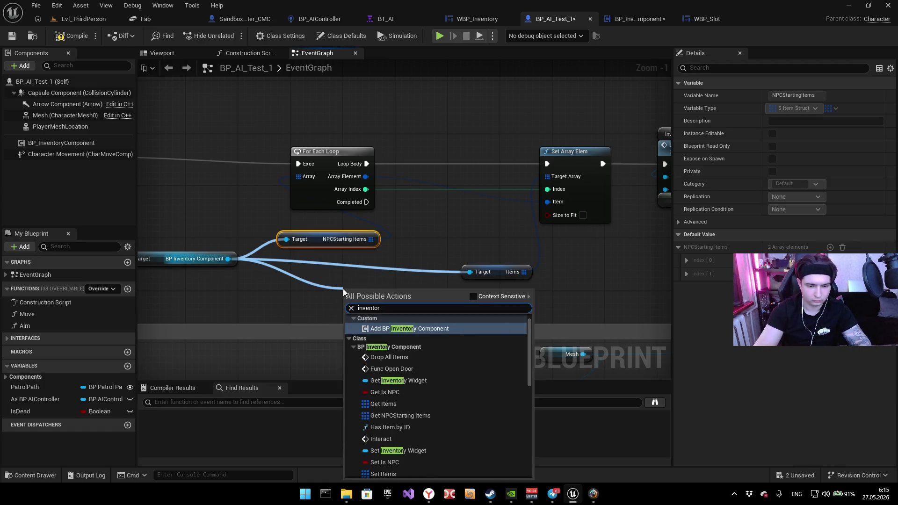
left_click(441, 377)
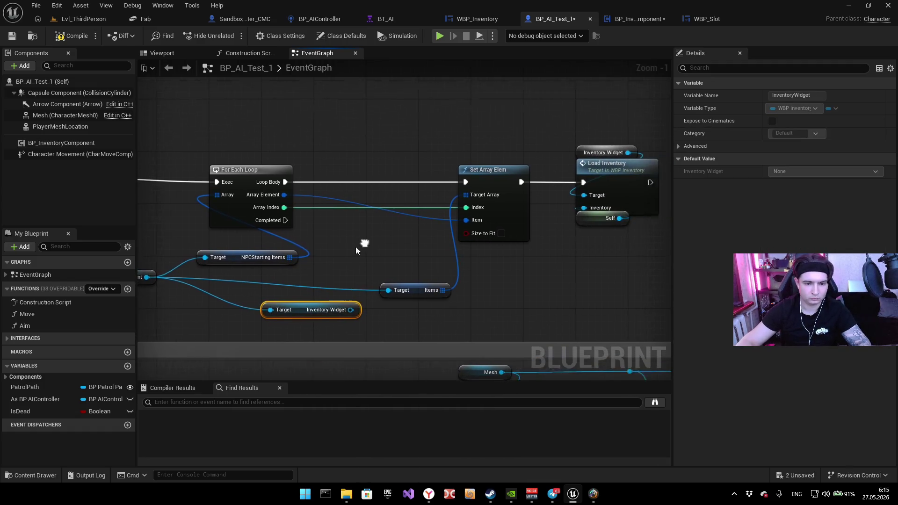
mouse_move(339, 311)
left_mouse_down()
mouse_move(505, 181)
mouse_move(507, 199)
left_mouse_up()
left_click(513, 153)
key("Delete")
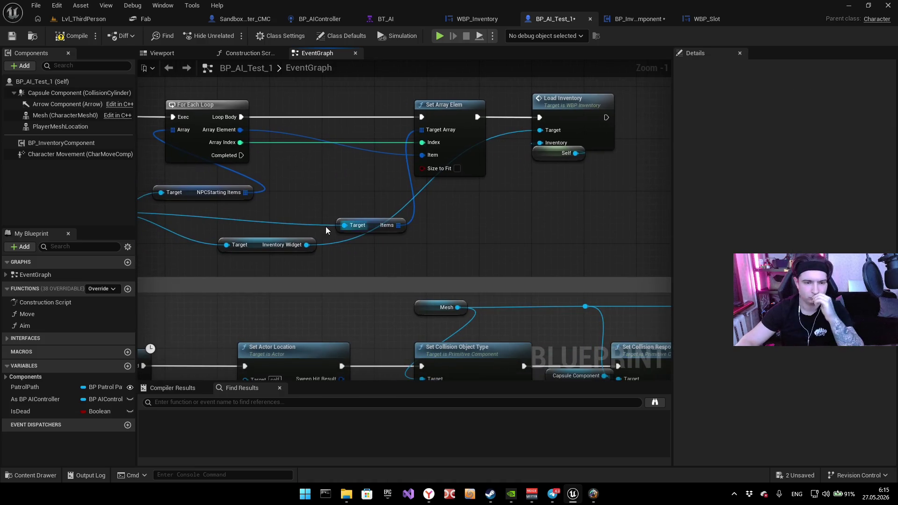
left_click_drag(255, 253, 419, 242)
Step: Disconnect the exec wire into Get All Actors Of Class in BP_InventoryComponent
left_click(639, 20)
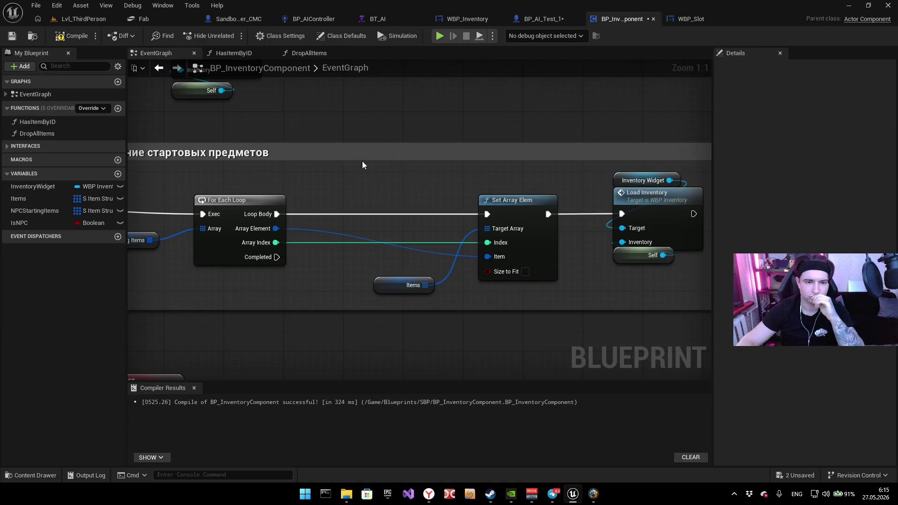
left_click_drag(300, 199, 281, 159)
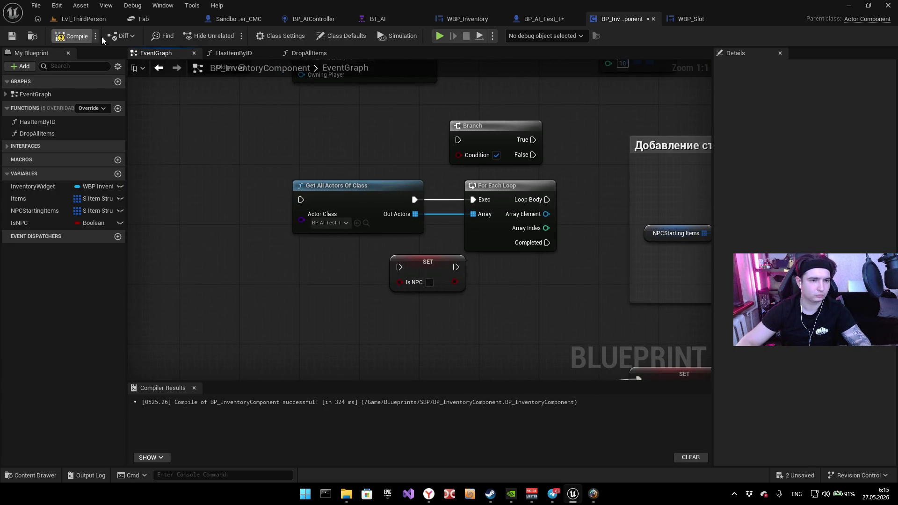
left_click(91, 20)
Step: Play the level, follow the BP_AI_Test_1 compile failure, and delete the erroring Self node
left_click(232, 37)
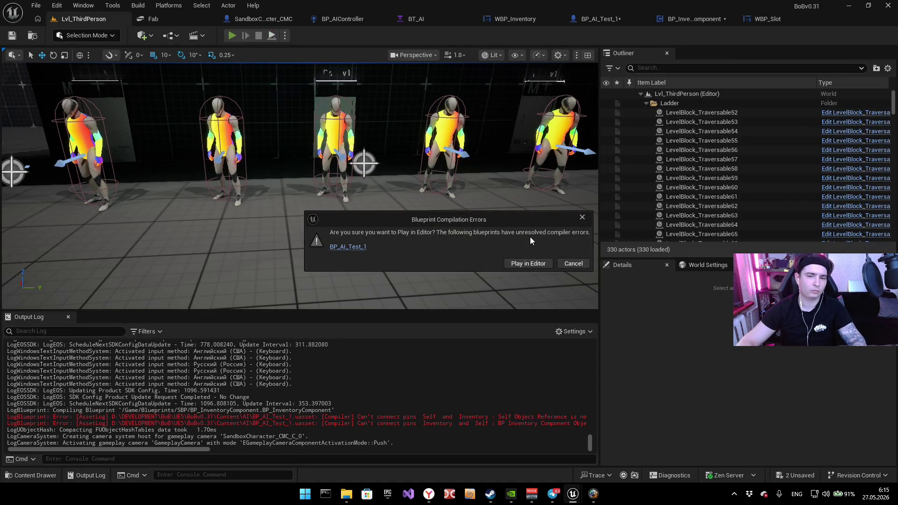
left_click(346, 247)
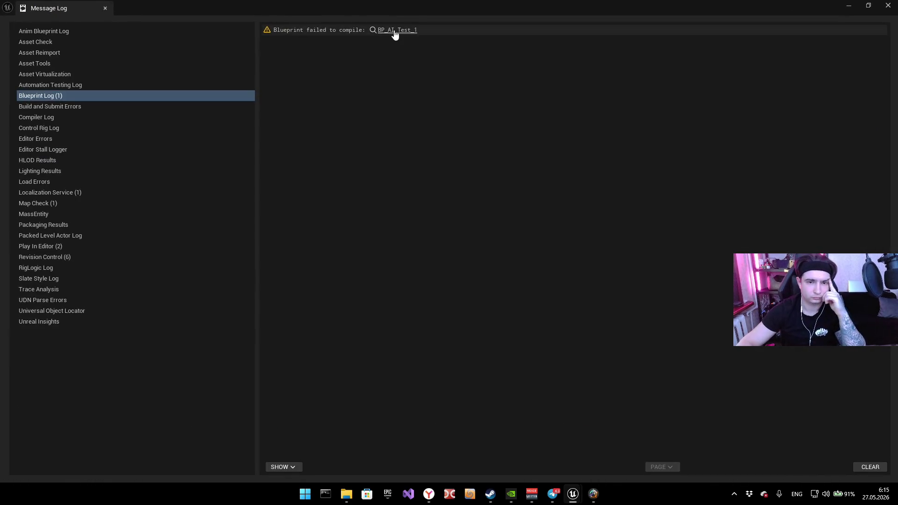
left_click(394, 30)
left_click(394, 30)
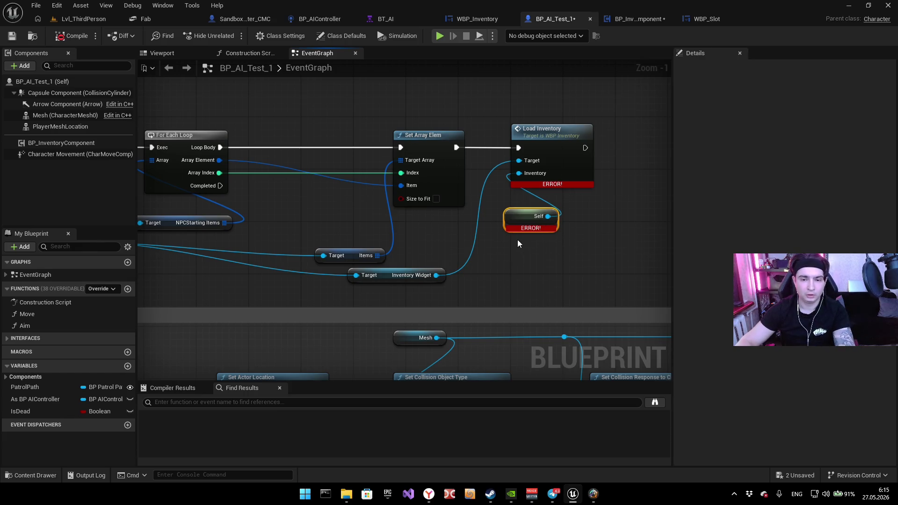
key("Delete")
mouse_move(315, 231)
left_mouse_down()
mouse_move(539, 210)
mouse_move(466, 159)
left_mouse_up()
Step: Compile BP_AI_Test_1, start play, and drop the cube and key from the inventory
key("F7")
key("alt+p")
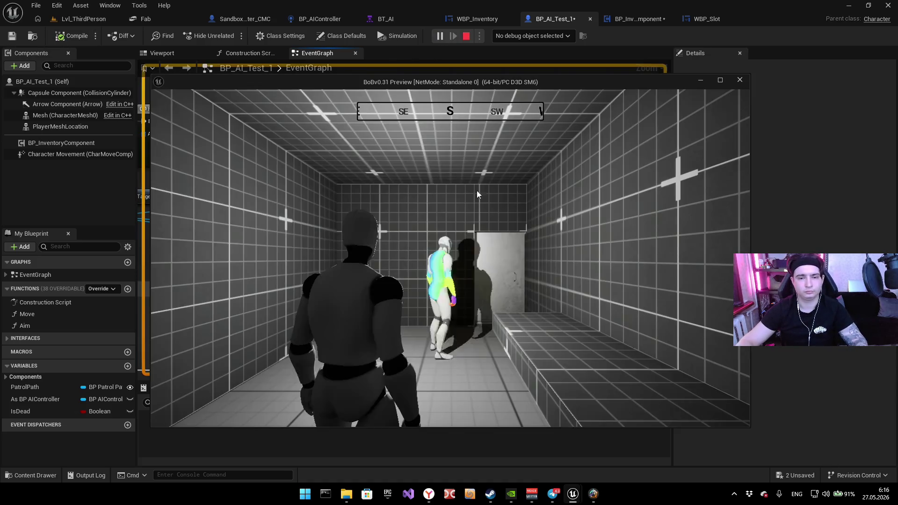
key("w")
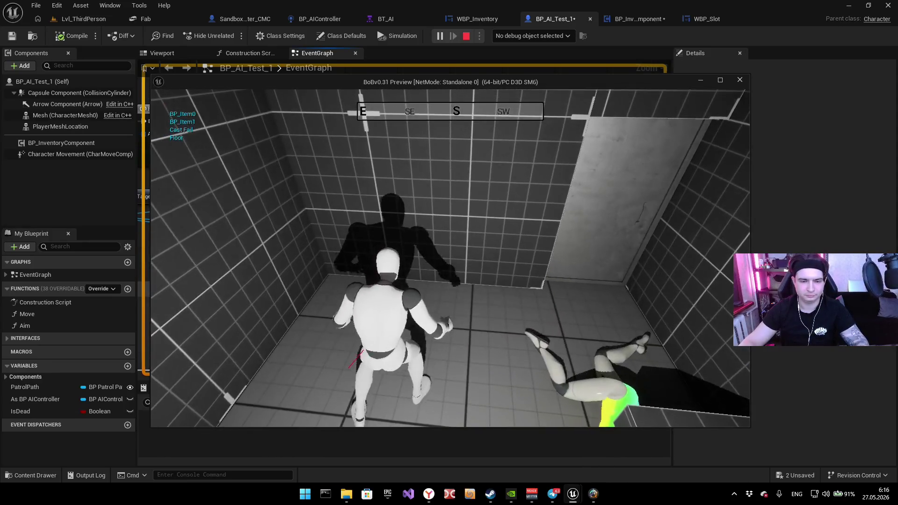
key("i")
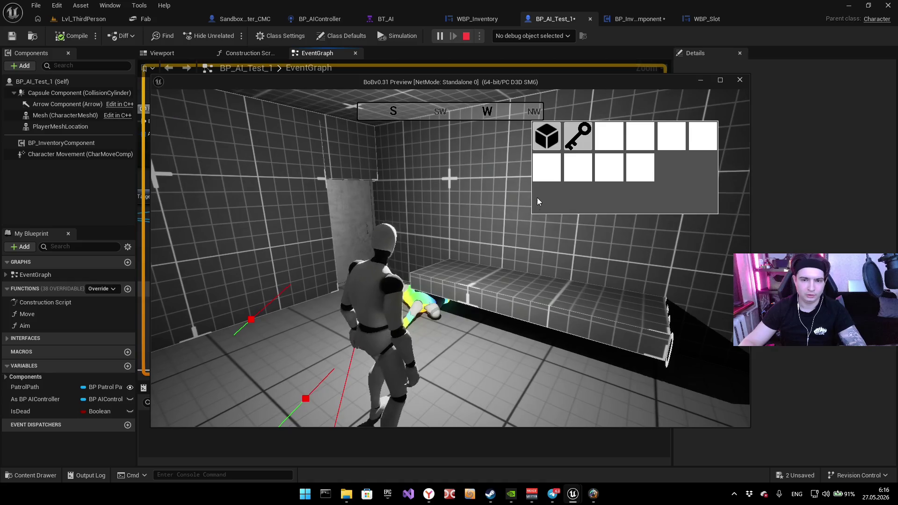
left_click(546, 136)
left_click(577, 136)
key("i")
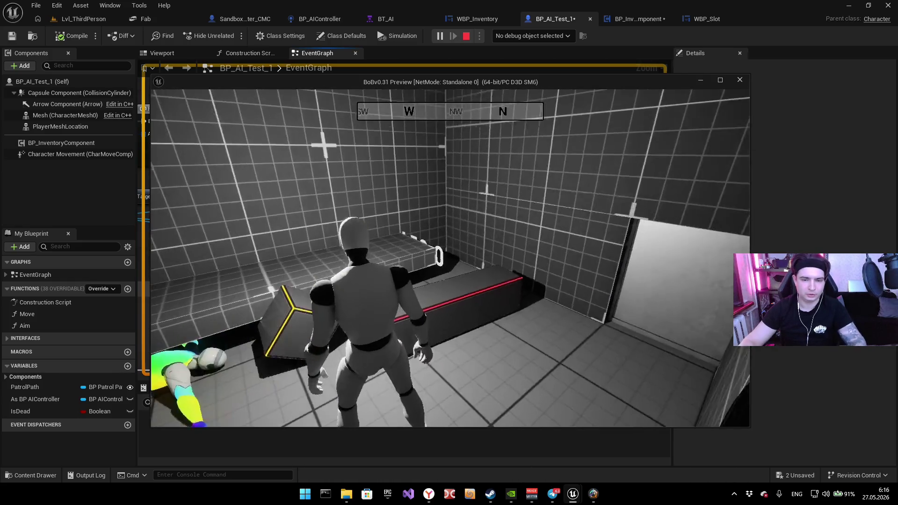
Step: Walk through the hall toward an approaching NPC, then end the play session
key("w")
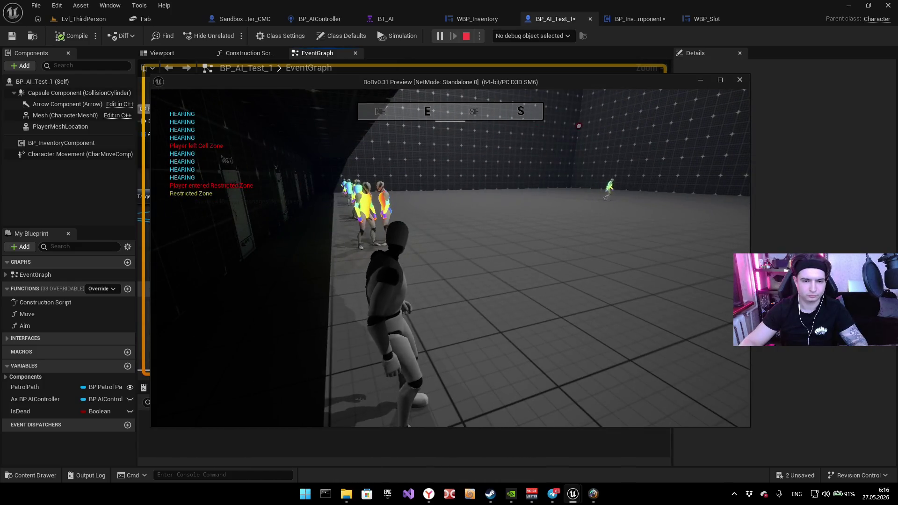
key("w")
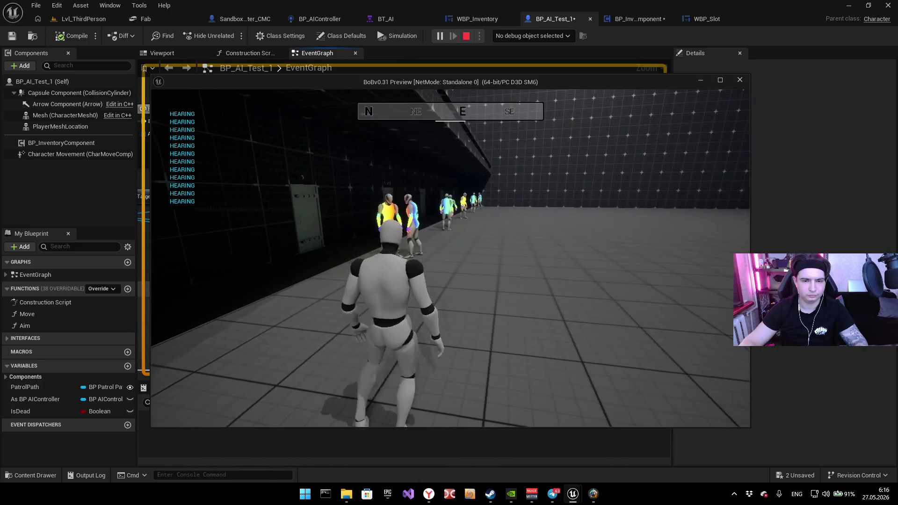
key("w")
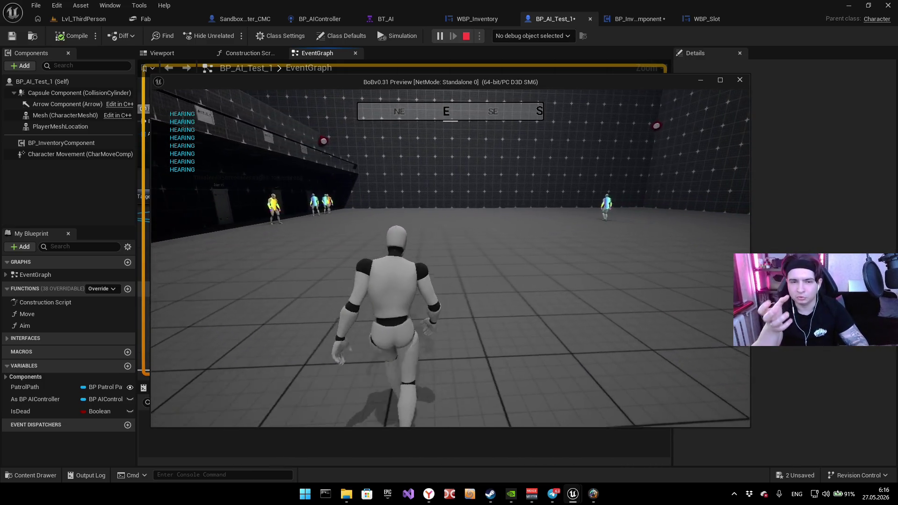
key("w")
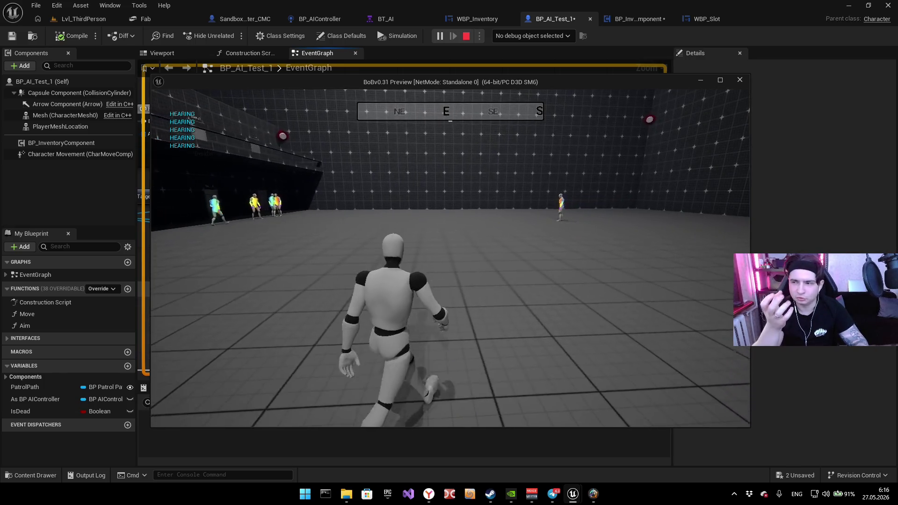
key("w")
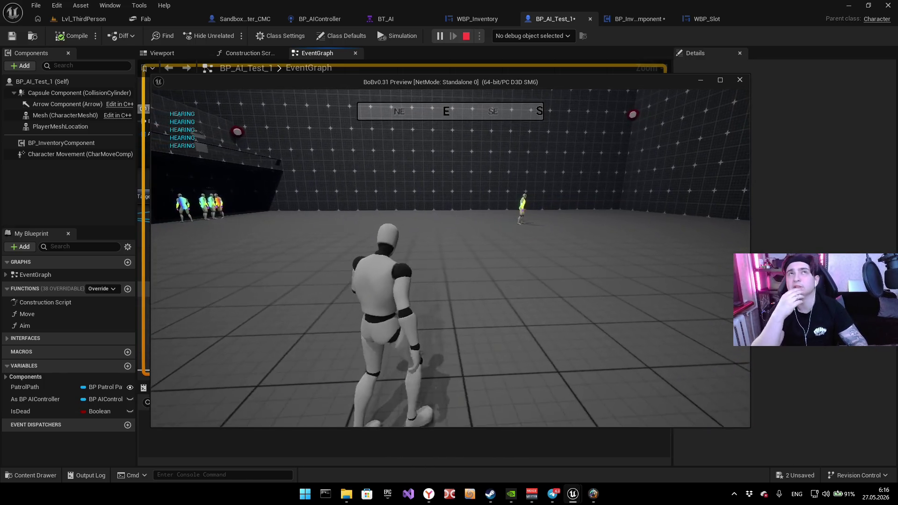
key("w")
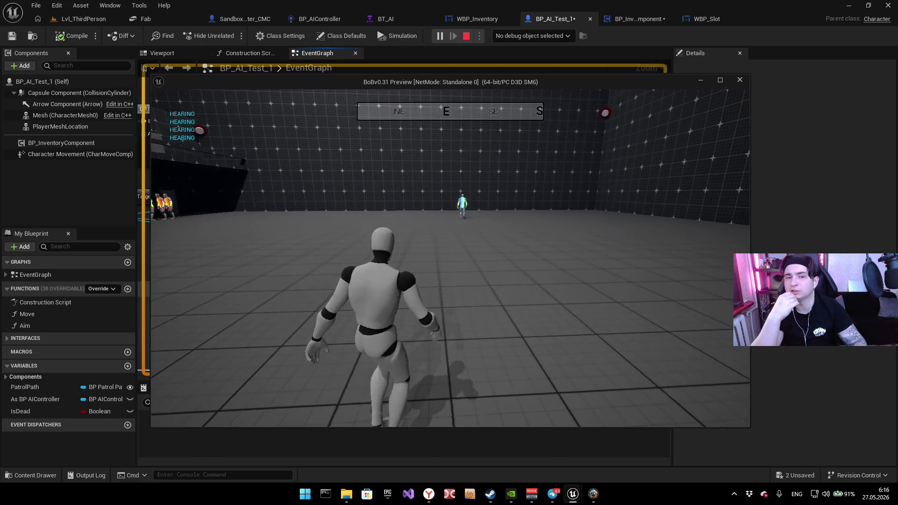
key("w")
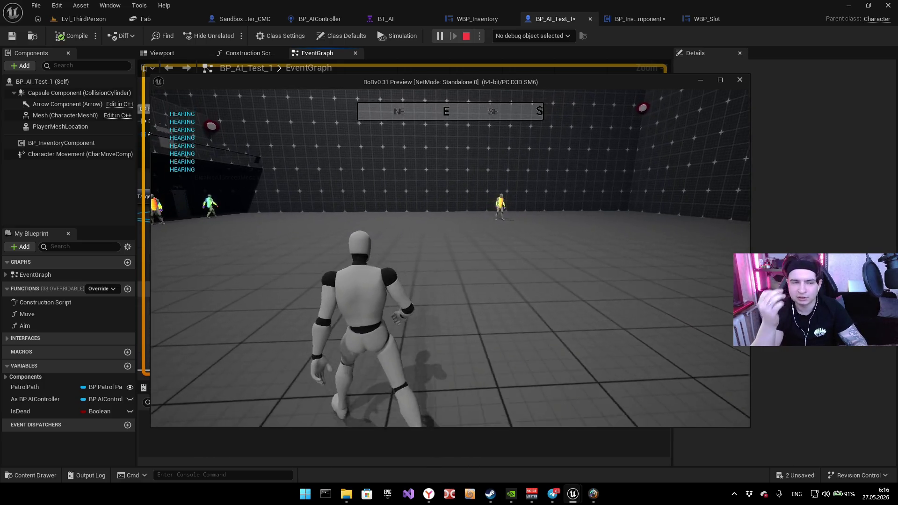
key("w")
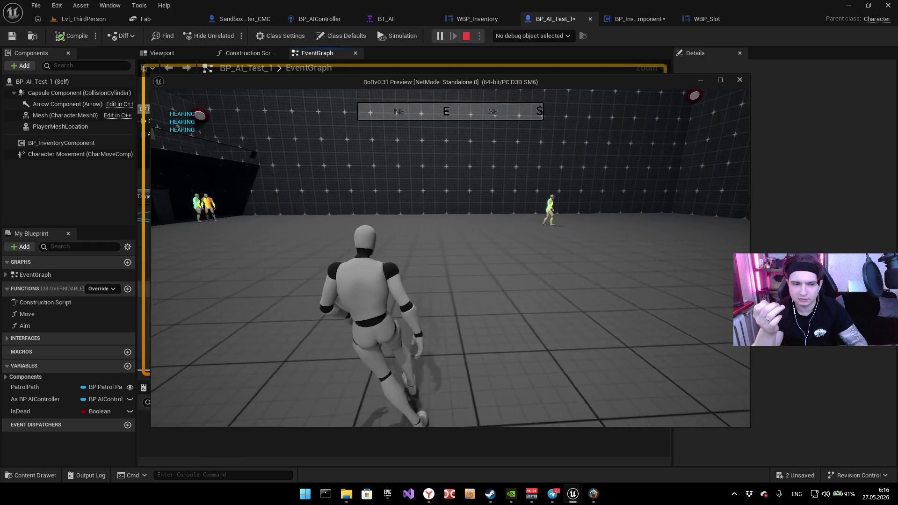
key("w")
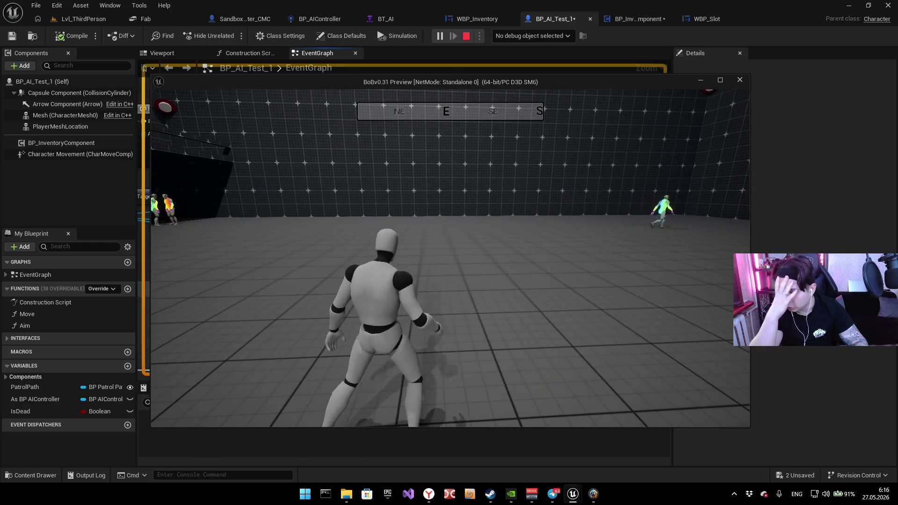
key("w")
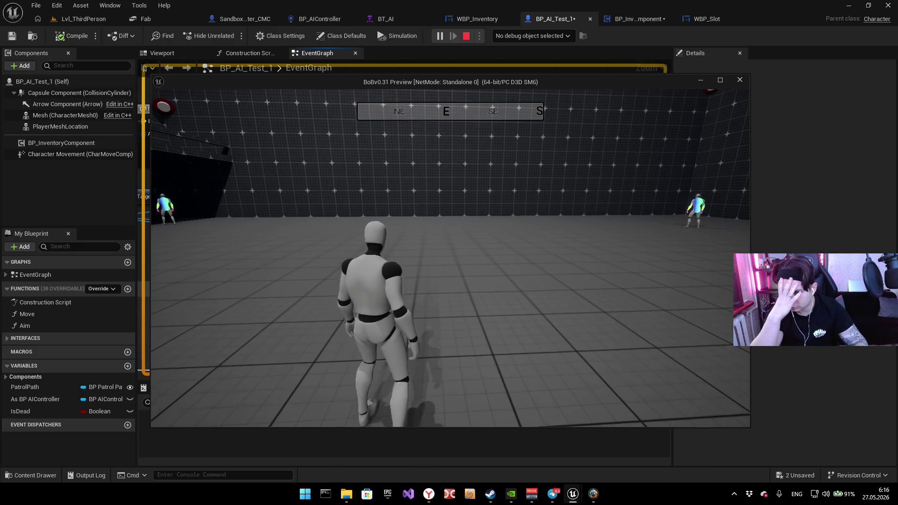
key("w")
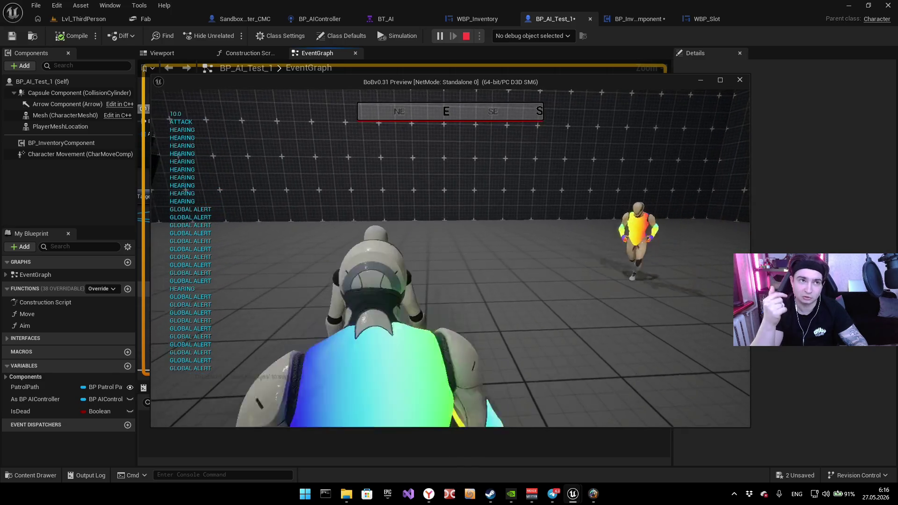
key("Escape")
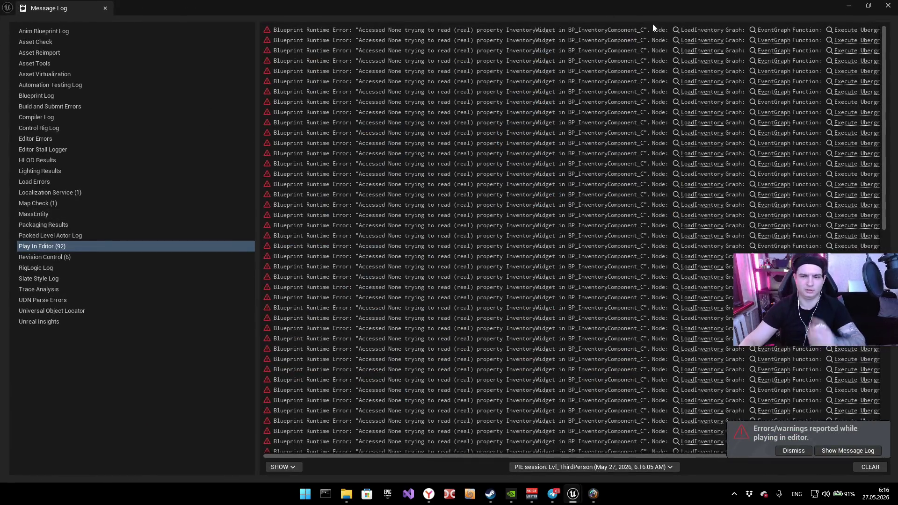
Step: Select a LoadInventory error and shrink the Message Log so Load Inventory shows in the graph
left_click_drag(577, 456, 692, 452)
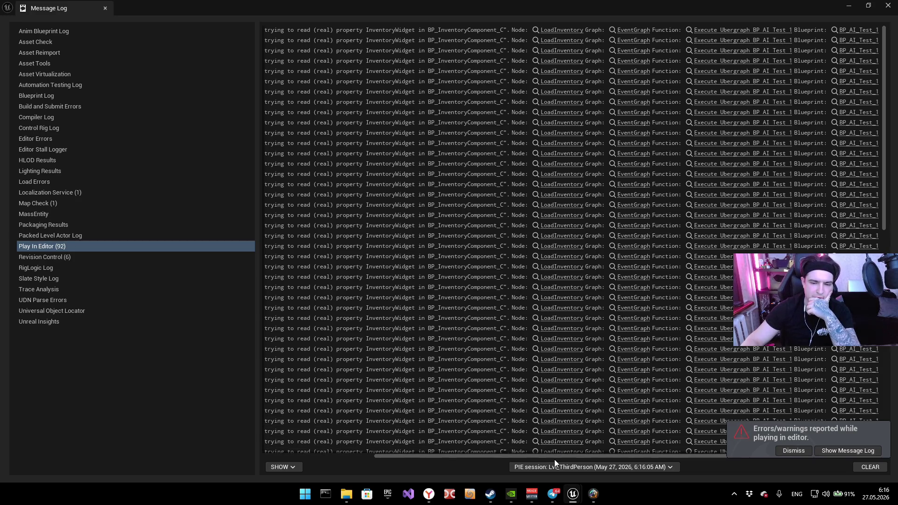
left_click(554, 83)
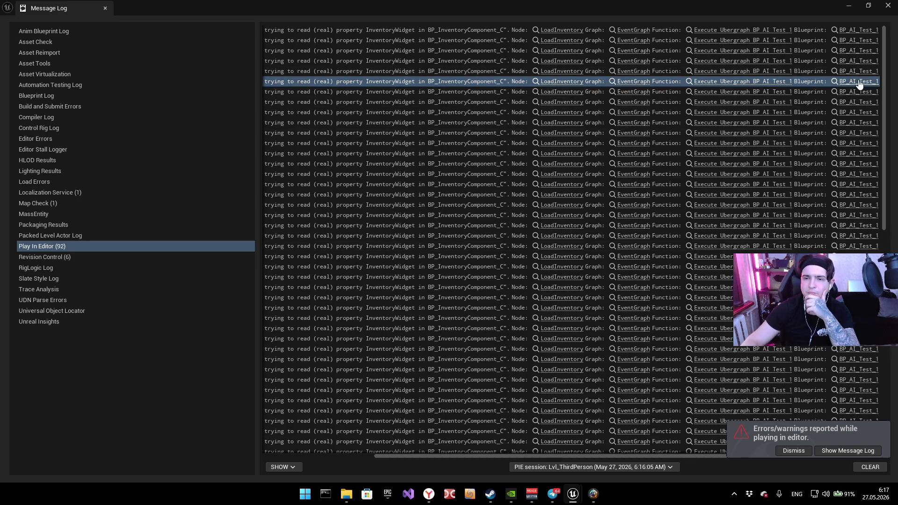
mouse_move(738, 9)
left_mouse_down()
mouse_move(610, 305)
mouse_move(538, 218)
mouse_move(489, 342)
left_mouse_up()
left_click_drag(369, 263, 513, 167)
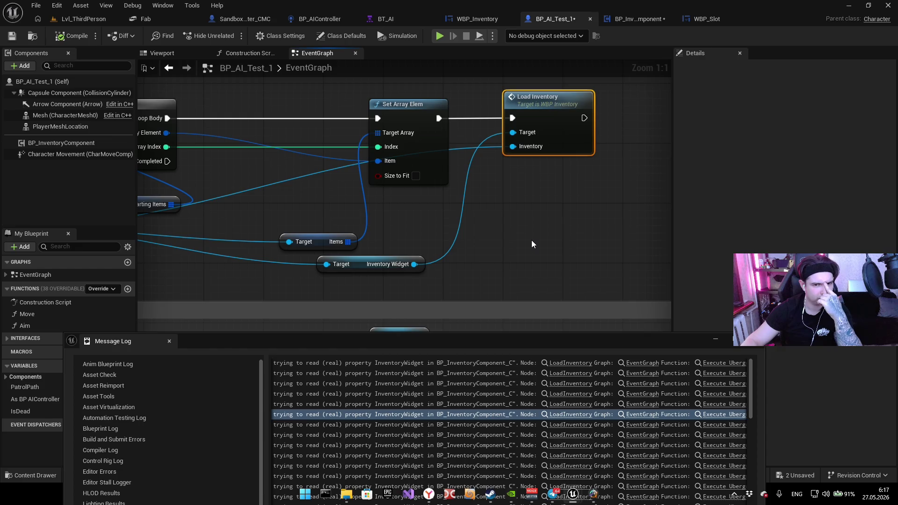
Step: Compare the Accessed None InventoryWidget errors with the loop, SET and Get All Actors nodes, then close the log
mouse_move(508, 240)
left_mouse_down()
mouse_move(531, 234)
mouse_move(541, 204)
mouse_move(689, 206)
mouse_move(540, 229)
mouse_move(676, 207)
mouse_move(571, 217)
mouse_move(625, 193)
mouse_move(688, 184)
mouse_move(554, 204)
left_mouse_up()
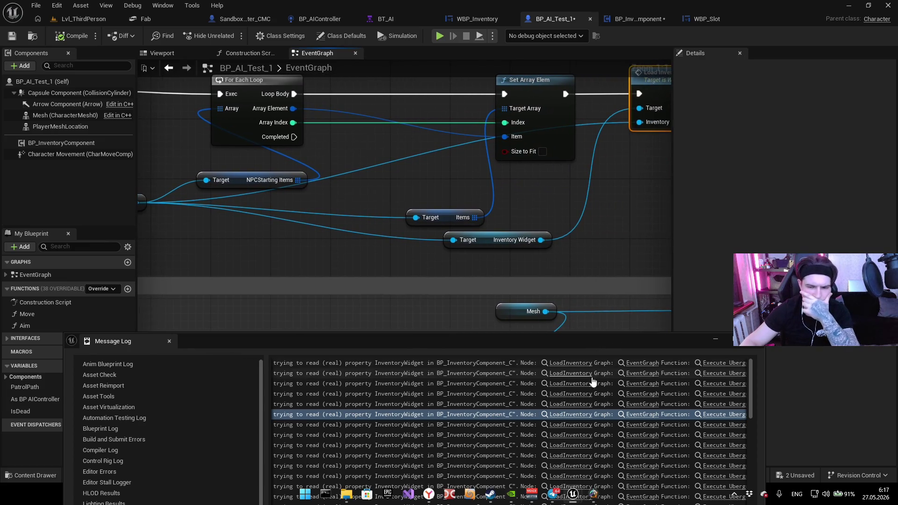
scroll(454, 271, "down", 1)
mouse_move(453, 272)
left_mouse_down()
mouse_move(468, 290)
mouse_move(543, 266)
mouse_move(398, 265)
left_mouse_up()
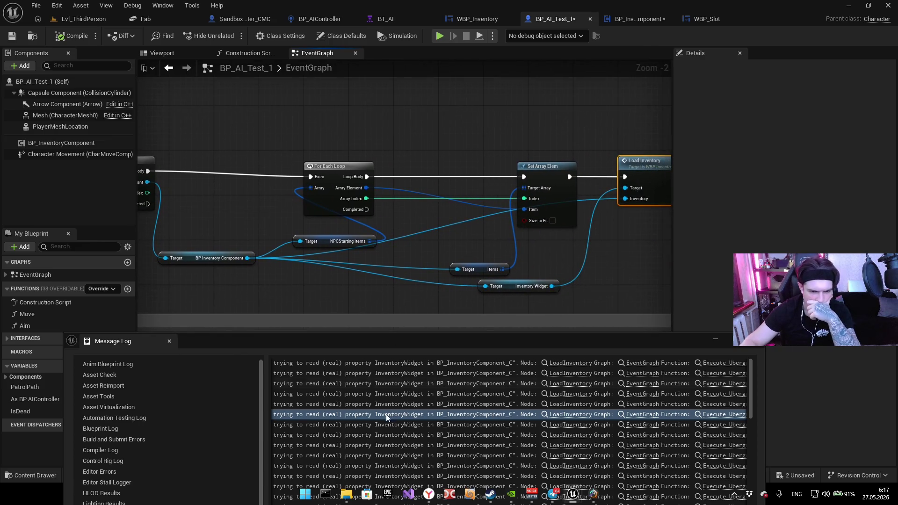
left_click_drag(397, 336, 422, 223)
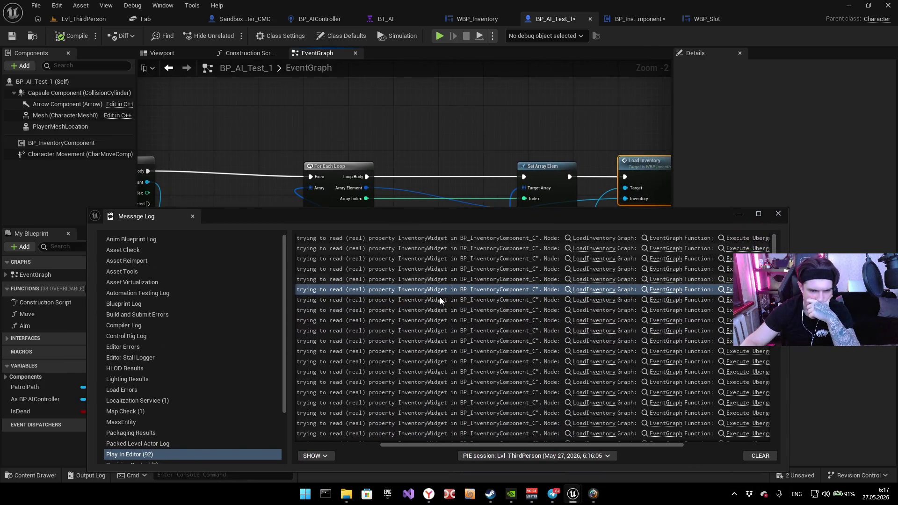
left_click_drag(440, 445, 367, 447)
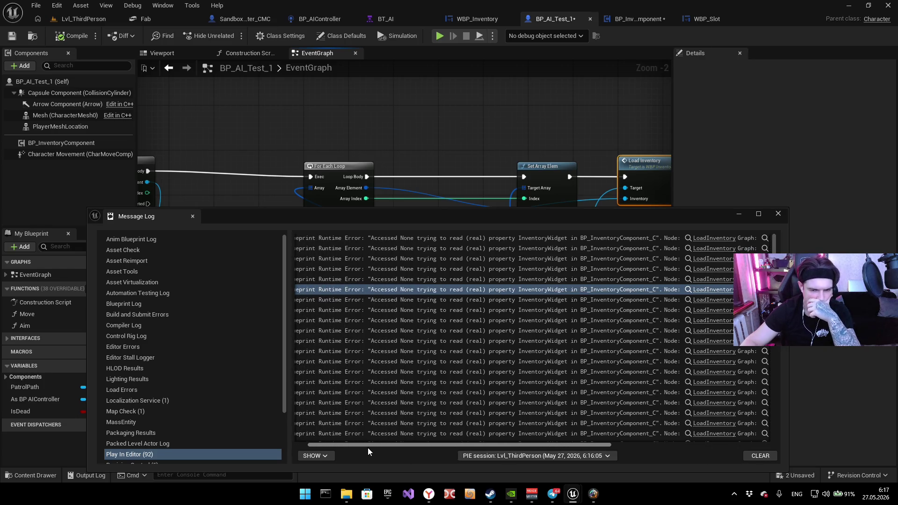
mouse_move(368, 448)
left_mouse_down()
mouse_move(338, 452)
mouse_move(538, 437)
left_mouse_up()
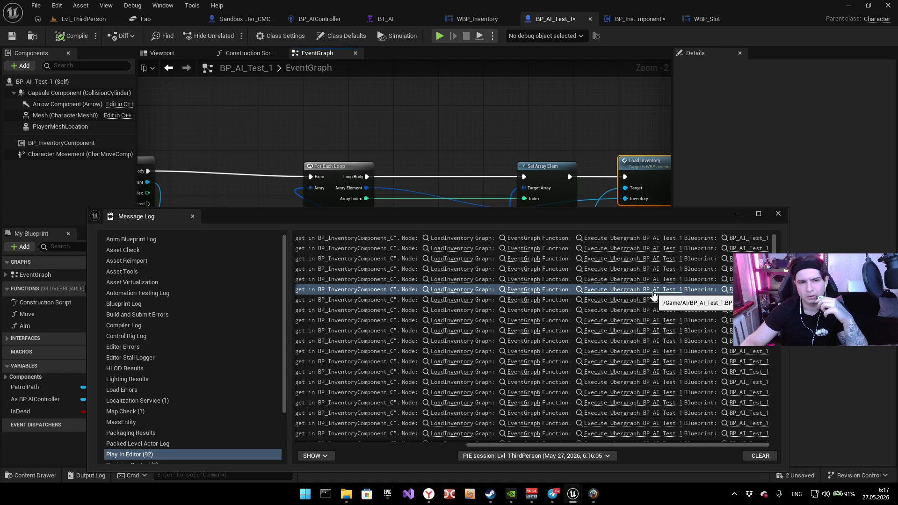
mouse_move(452, 113)
left_mouse_down()
mouse_move(770, 86)
mouse_move(798, 61)
left_mouse_up()
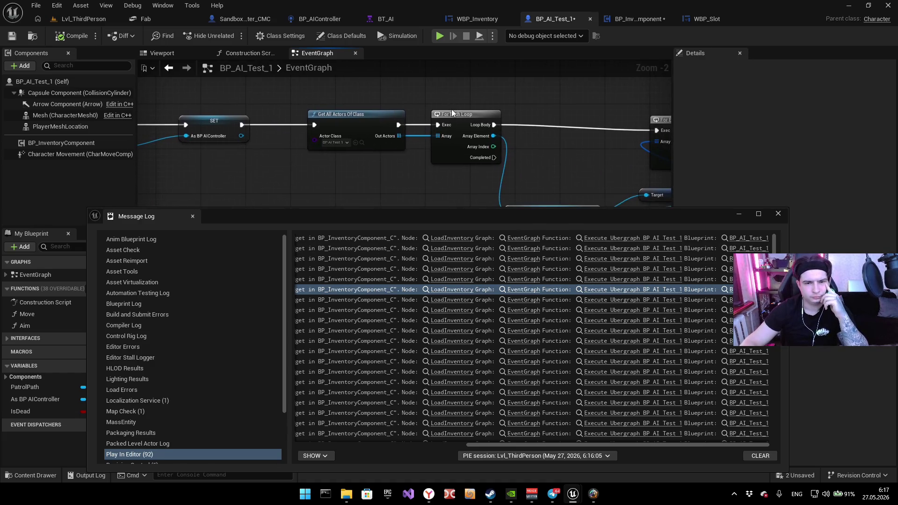
left_click_drag(354, 171, 394, 179)
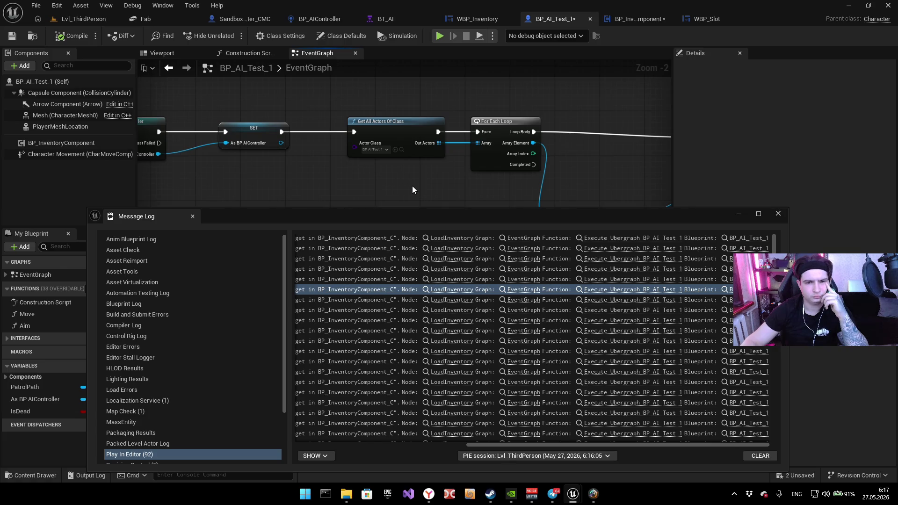
left_click(778, 214)
left_click_drag(450, 140, 487, 227)
scroll(497, 182, "up", 2)
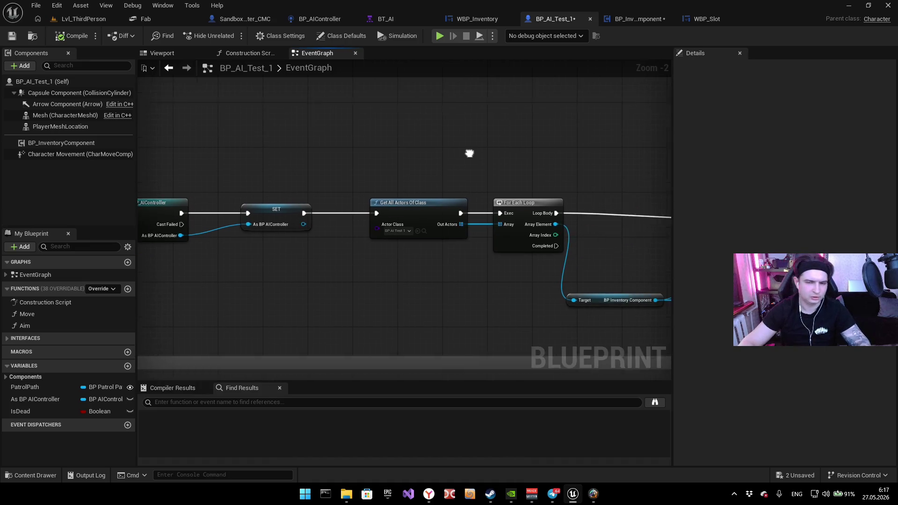
Step: Delete the Get All Actors Of Class node after SET
mouse_move(435, 206)
left_mouse_down()
mouse_move(389, 209)
mouse_move(466, 158)
left_mouse_up()
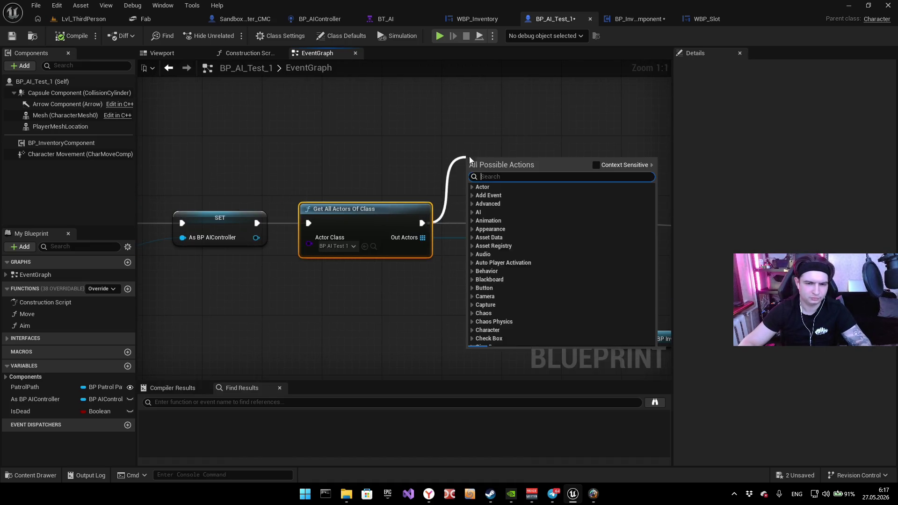
type("cast to bp")
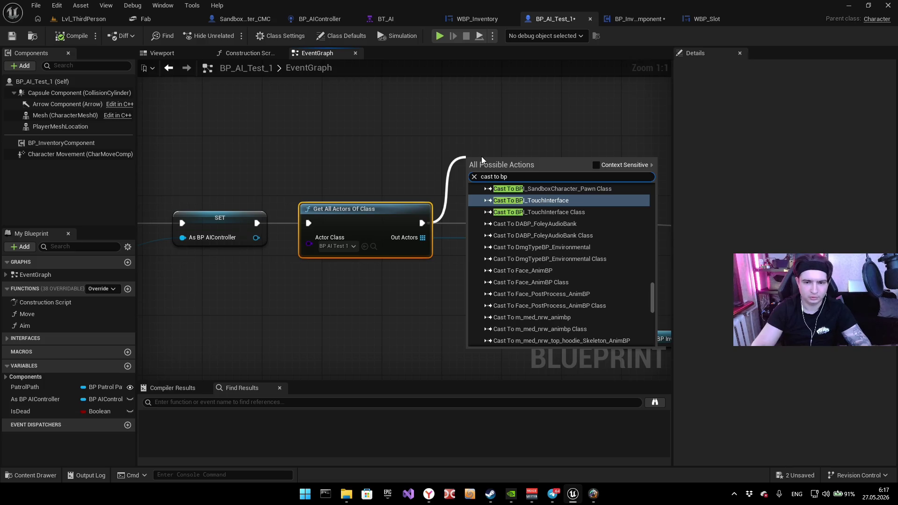
type("_")
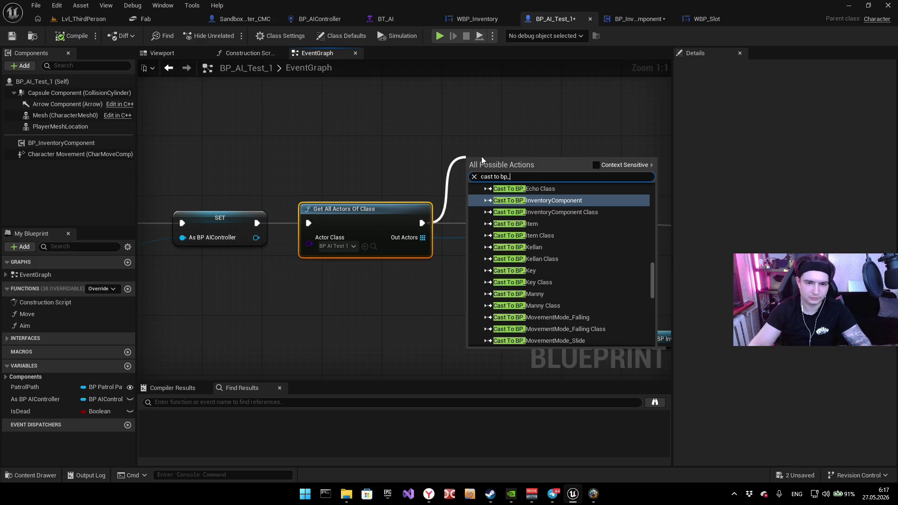
key("Escape")
left_click(383, 227)
key("Delete")
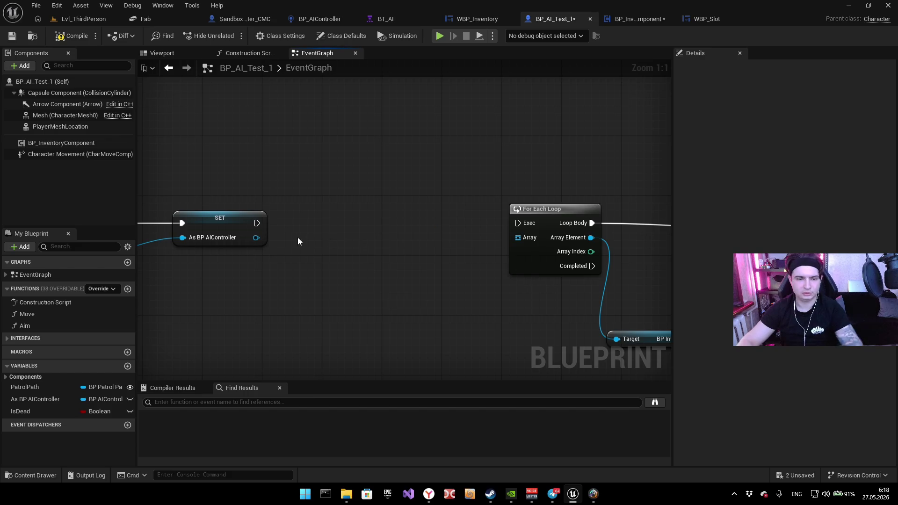
Step: Add a Cast To BP_AI_Test_1 node from SET's exec via a 'cast to bp_ai' search
left_click_drag(261, 224, 326, 213)
type("casy y o")
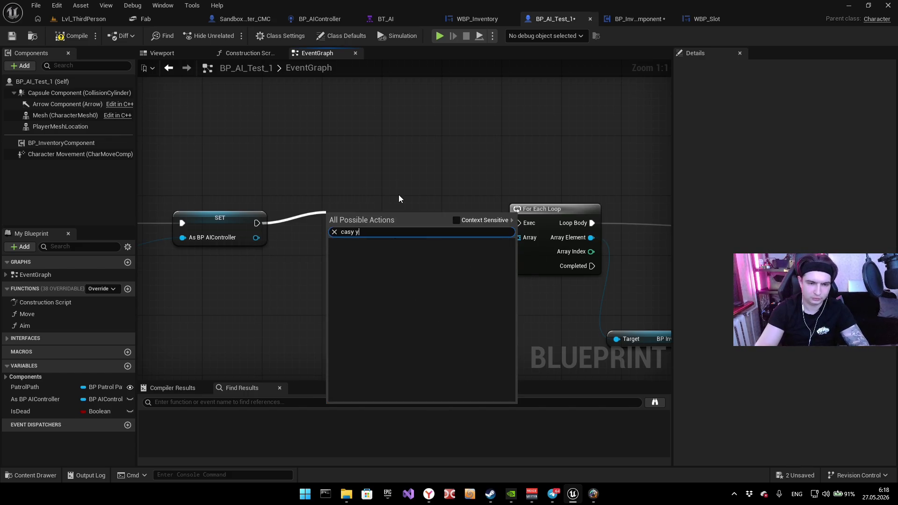
key("Left")
key("Left")
key("Left")
key("BackSpace")
type("t")
key("End")
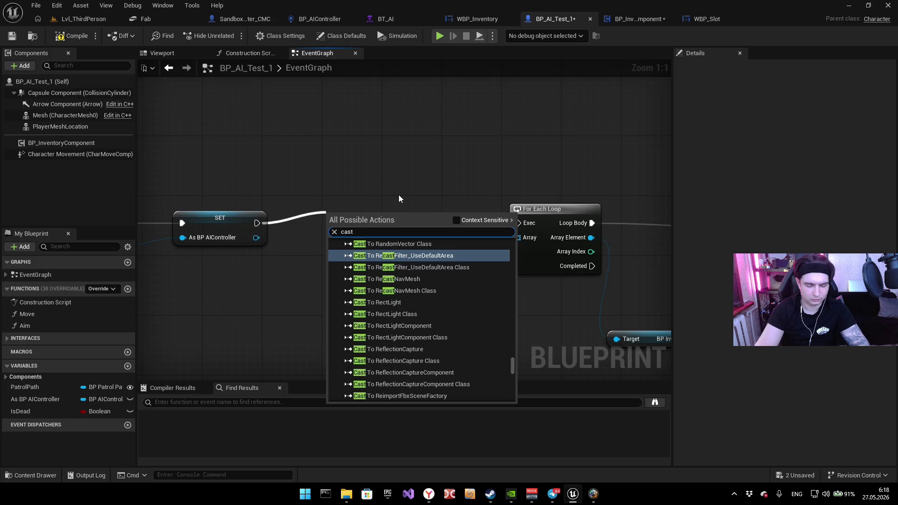
key("BackSpace")
key("BackSpace")
key("BackSpace")
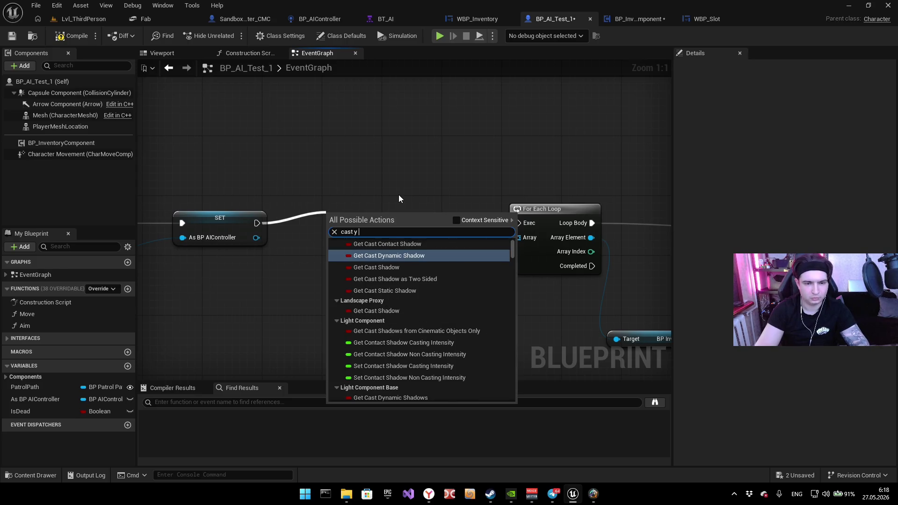
type("to bp")
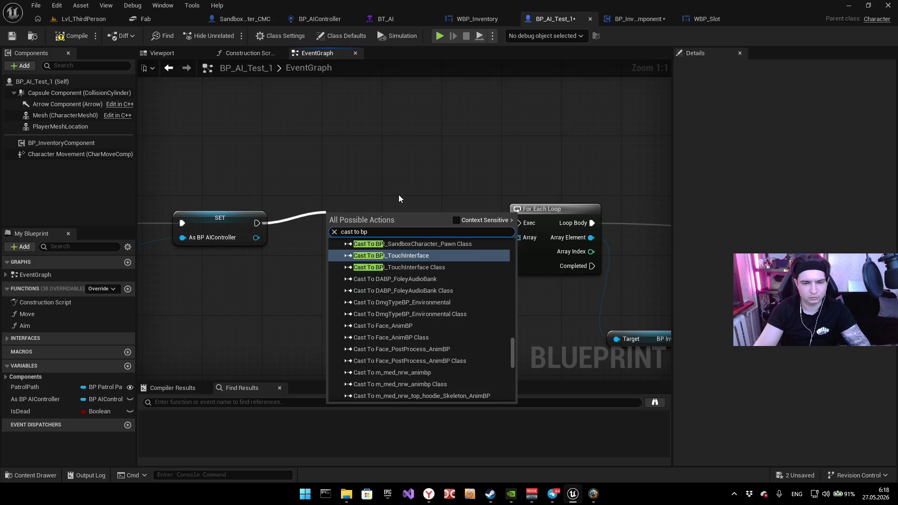
type("_ai")
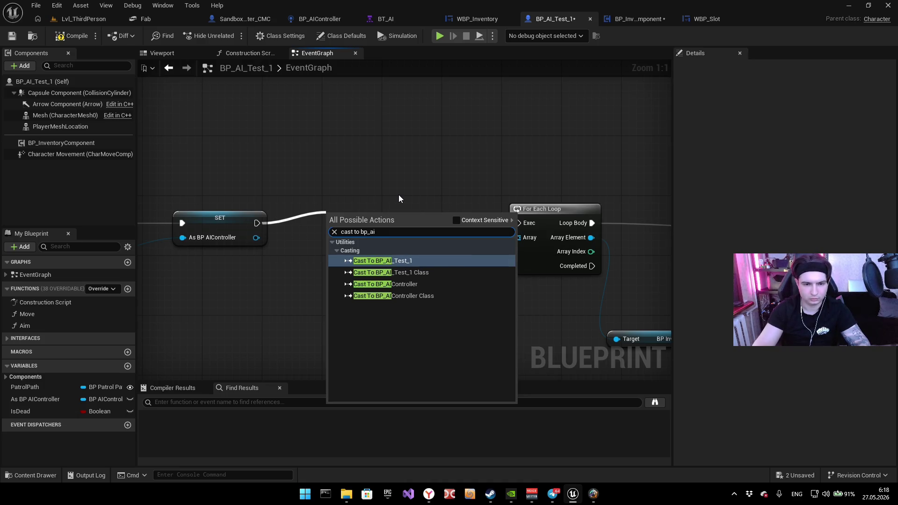
key("Return")
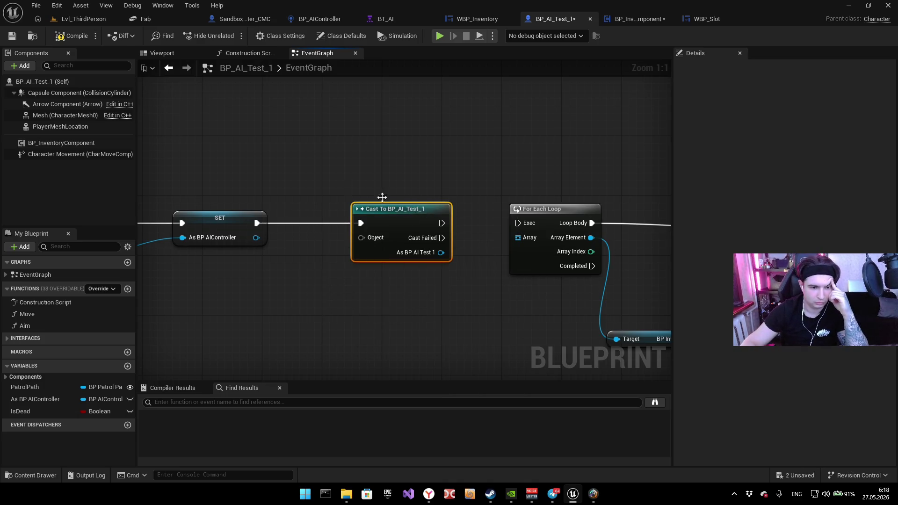
scroll(393, 187, "down", 2)
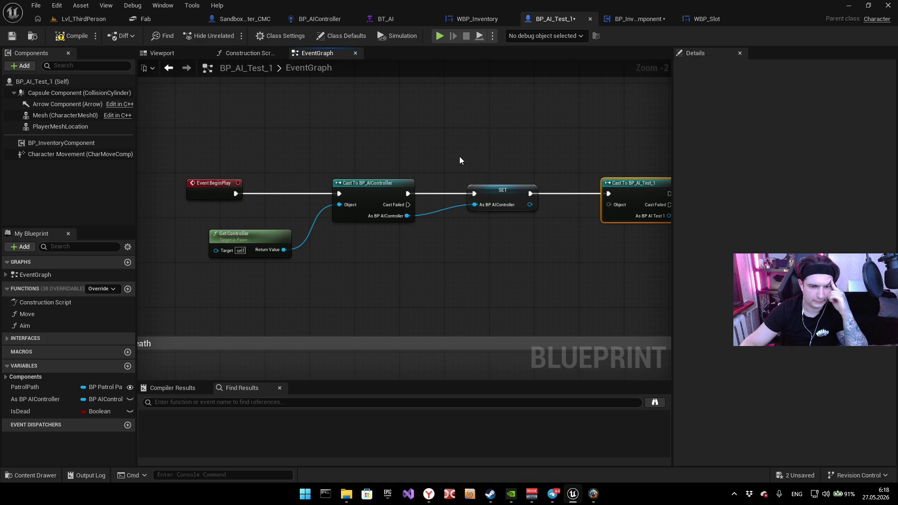
left_click_drag(461, 160, 408, 163)
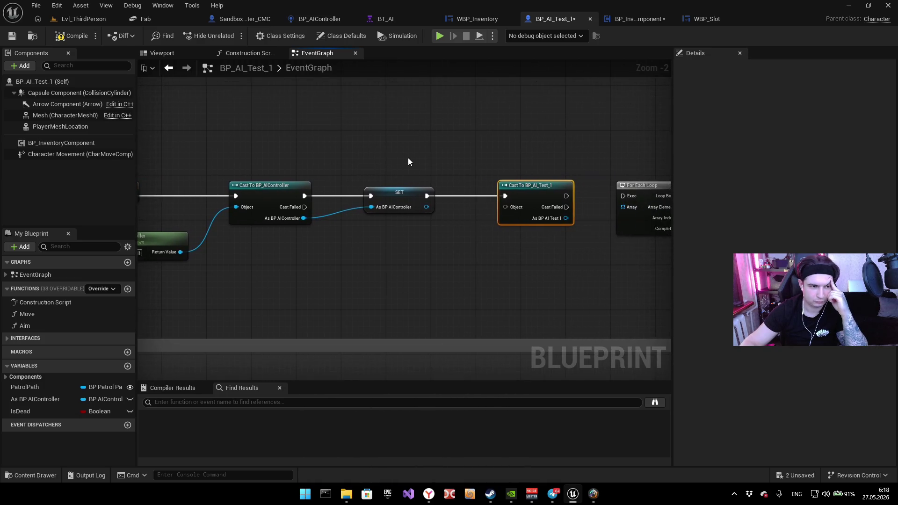
scroll(451, 171, "up", 1)
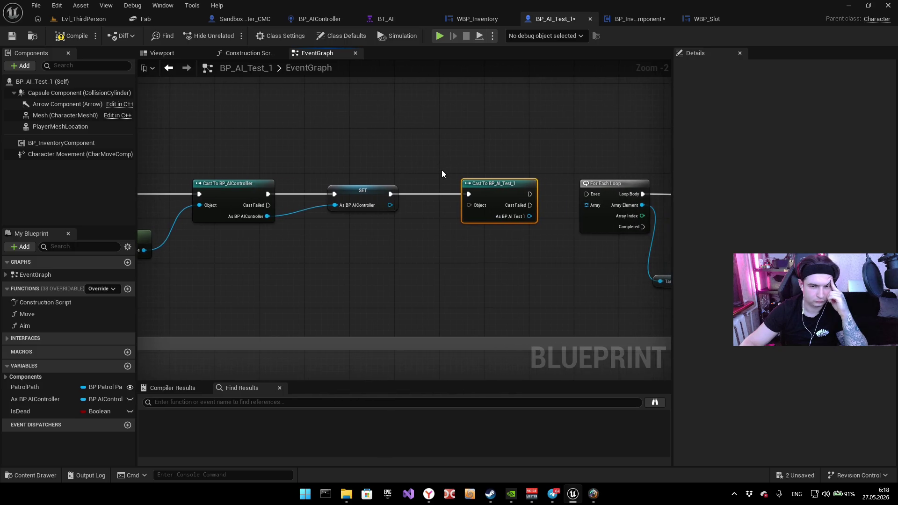
scroll(482, 196, "up", 1)
left_click_drag(469, 209, 287, 202)
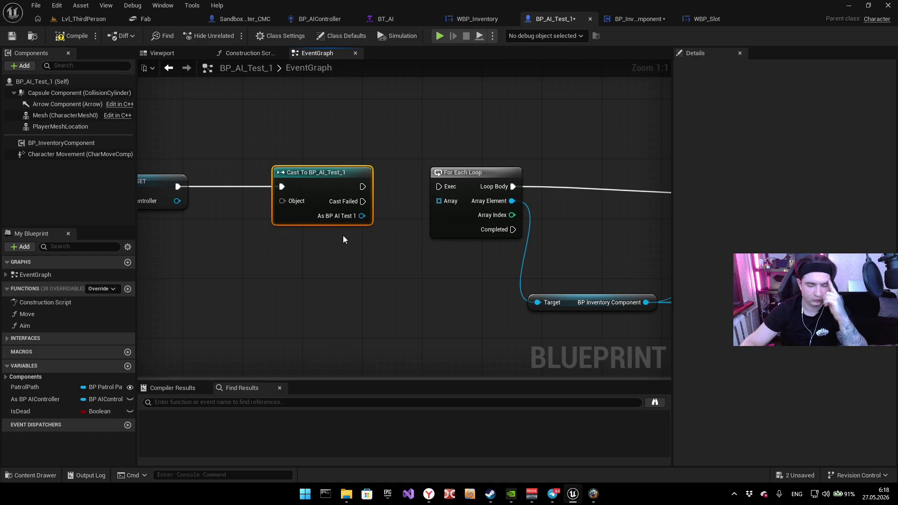
Step: Replace the Cast with a Get All Actors Of Class node set to BP AI Test 1 after SET
key("Delete")
left_click_drag(177, 186, 268, 178)
type("ge")
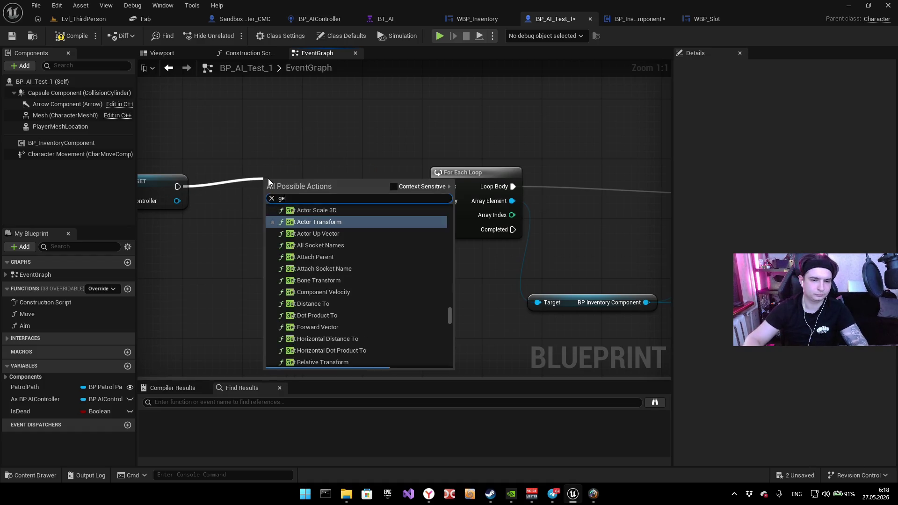
type("t all actors")
key("Return")
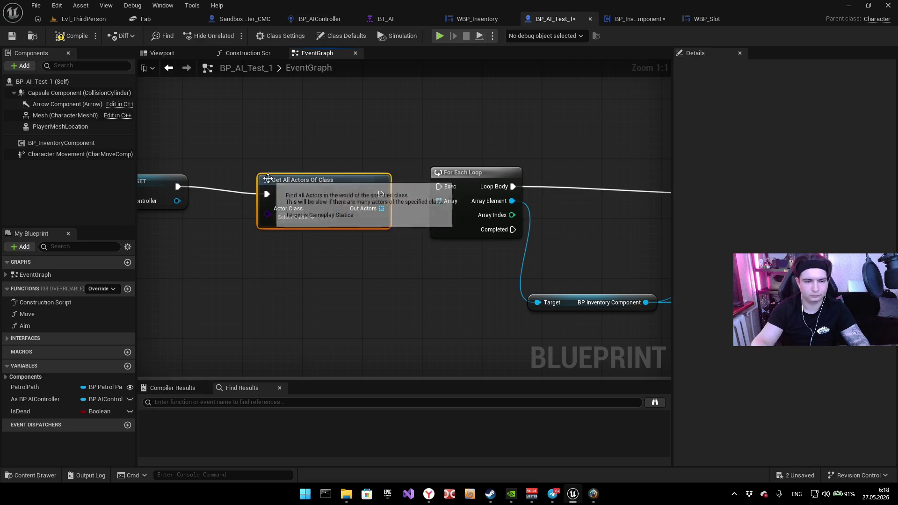
left_click(294, 217)
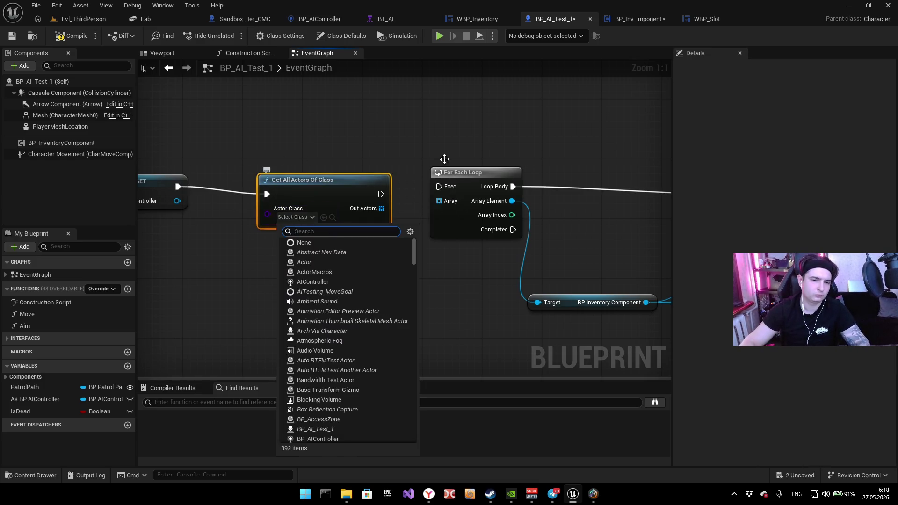
type("s")
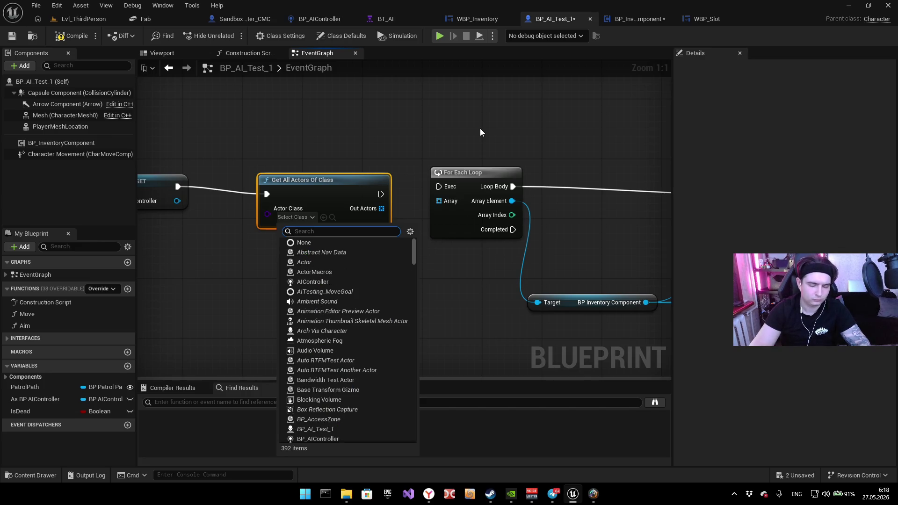
type("p_a")
key("Down")
key("Down")
key("Return")
Step: Add a Cast To BP_AI_Test_1 node via a 'to bp_ai' search
left_click_drag(380, 194, 434, 105)
type("to b")
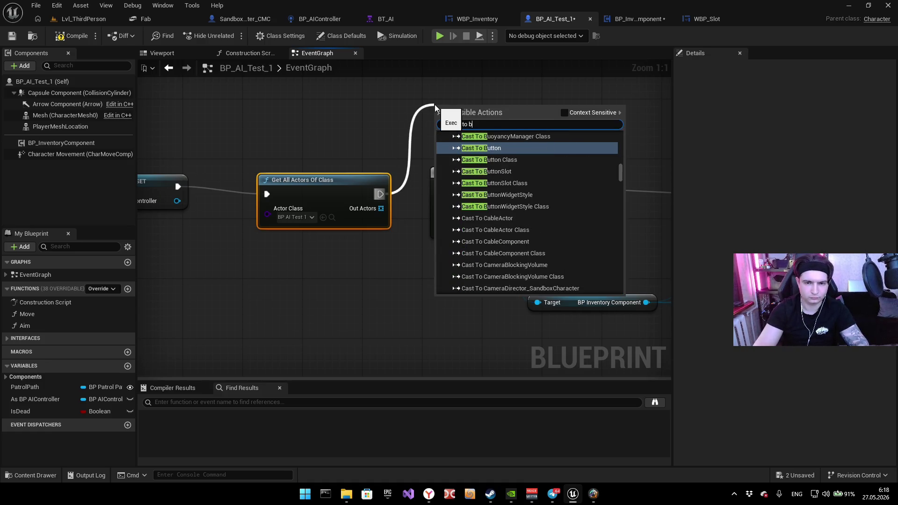
type("p_")
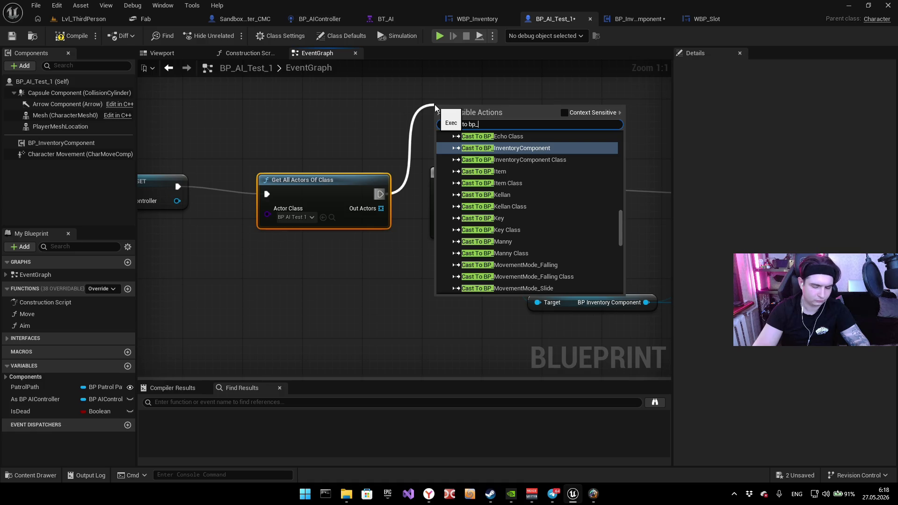
type("ai")
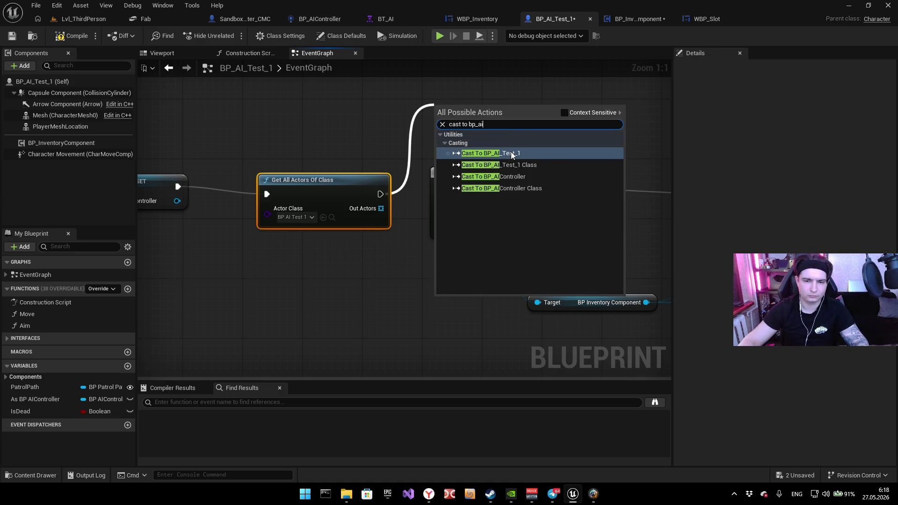
left_click(511, 153)
left_click_drag(377, 211, 387, 242)
left_click(352, 264)
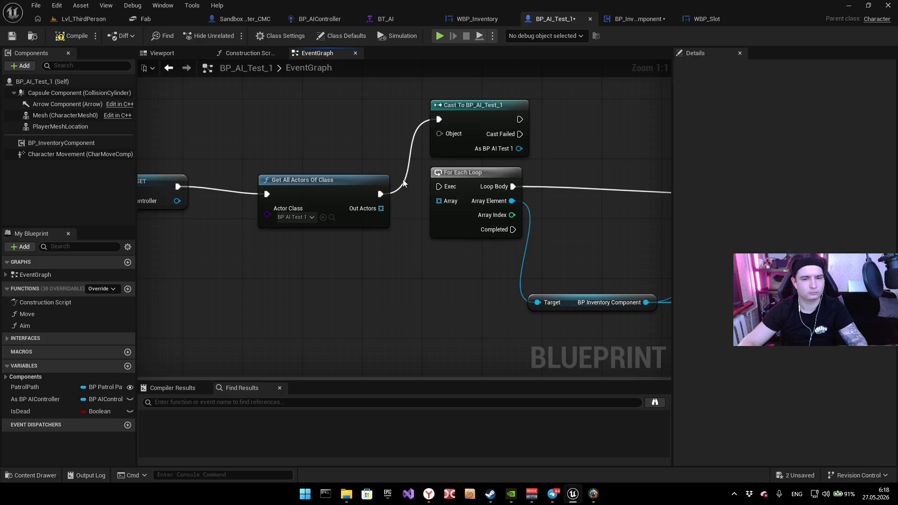
Step: Wire Out Actors into the For Each Loop, then its Loop Body and Array Element into the Cast
left_click_drag(380, 194, 448, 190)
left_click_drag(375, 211, 437, 198)
left_click_drag(326, 176, 321, 172)
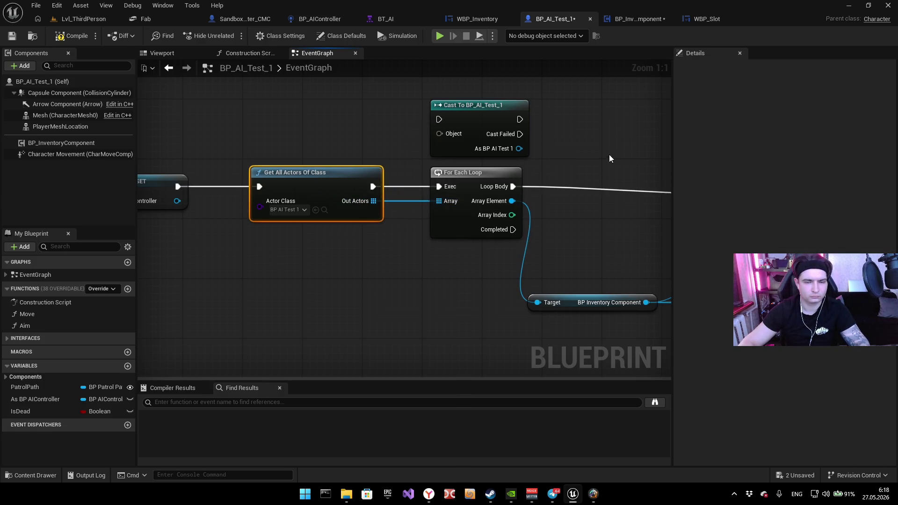
left_click_drag(610, 158, 336, 164)
mouse_move(197, 121)
left_mouse_down()
mouse_move(309, 182)
mouse_move(283, 196)
mouse_move(222, 191)
mouse_move(287, 212)
left_mouse_up()
mouse_move(264, 307)
left_mouse_down()
mouse_move(358, 228)
mouse_move(458, 199)
left_mouse_up()
Step: Compile, try bypassing the Cast To BP_AI_Test_1 node, undo to keep it, and start Play
left_click(71, 36)
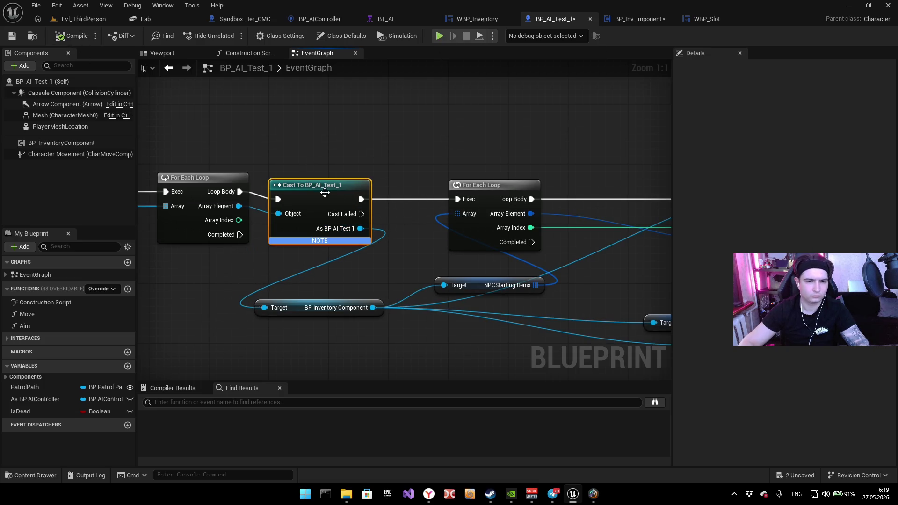
mouse_move(313, 241)
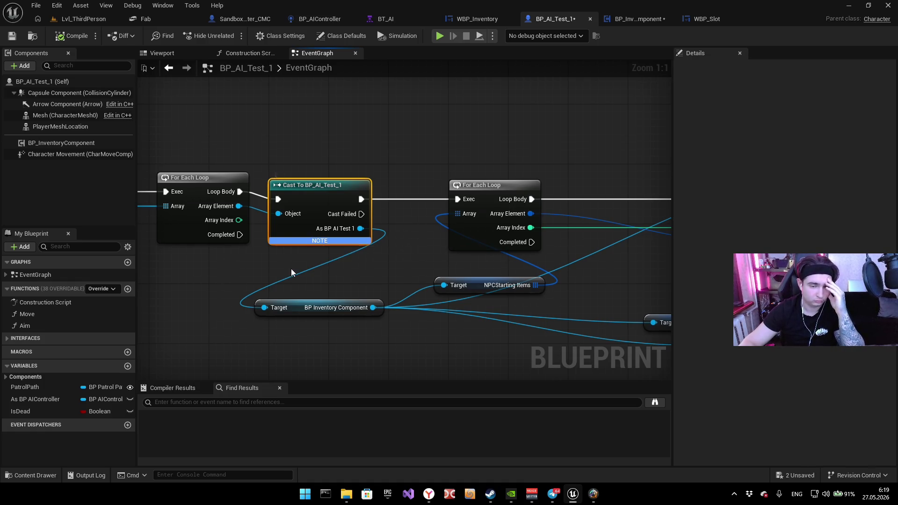
key("Delete")
left_click_drag(238, 205, 265, 307)
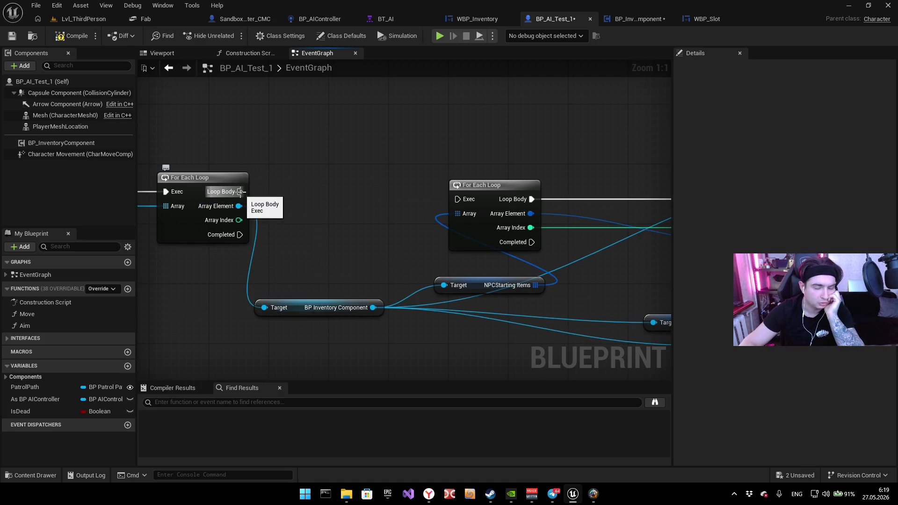
key("ctrl+z")
key("ctrl+z")
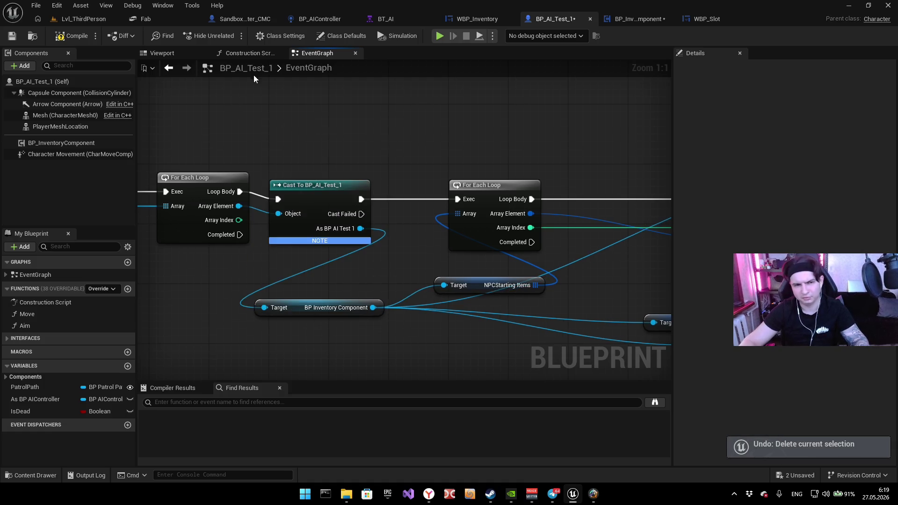
left_click(440, 36)
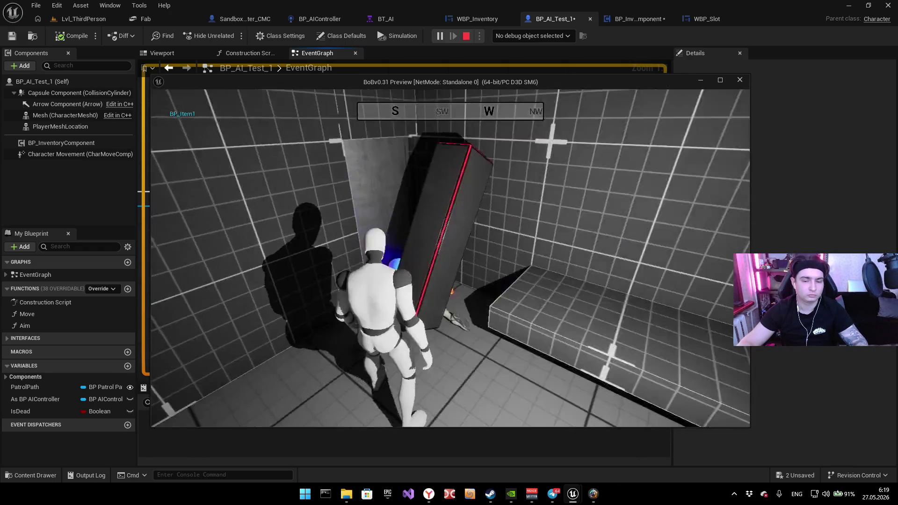
Step: Stop the play test, dismiss the error log, and delete the Cast To BP_AI_Test_1 node
key("Escape")
left_click(739, 213)
left_click(327, 230)
key("Delete")
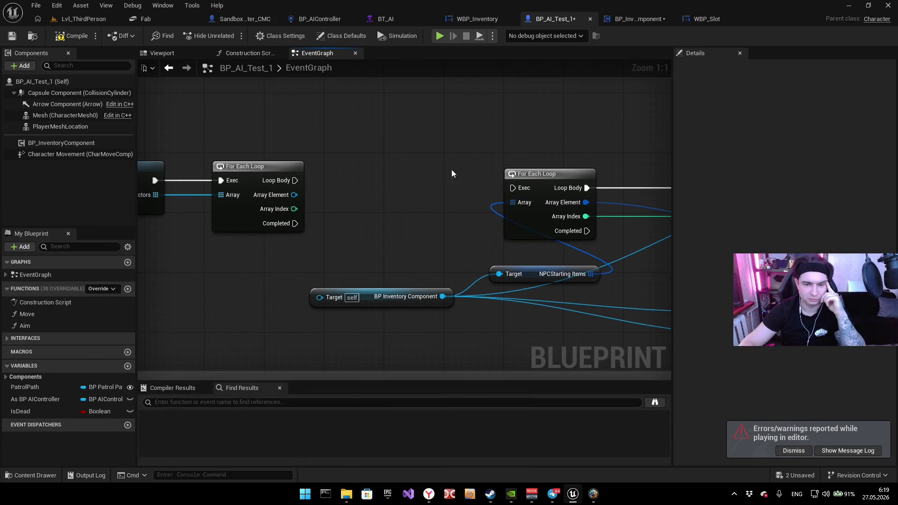
left_click_drag(295, 181, 512, 187)
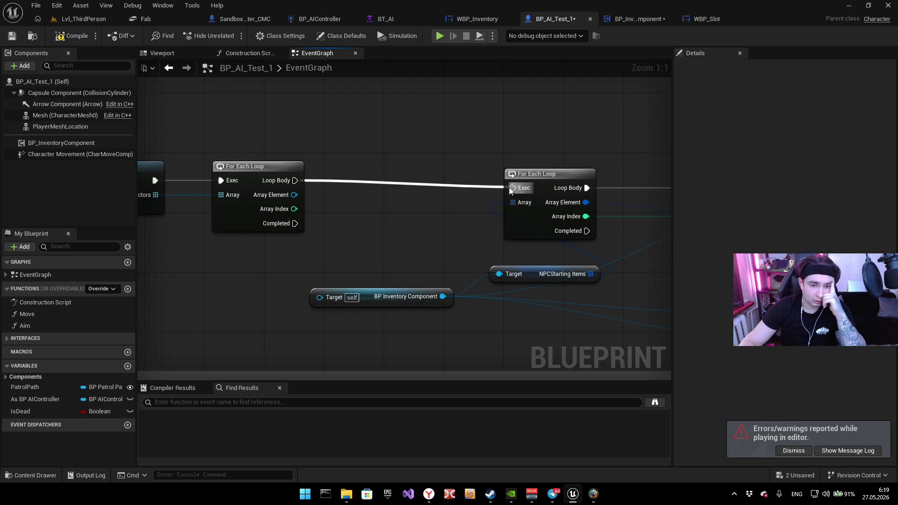
Step: Wire Array Element into BP Inventory Component's Target and tidy the loops and getters under their nodes
left_click_drag(294, 195, 320, 297)
left_click_drag(381, 232, 356, 224)
mouse_move(503, 165)
left_mouse_down()
mouse_move(490, 153)
mouse_move(420, 155)
left_mouse_up()
left_click_drag(347, 260, 365, 217)
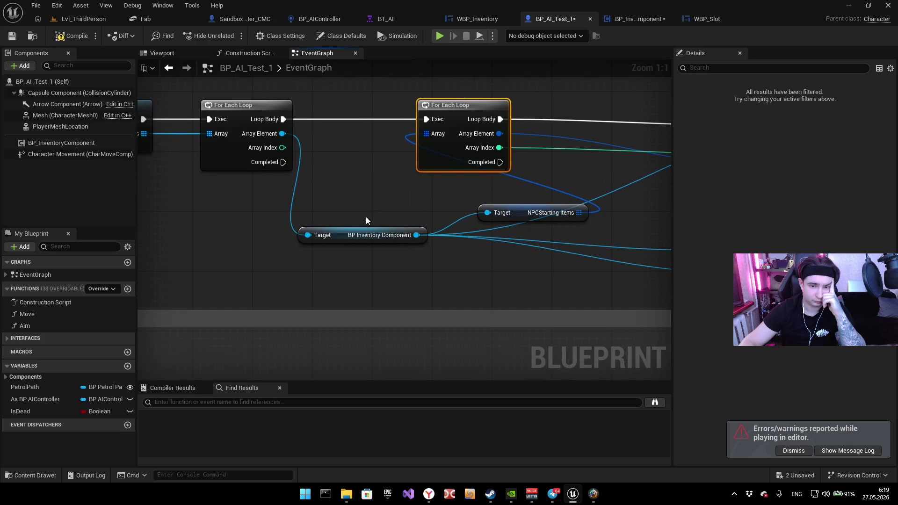
left_click_drag(444, 191, 329, 220)
mouse_move(409, 245)
left_mouse_down()
mouse_move(276, 222)
mouse_move(341, 216)
mouse_move(331, 216)
left_mouse_up()
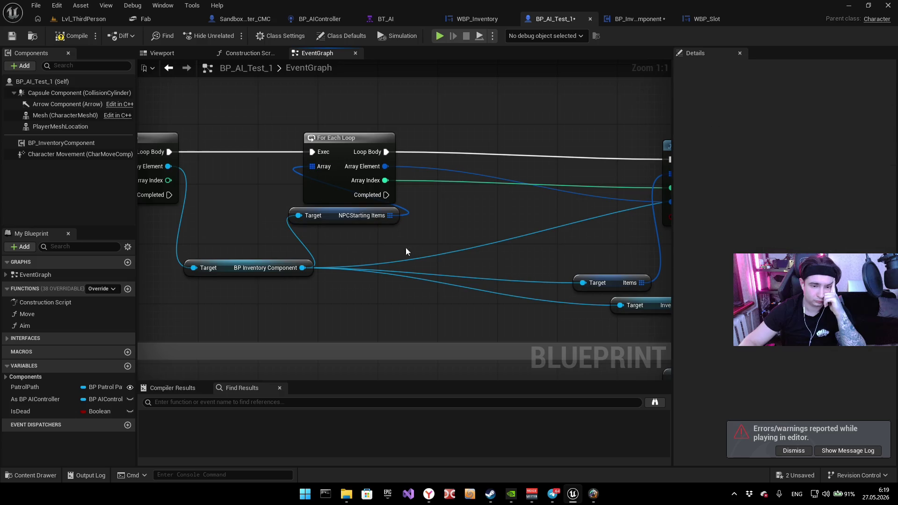
left_click_drag(406, 247, 227, 230)
mouse_move(423, 272)
left_mouse_down()
mouse_move(510, 224)
mouse_move(442, 185)
mouse_move(408, 221)
left_mouse_up()
mouse_move(358, 290)
left_mouse_down()
mouse_move(537, 246)
mouse_move(522, 192)
left_mouse_up()
mouse_move(182, 263)
left_mouse_down()
mouse_move(433, 212)
mouse_move(410, 233)
mouse_move(411, 244)
mouse_move(260, 244)
left_mouse_up()
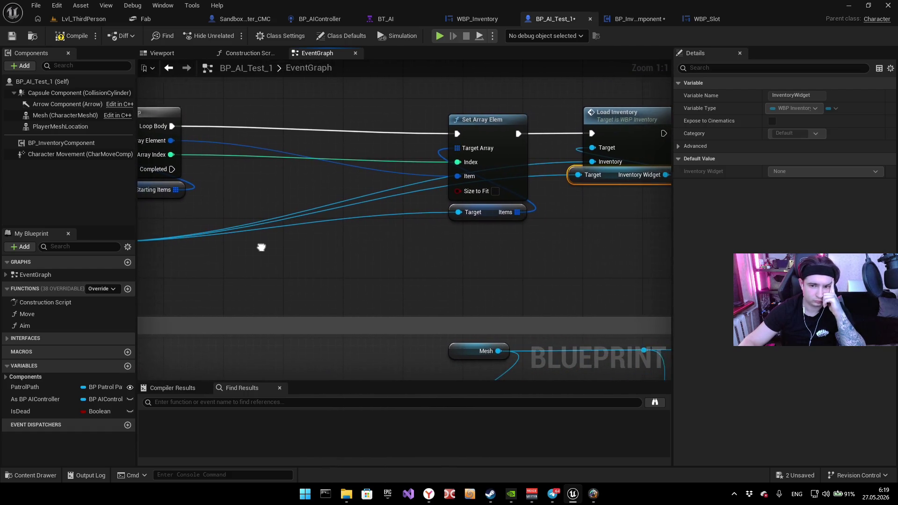
Step: Break the getters' Target links and feed BP Inventory Component into the Inventory Widget getter's Target
left_click(319, 205)
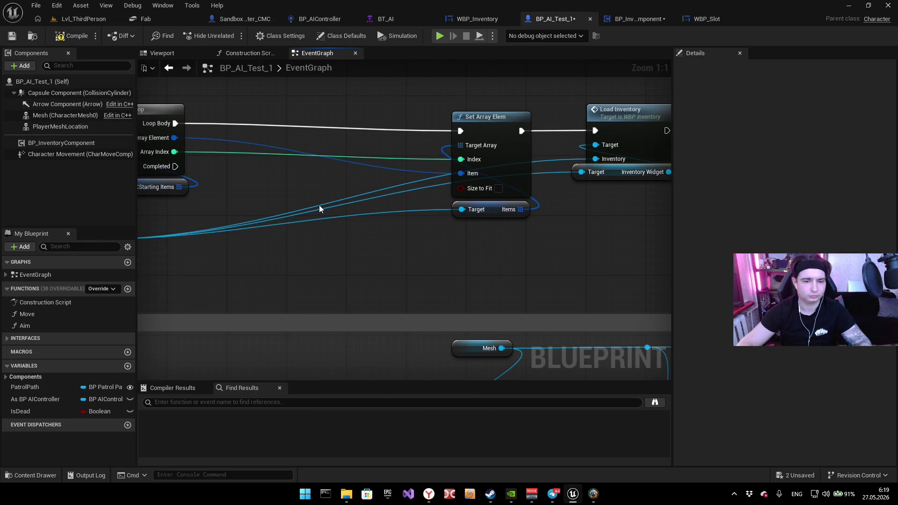
left_click(320, 210, "alt")
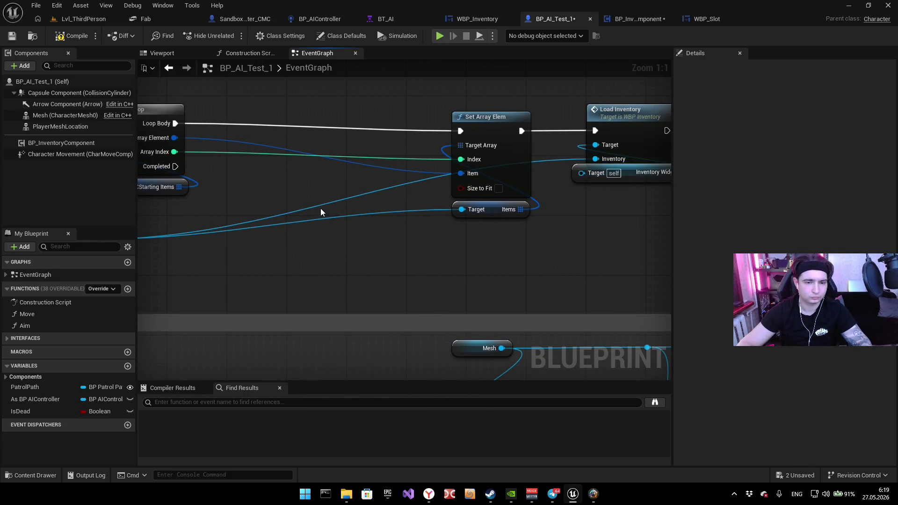
left_click(315, 216, "alt")
left_click_drag(312, 220, 423, 216)
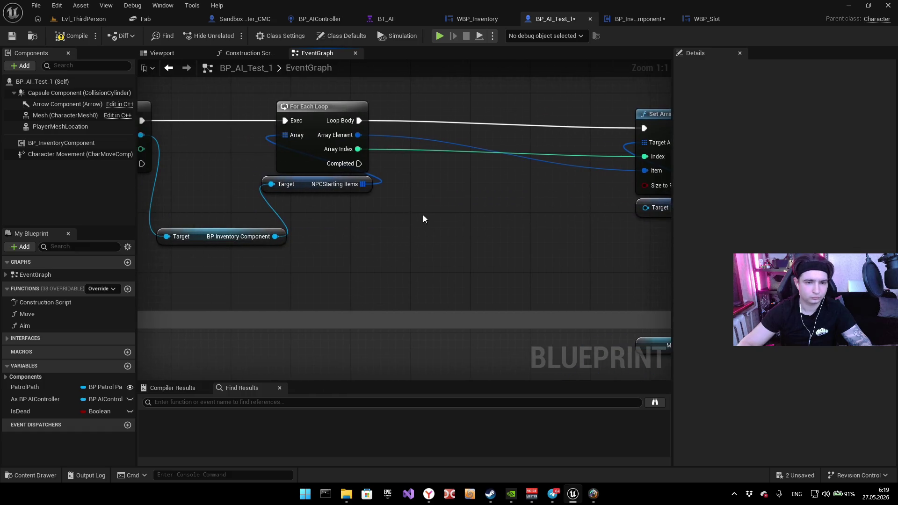
left_click(273, 210, "alt")
mouse_move(187, 228)
left_mouse_down()
mouse_move(365, 229)
mouse_move(254, 185)
left_mouse_up()
mouse_move(326, 185)
left_mouse_down()
mouse_move(660, 312)
mouse_move(484, 204)
mouse_move(404, 170)
left_mouse_up()
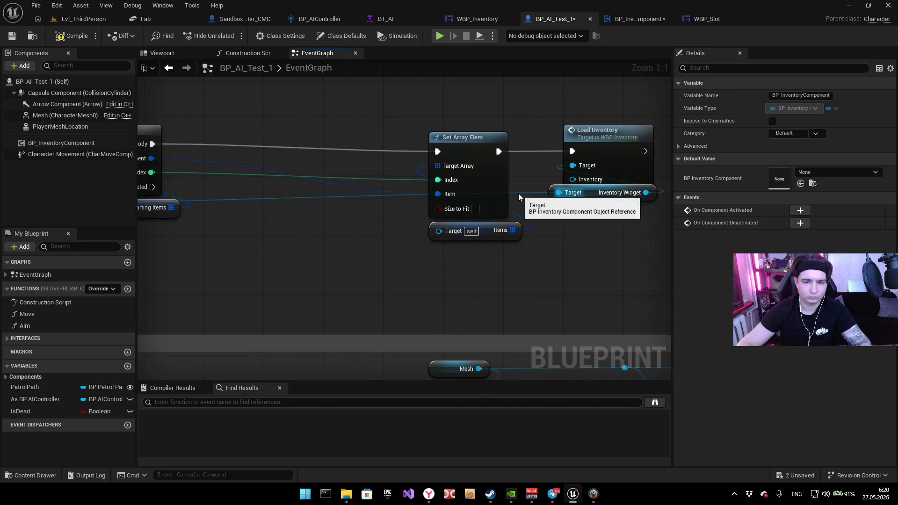
Step: Add a reroute point on the Inventory Widget wire and position it below the nodes
double_click(518, 192)
mouse_move(518, 192)
left_mouse_down()
mouse_move(551, 276)
mouse_move(518, 275)
left_mouse_up()
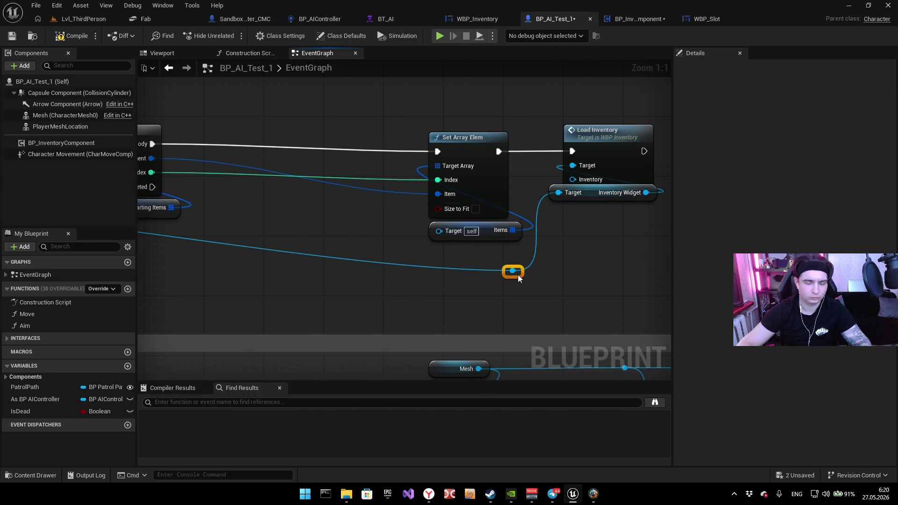
mouse_move(399, 242)
left_mouse_down()
mouse_move(475, 258)
mouse_move(543, 162)
mouse_move(459, 162)
mouse_move(460, 154)
left_mouse_up()
left_click_drag(338, 181, 417, 179)
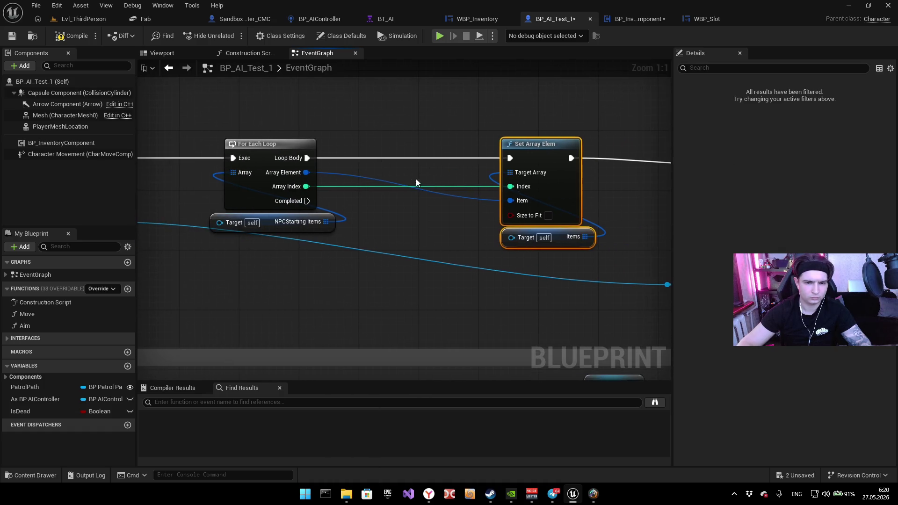
left_click(437, 230)
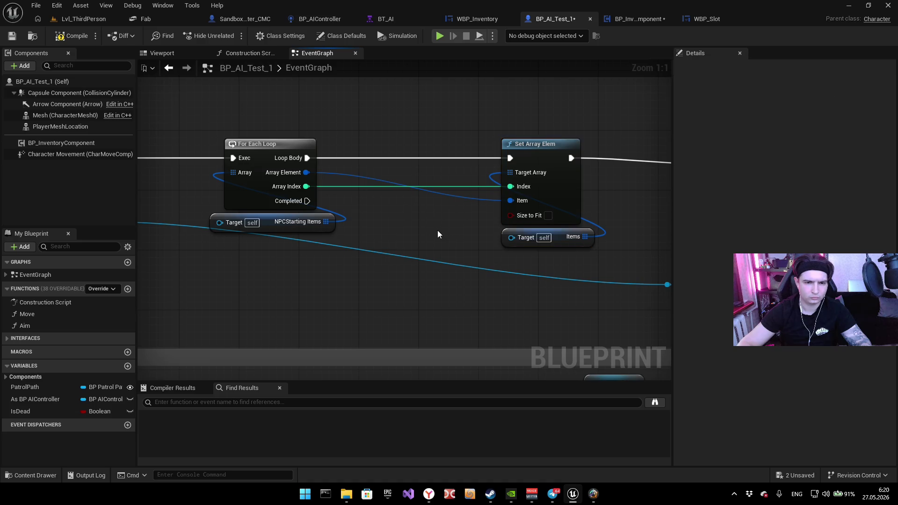
mouse_move(437, 231)
left_mouse_down()
mouse_move(447, 230)
mouse_move(191, 242)
left_mouse_up()
left_click_drag(449, 250, 484, 159)
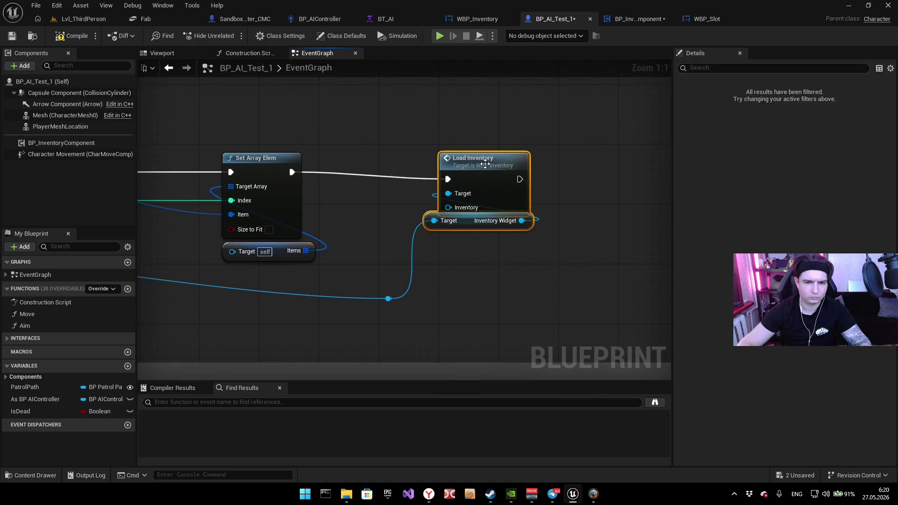
left_click(363, 228)
mouse_move(364, 228)
left_mouse_down()
mouse_move(504, 215)
mouse_move(496, 211)
mouse_move(545, 229)
mouse_move(432, 233)
left_mouse_up()
Step: Add a reroute on the BP Inventory Component wire and connect it to NPCStarting Items' Target
double_click(266, 179)
mouse_move(264, 181)
left_mouse_down()
mouse_move(251, 243)
mouse_move(269, 248)
mouse_move(140, 234)
mouse_move(235, 207)
mouse_move(411, 224)
mouse_move(299, 240)
left_mouse_up()
scroll(411, 224, "down", 1)
left_click_drag(165, 248, 639, 207)
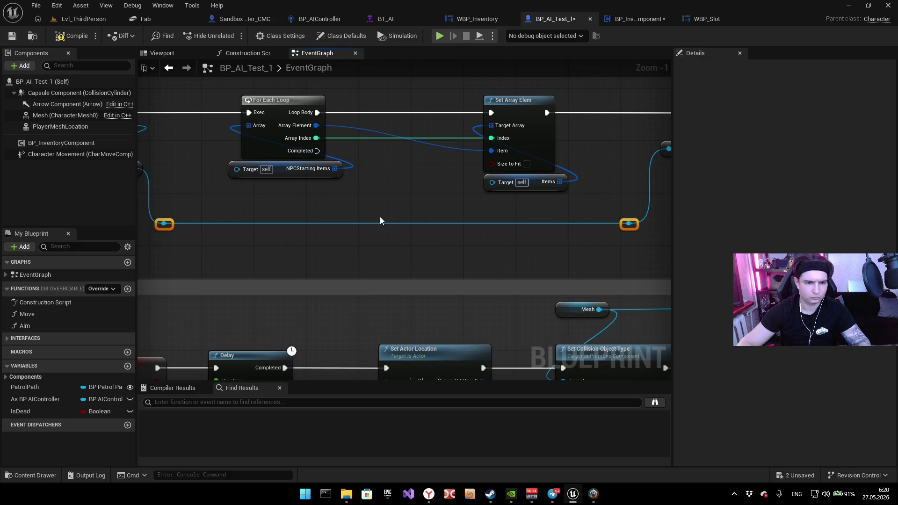
left_click_drag(380, 217, 518, 238)
scroll(361, 226, "up", 1)
left_click(324, 235)
mouse_move(312, 249)
left_mouse_down()
mouse_move(361, 247)
mouse_move(396, 187)
left_mouse_up()
Step: Route further reroutes into Set Array Elem's Target and Load Inventory, placing the Inventory Widget getter beneath
left_click_drag(422, 252, 184, 253)
double_click(383, 250)
left_click_drag(377, 248, 450, 204)
left_click_drag(587, 222, 363, 236)
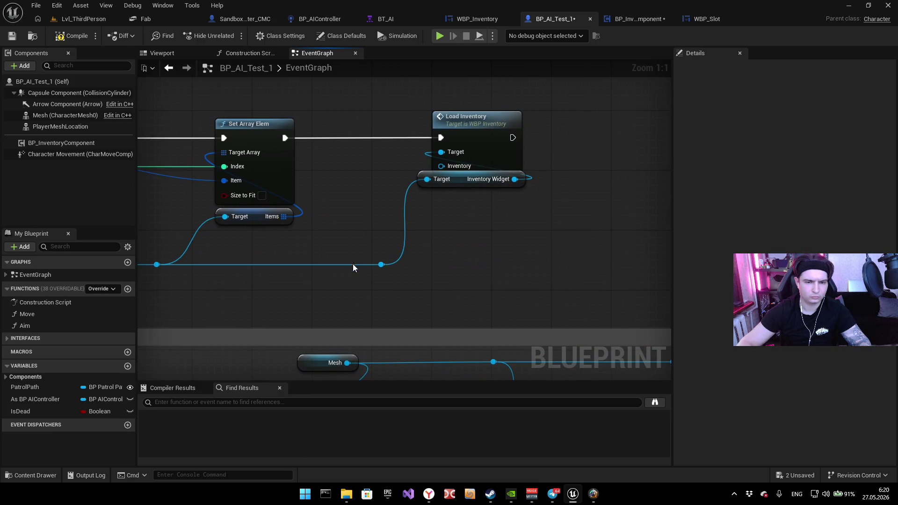
mouse_move(381, 265)
left_mouse_down()
mouse_move(441, 201)
mouse_move(442, 166)
mouse_move(467, 209)
mouse_move(462, 184)
left_mouse_up()
right_click(435, 224)
left_click(444, 205)
left_click(425, 301)
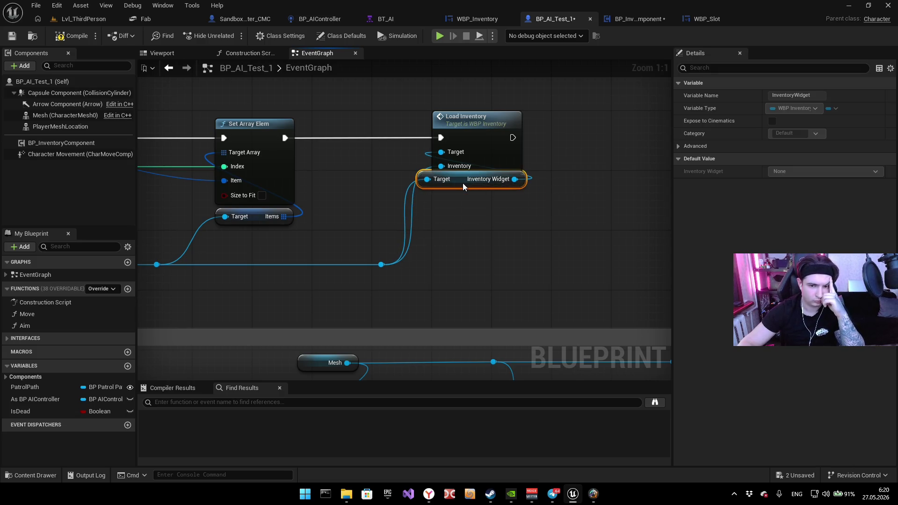
left_click(434, 223)
scroll(510, 220, "down", 3)
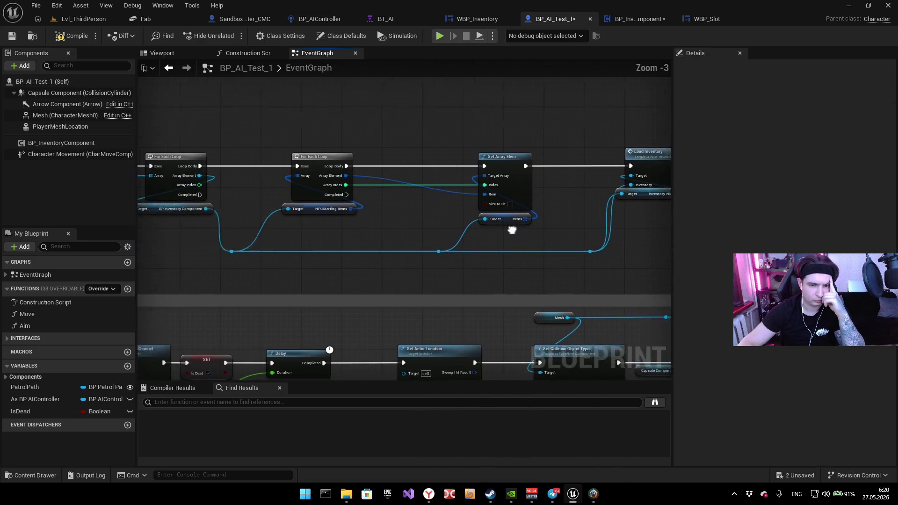
Step: Shift the Set Array Elem and Load Inventory groups left toward the loops
scroll(442, 274, "up", 2)
left_click_drag(423, 270, 556, 96)
left_click_drag(506, 136, 461, 132)
left_click_drag(475, 289, 665, 107)
left_click_drag(542, 117, 445, 119)
scroll(350, 181, "down", 2)
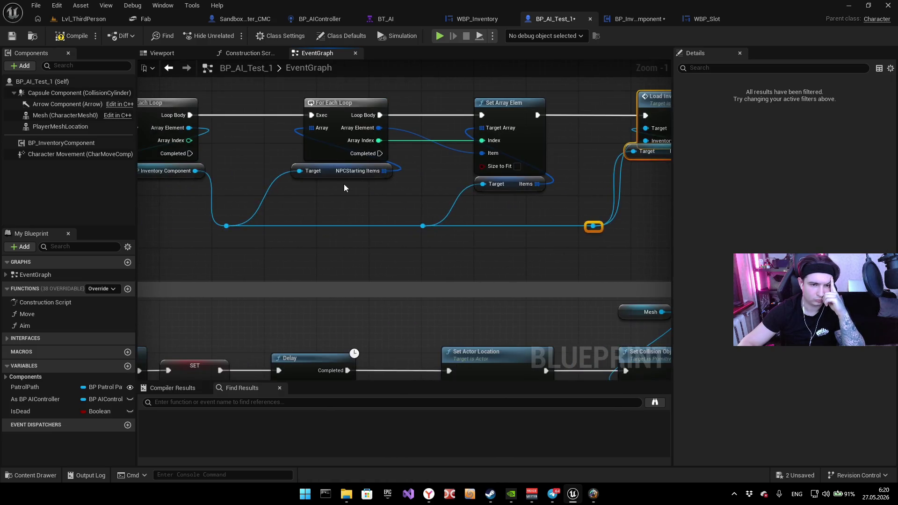
left_click_drag(259, 213, 300, 136)
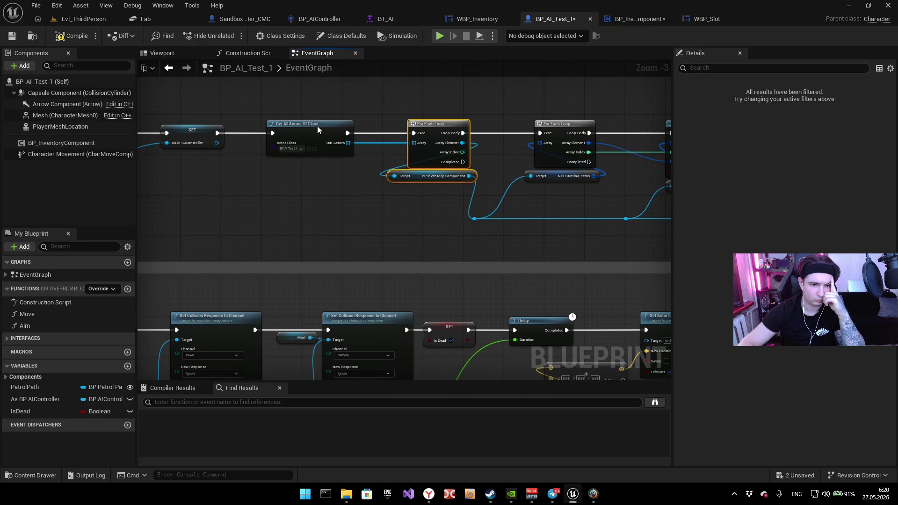
left_click(308, 126)
left_click_drag(475, 106, 333, 133)
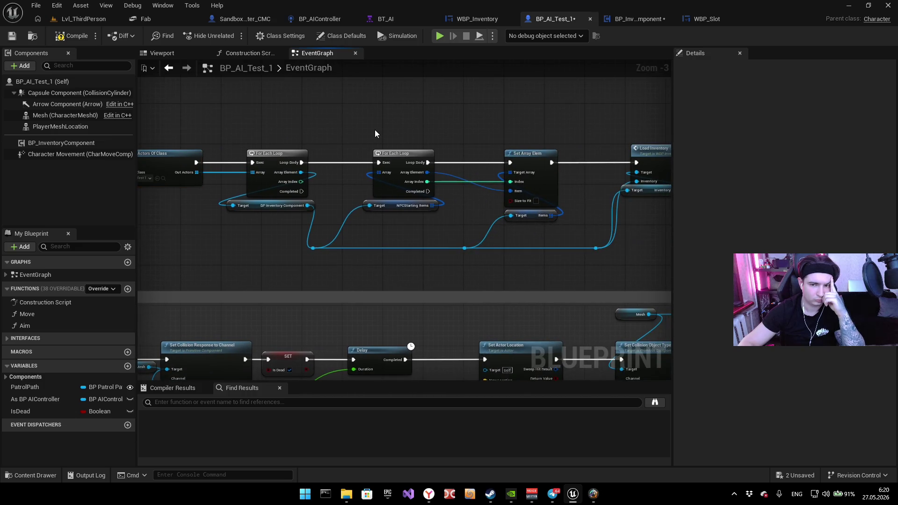
scroll(377, 131, "up", 1)
Step: Move Load Inventory with its reroute further left and adjust the reroute point
mouse_move(367, 221)
left_mouse_down()
mouse_move(423, 152)
mouse_move(400, 156)
mouse_move(429, 139)
mouse_move(408, 246)
mouse_move(453, 203)
mouse_move(482, 156)
mouse_move(435, 167)
left_mouse_up()
left_click(381, 269)
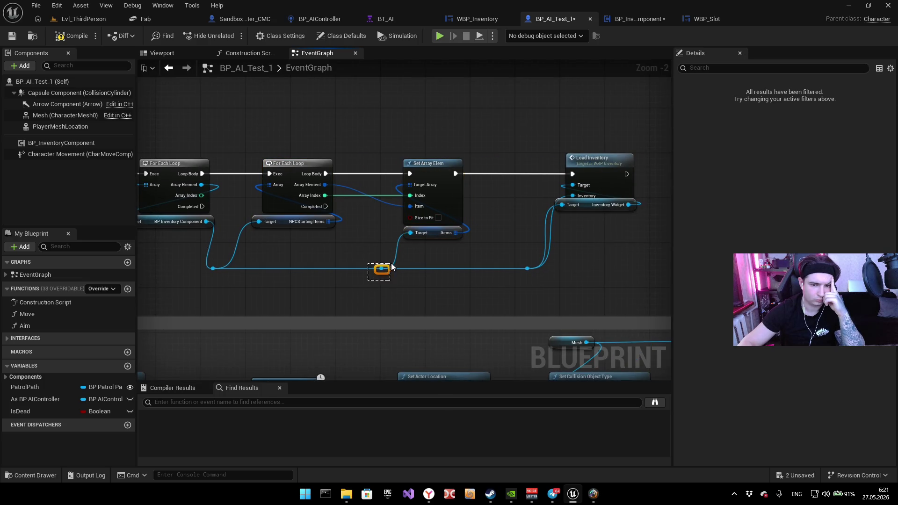
mouse_move(403, 284)
left_mouse_down()
mouse_move(325, 280)
mouse_move(519, 162)
mouse_move(498, 163)
left_mouse_up()
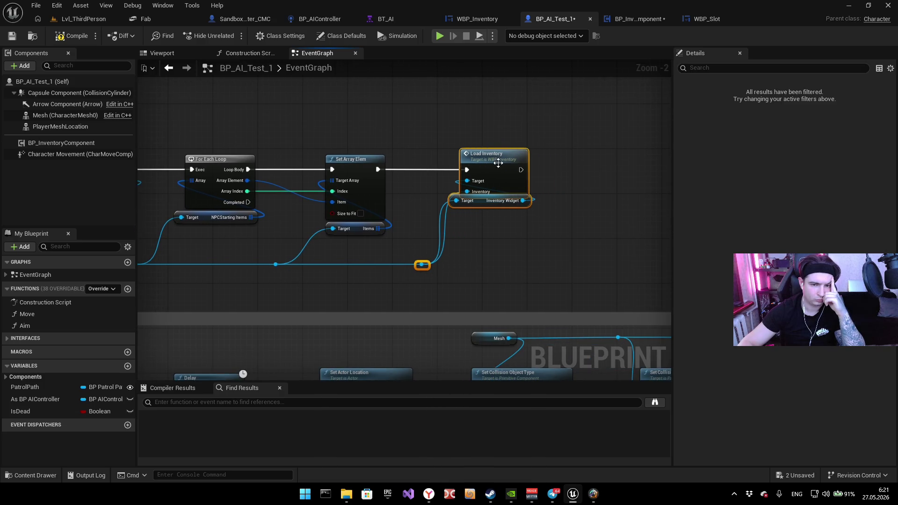
left_click(330, 120)
scroll(371, 207, "up", 2)
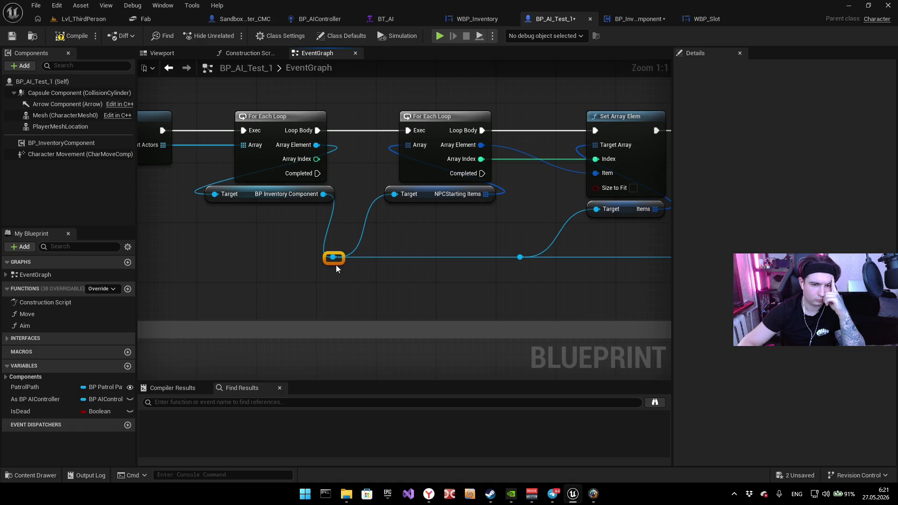
left_click_drag(340, 264, 364, 263)
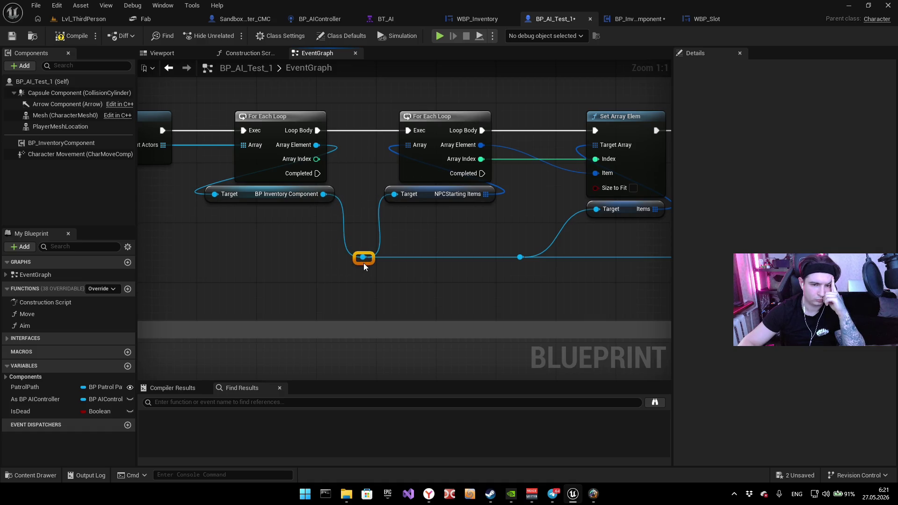
Step: Nudge the second For Each Loop right and pull Load Inventory in beside Set Array Elem
left_click_drag(478, 220, 480, 90)
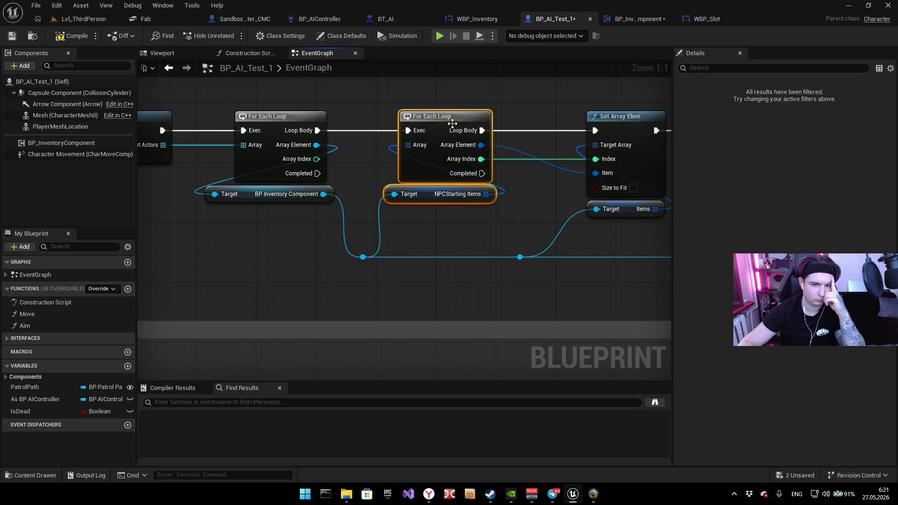
left_click_drag(449, 119, 465, 117)
left_click(515, 139)
scroll(515, 138, "down", 2)
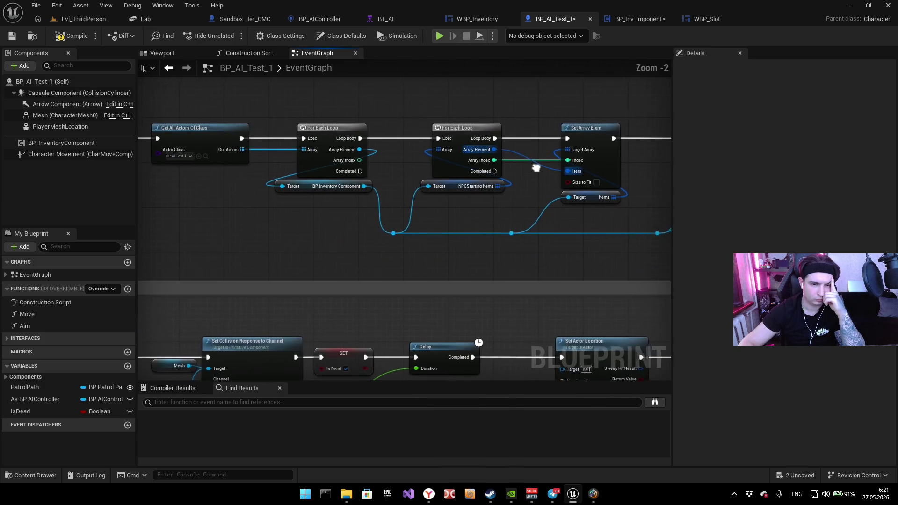
scroll(472, 192, "down", 1)
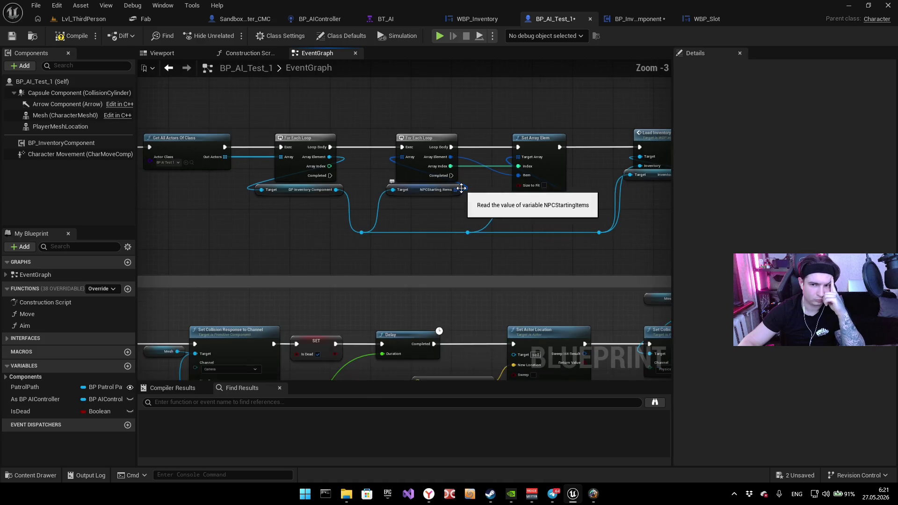
scroll(465, 197, "up", 1)
scroll(538, 206, "down", 1)
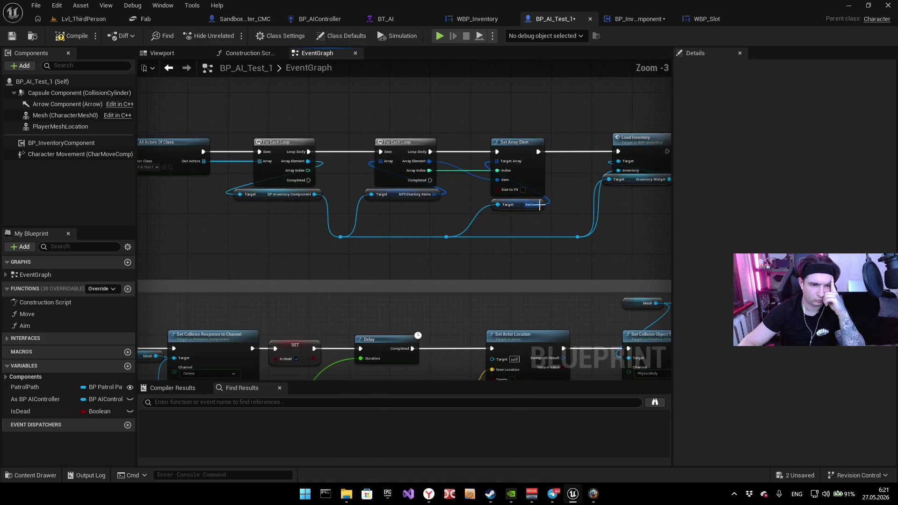
mouse_move(564, 243)
left_mouse_down()
mouse_move(660, 134)
mouse_move(622, 143)
left_mouse_up()
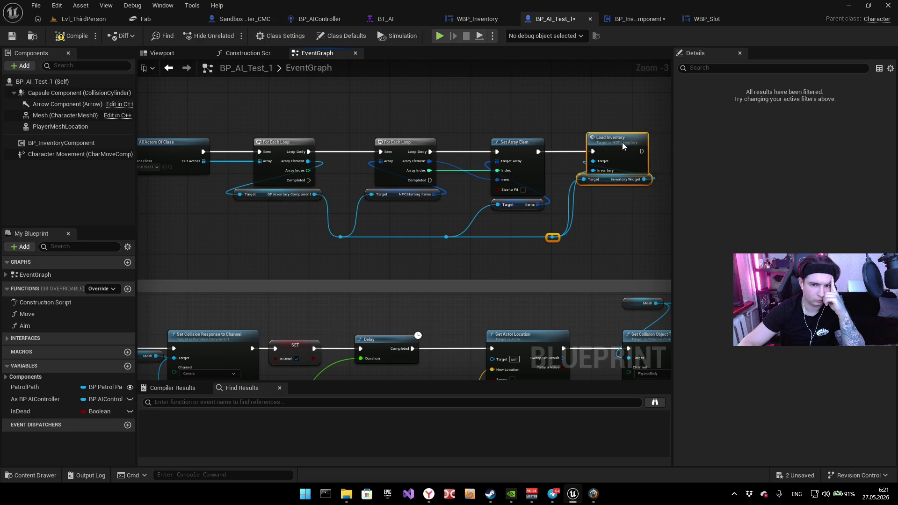
left_click(576, 114)
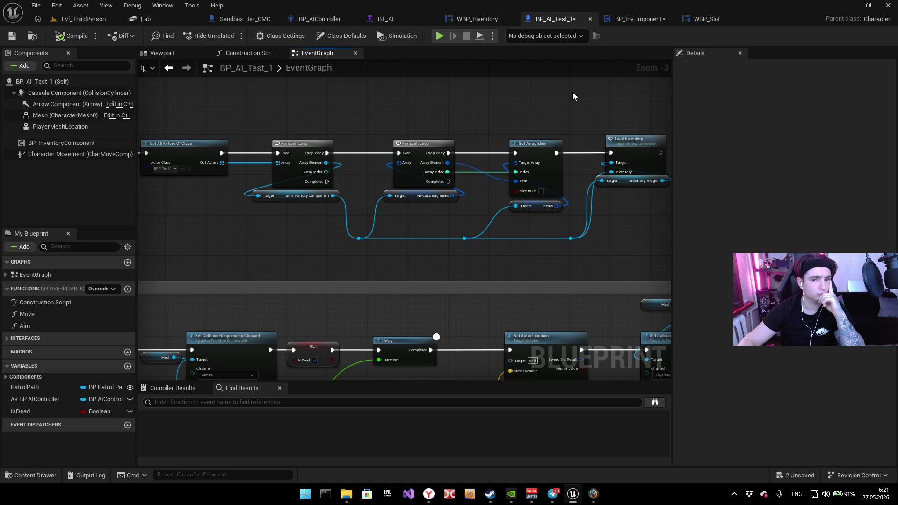
Step: Take a screenshot of the arranged graph and return to the editor
key("super+shift+s")
left_click(476, 98)
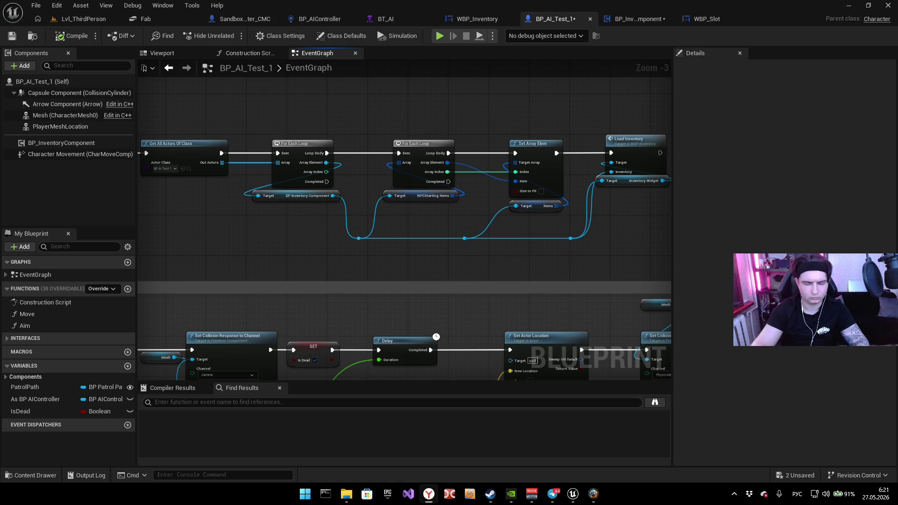
left_click(165, 38)
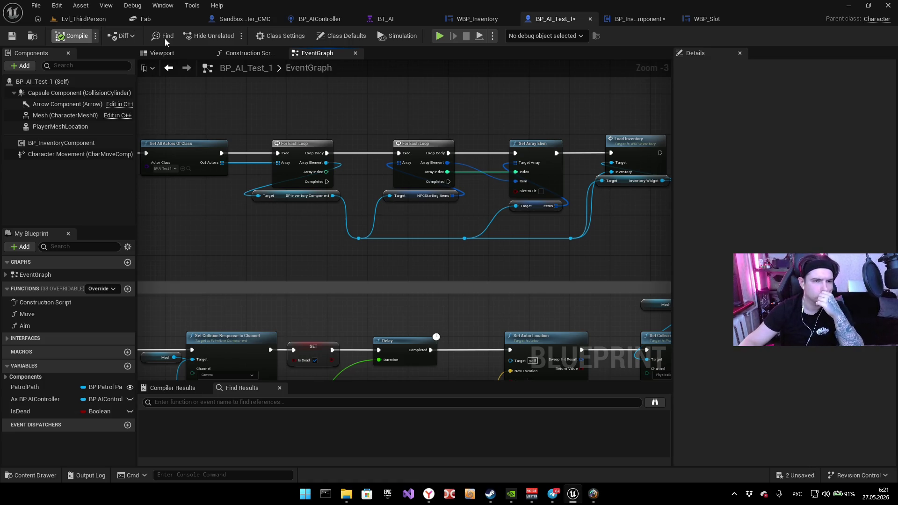
Step: Switch to the level viewport, run Play in Editor, and stop it with Esc
key("ctrl+Tab")
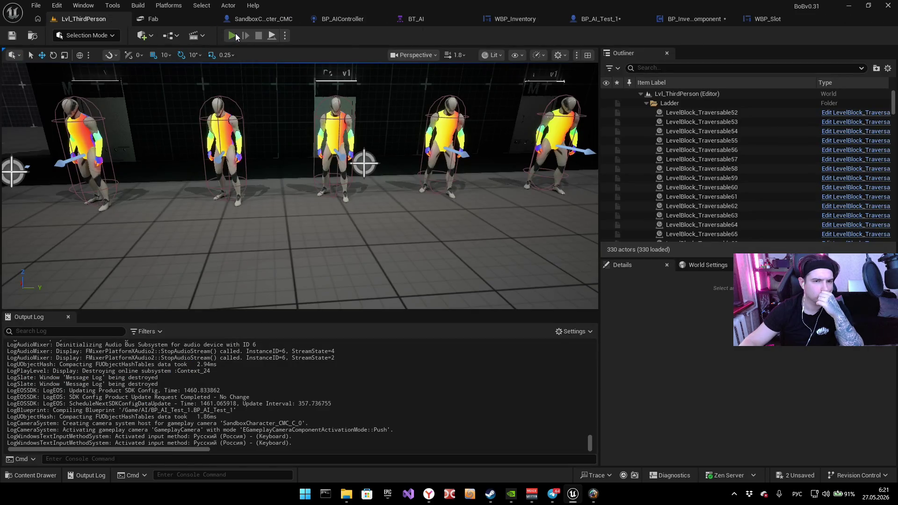
key("alt+p")
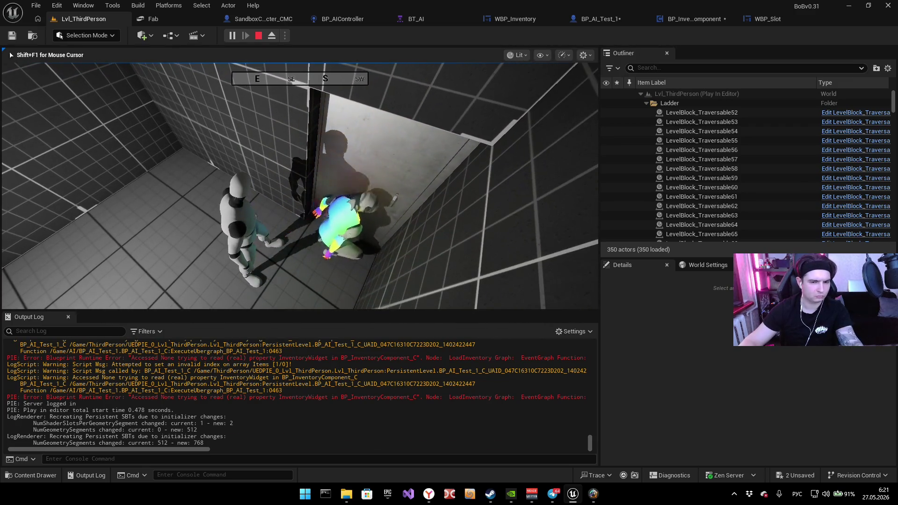
key("Escape")
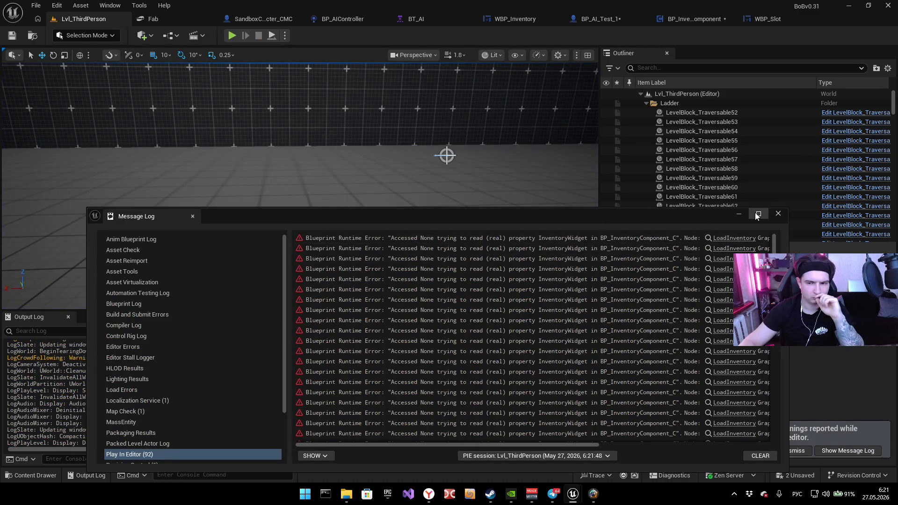
Step: Maximize the Message Log and browse Map Check, Localization Service and Play In Editor errors
left_click(758, 216)
mouse_move(525, 454)
left_mouse_down()
mouse_move(570, 450)
mouse_move(496, 444)
mouse_move(634, 431)
left_mouse_up()
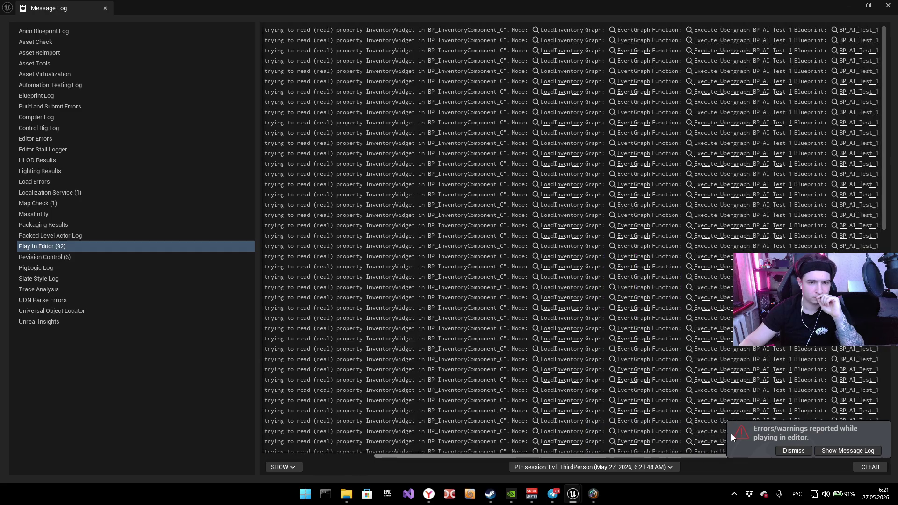
left_click_drag(535, 456, 237, 435)
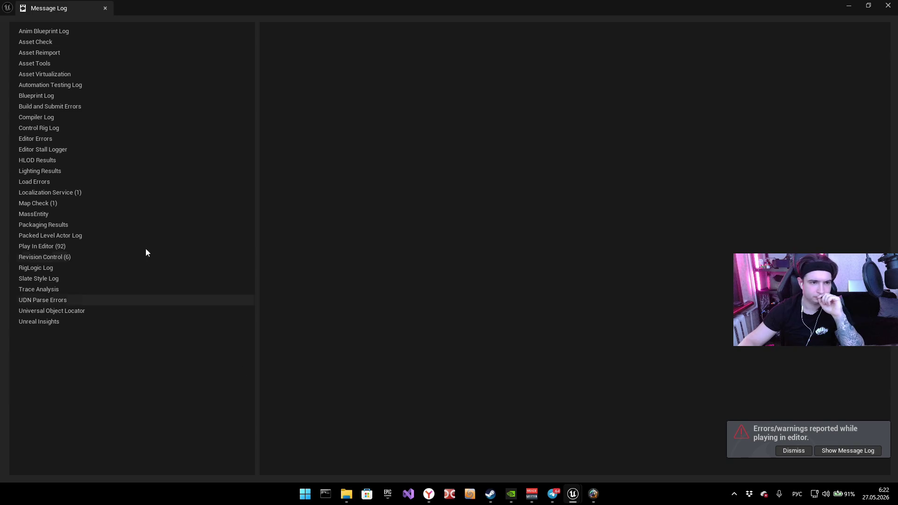
left_click(70, 203)
left_click(70, 193)
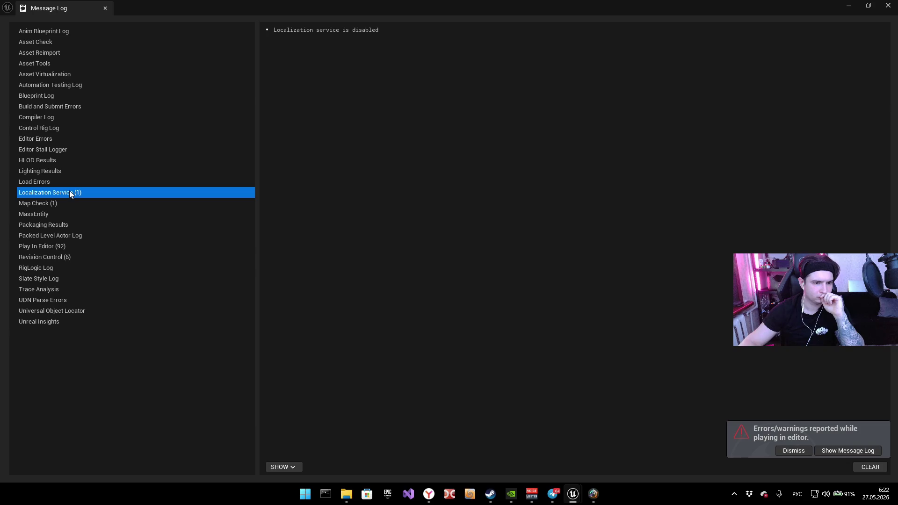
left_click(60, 246)
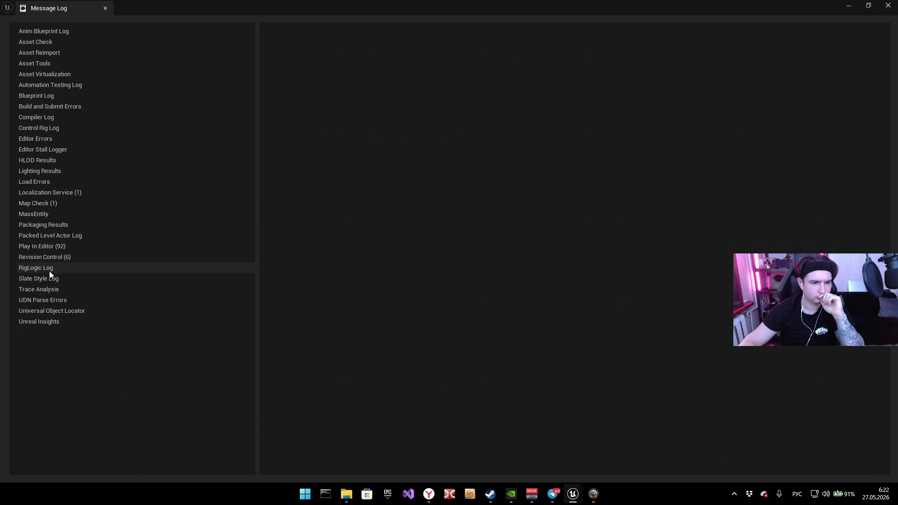
left_click(65, 246)
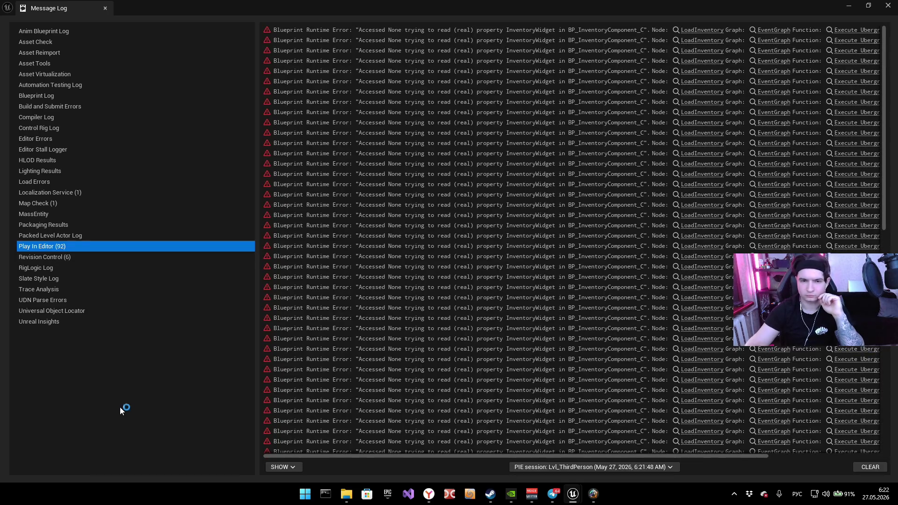
Step: Screenshot the Play In Editor error list, then close the Message Log
key("super+shift+s")
left_click(884, 471)
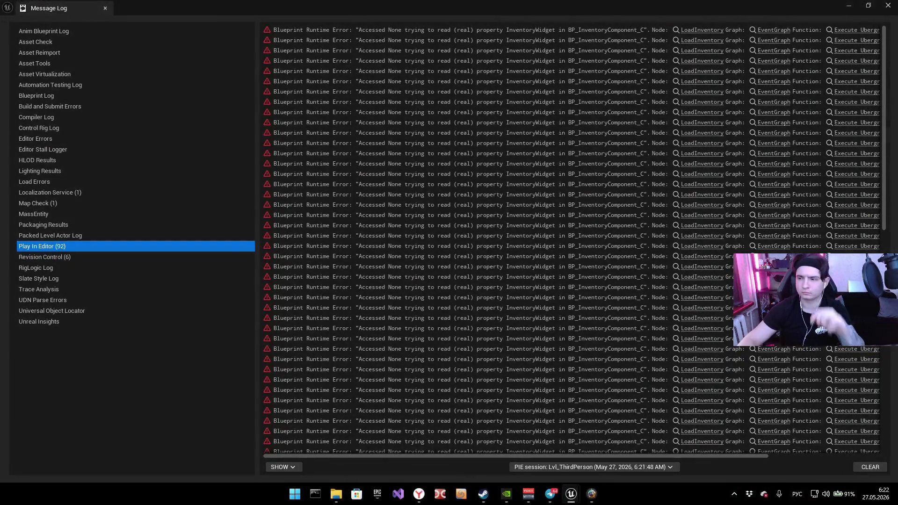
left_click(627, 453)
left_click_drag(680, 457, 838, 460)
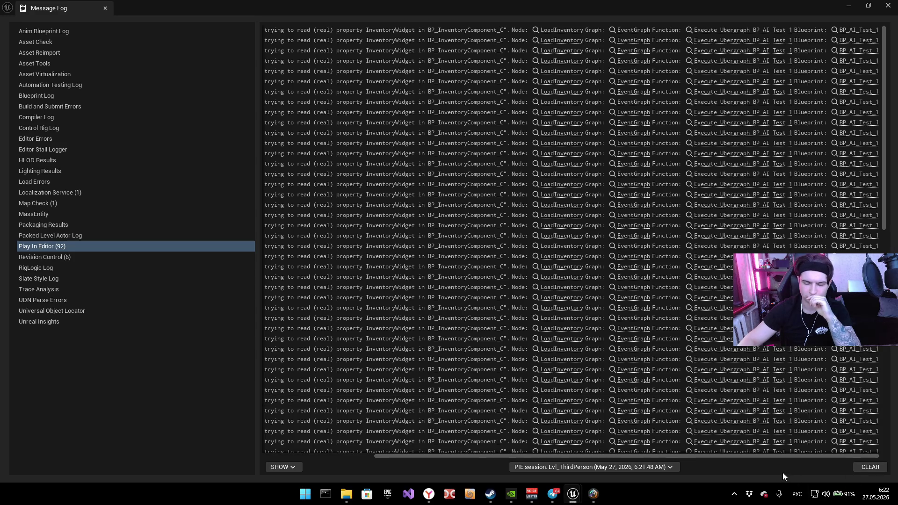
key("Escape")
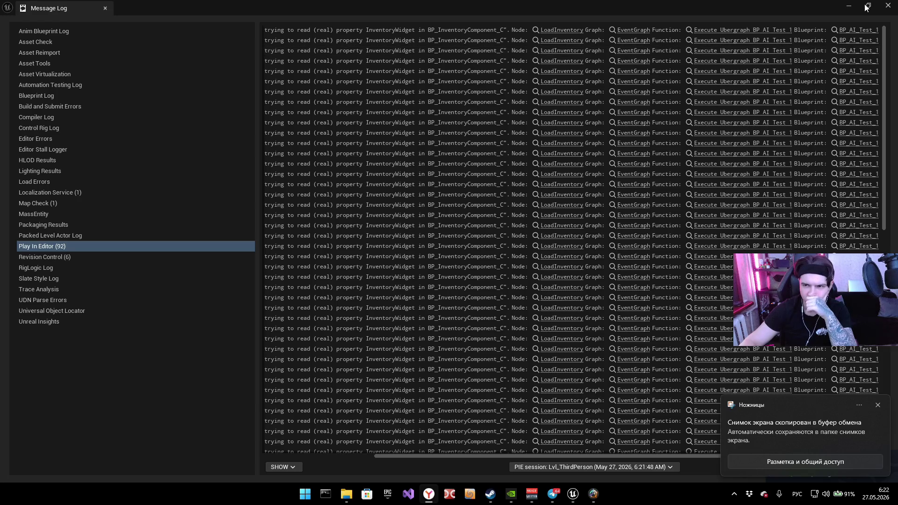
left_click(878, 405)
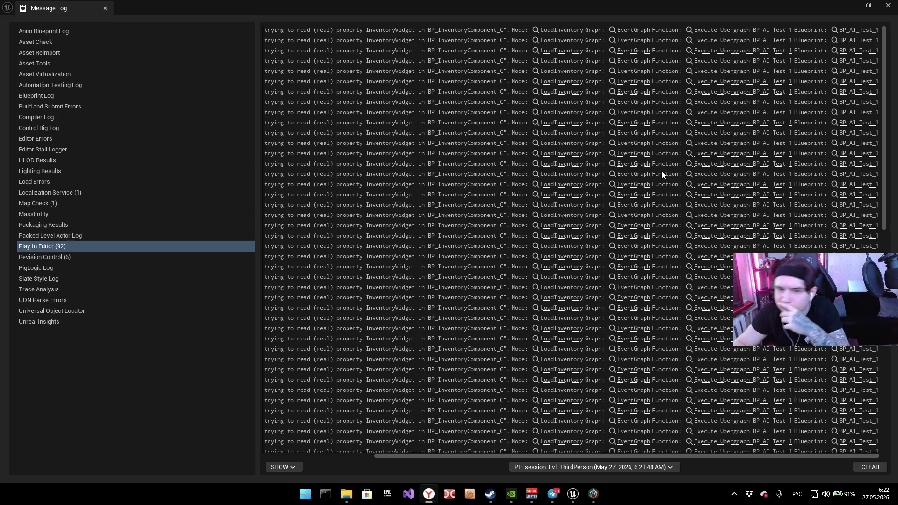
mouse_move(504, 456)
left_mouse_down()
mouse_move(422, 456)
mouse_move(480, 443)
left_mouse_up()
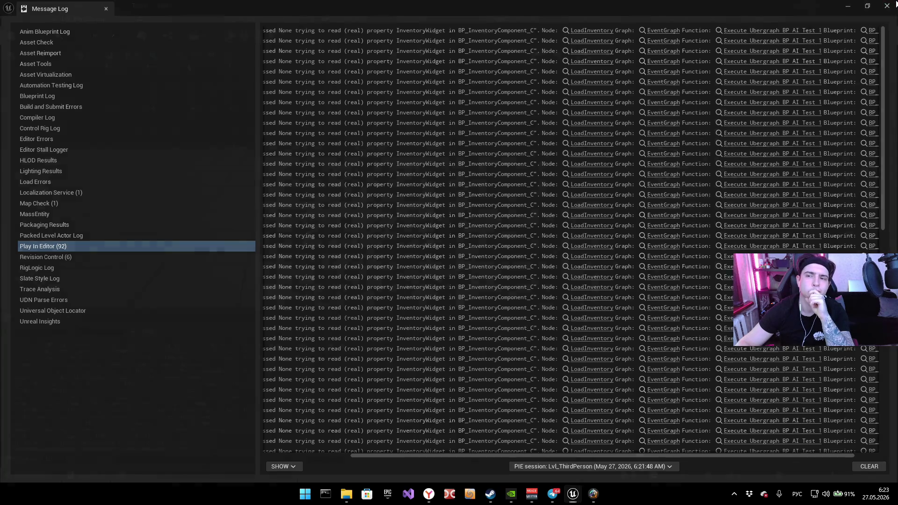
left_click(888, 5)
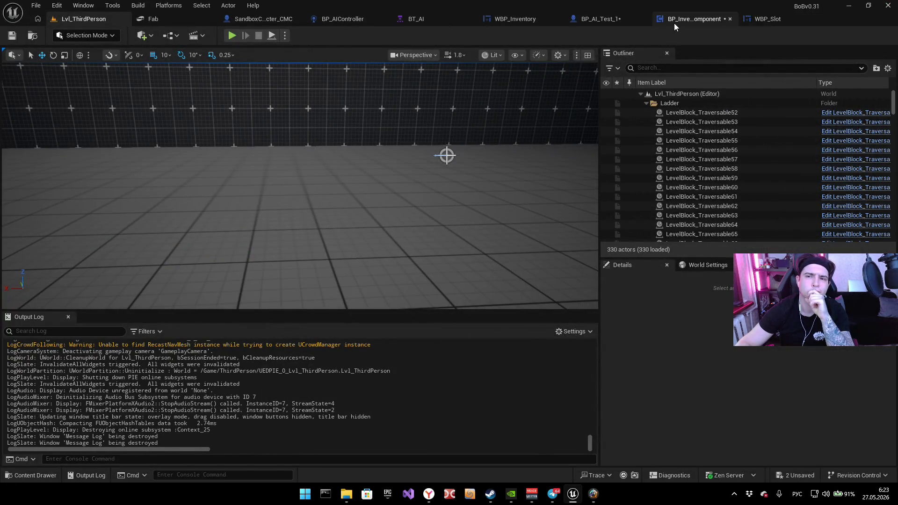
Step: Check the starting-items block in BP_InventoryComponent, then go back to BP_AI_Test_1's graph
left_click(678, 21)
left_click_drag(484, 202, 335, 215)
scroll(336, 215, "down", 1)
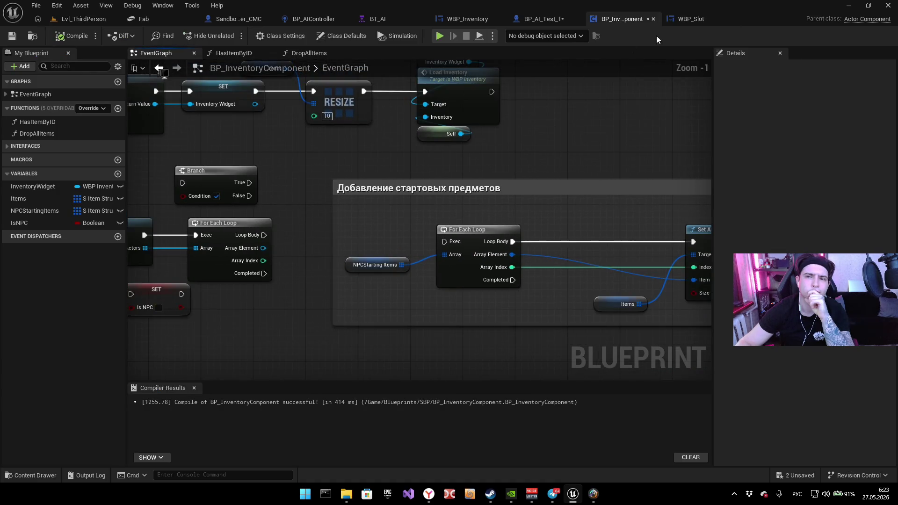
left_click(687, 21)
left_click(547, 19)
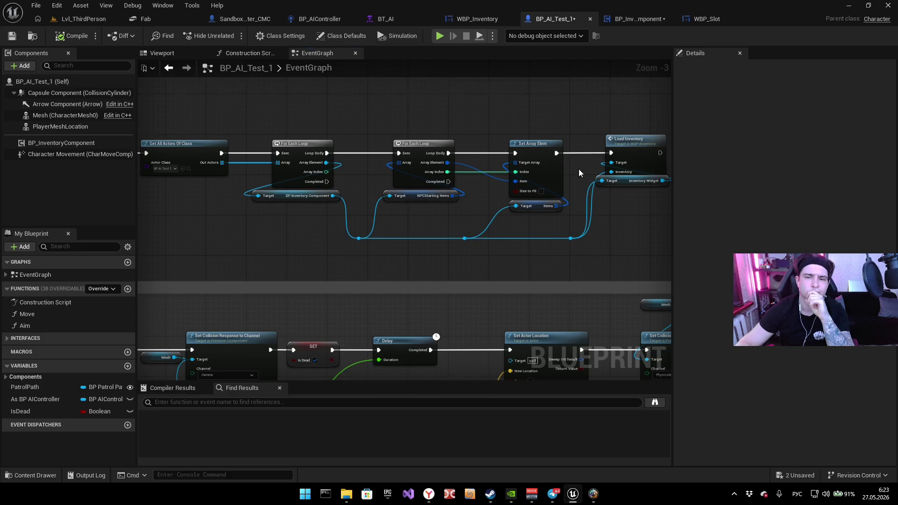
Step: Break the exec link into Load Inventory, compile, run a play test and stop it
scroll(579, 172, "up", 3)
left_click(470, 193, "alt")
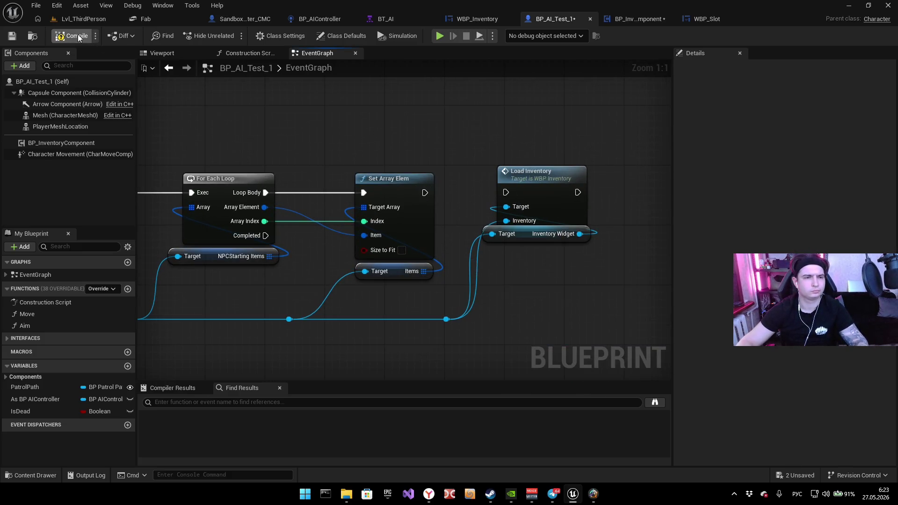
left_click(440, 36)
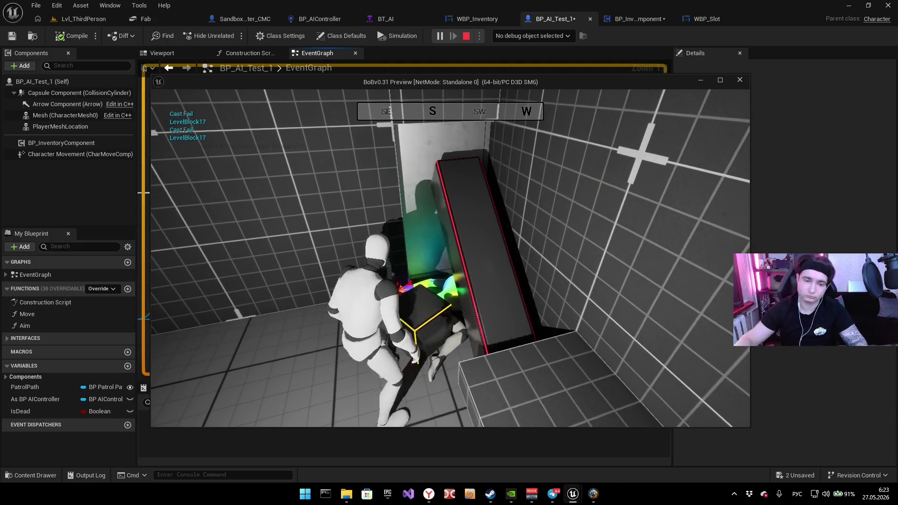
key("Escape")
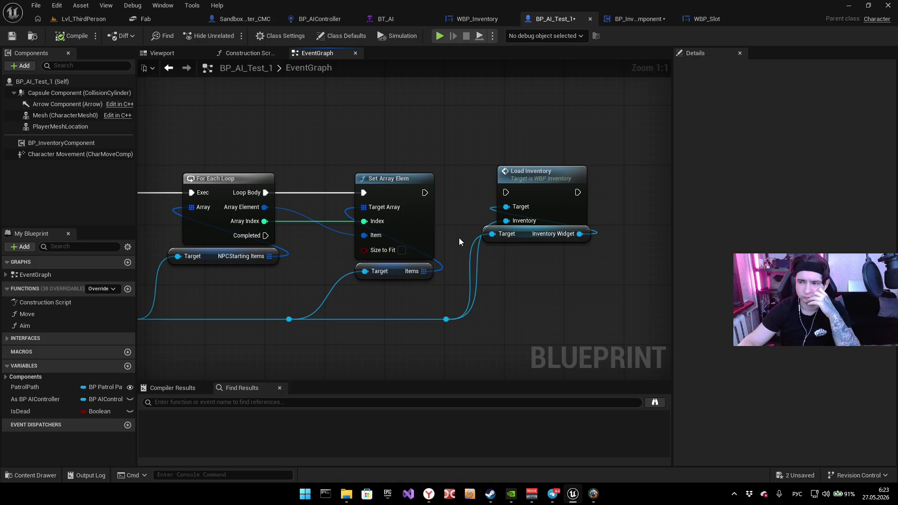
Step: Nudge Load Inventory and its Inventory Widget getter up and review the starting-items chain
left_click_drag(513, 245, 530, 173)
mouse_move(599, 199)
left_mouse_down()
mouse_move(614, 226)
mouse_move(597, 192)
left_mouse_up()
mouse_move(529, 133)
left_mouse_down()
mouse_move(355, 142)
mouse_move(432, 152)
left_mouse_up()
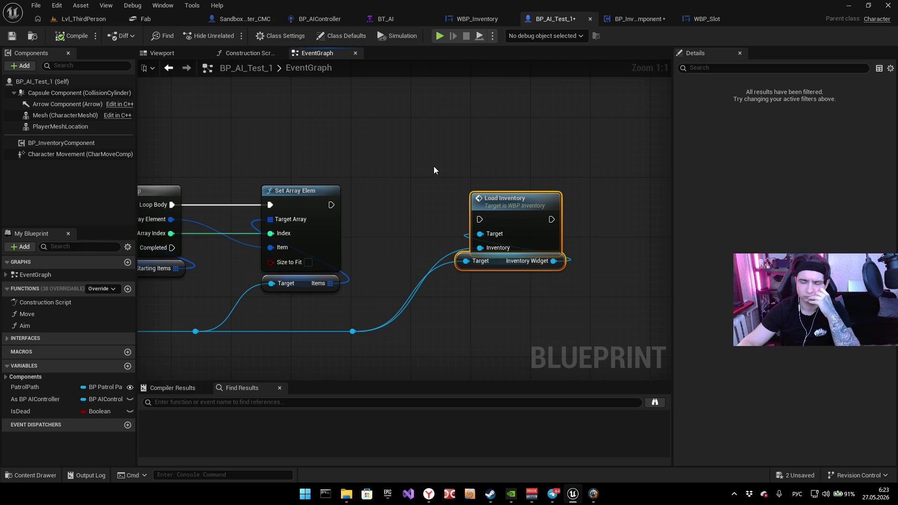
scroll(434, 167, "down", 3)
mouse_move(434, 167)
left_mouse_down()
mouse_move(524, 211)
mouse_move(337, 226)
left_mouse_up()
scroll(522, 229, "up", 1)
left_click_drag(421, 217, 282, 188)
scroll(389, 194, "up", 1)
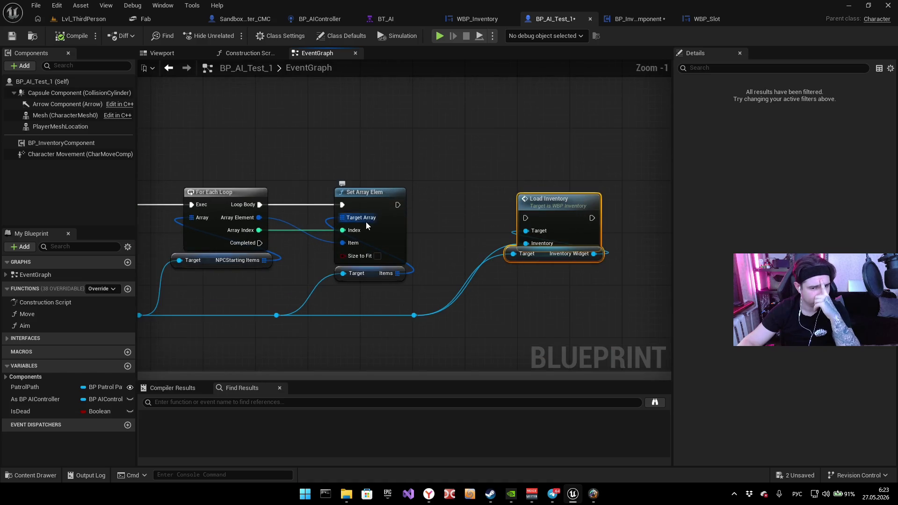
Step: Wrap the Load Inventory nodes in a comment titled "Для виджета", position it, and compile
mouse_move(471, 144)
left_mouse_down()
mouse_move(557, 256)
mouse_move(608, 271)
left_mouse_up()
type("cДля виджет")
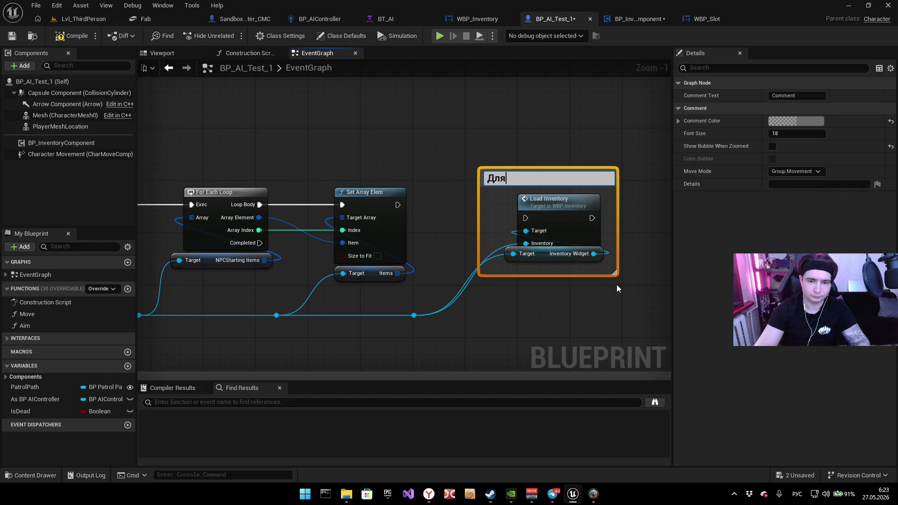
type("а")
key("Return")
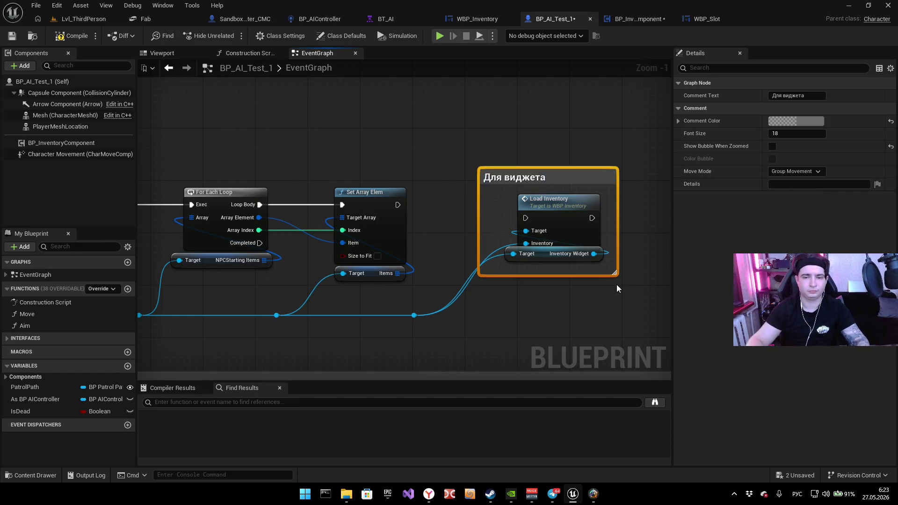
left_click_drag(507, 179, 555, 209)
left_click(535, 174)
left_click(73, 37)
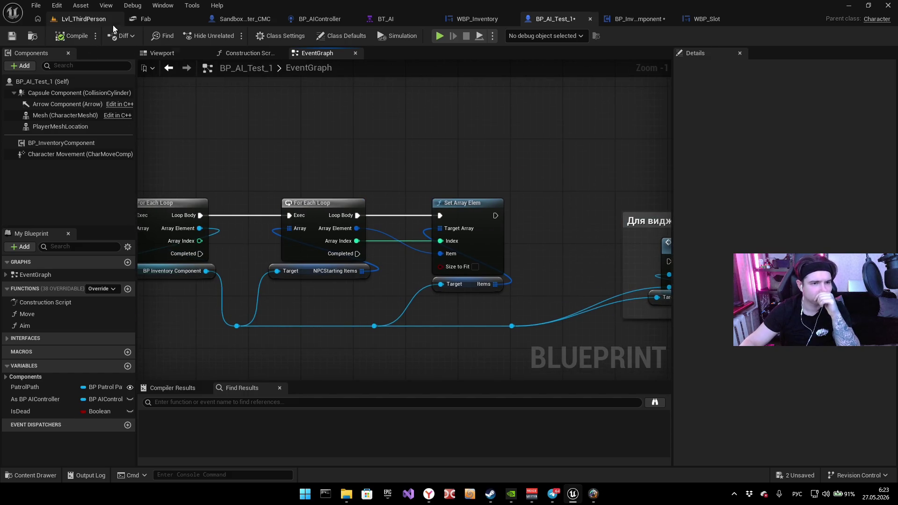
Step: Tuck the Get Controller node beneath the Cast To BP_AIController node
mouse_move(381, 160)
left_mouse_down()
mouse_move(411, 147)
mouse_move(505, 156)
left_mouse_up()
scroll(505, 156, "down", 2)
scroll(339, 178, "up", 2)
mouse_move(339, 177)
left_mouse_down()
mouse_move(487, 126)
mouse_move(472, 122)
left_mouse_up()
left_click_drag(322, 217, 464, 218)
left_click(397, 264)
Step: Wrap the upper row of loop nodes in a comment titled 'Добавление стартовых предметов для НПС'
scroll(397, 264, "down", 2)
scroll(421, 305, "up", 2)
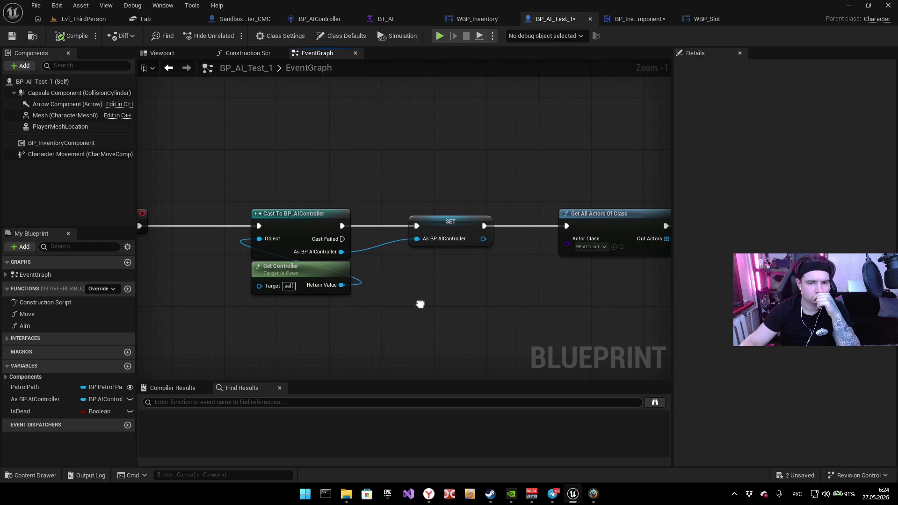
scroll(424, 307, "down", 2)
mouse_move(429, 301)
left_mouse_down()
mouse_move(467, 135)
mouse_move(596, 100)
left_mouse_up()
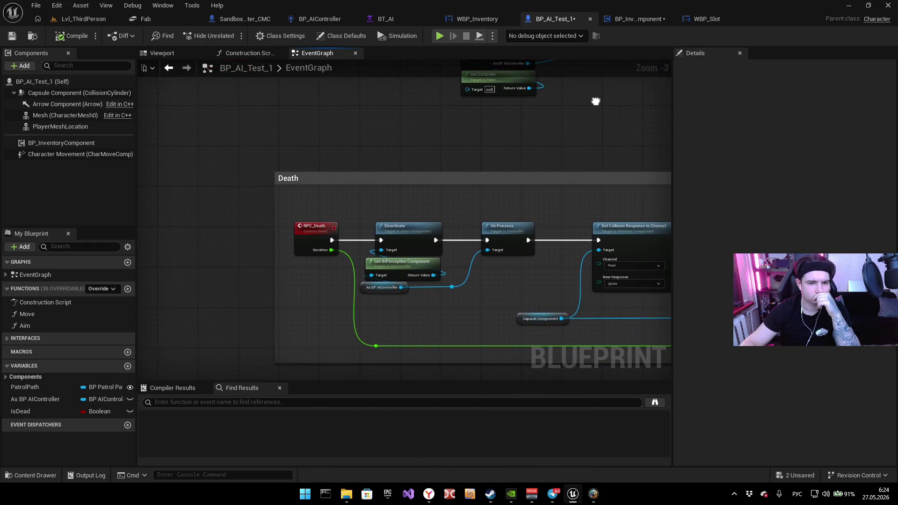
scroll(555, 163, "down", 3)
mouse_move(554, 161)
left_mouse_down()
mouse_move(341, 124)
mouse_move(258, 204)
left_mouse_up()
scroll(341, 124, "up", 2)
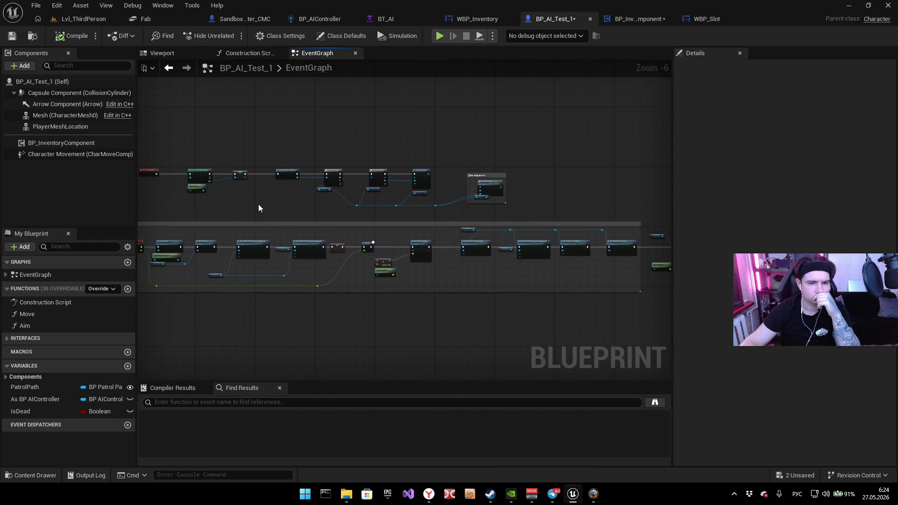
scroll(295, 192, "up", 2)
mouse_move(308, 185)
left_mouse_down()
mouse_move(275, 219)
mouse_move(203, 185)
left_mouse_up()
scroll(278, 217, "down", 2)
mouse_move(195, 137)
left_mouse_down()
mouse_move(652, 270)
mouse_move(616, 256)
left_mouse_up()
key("c")
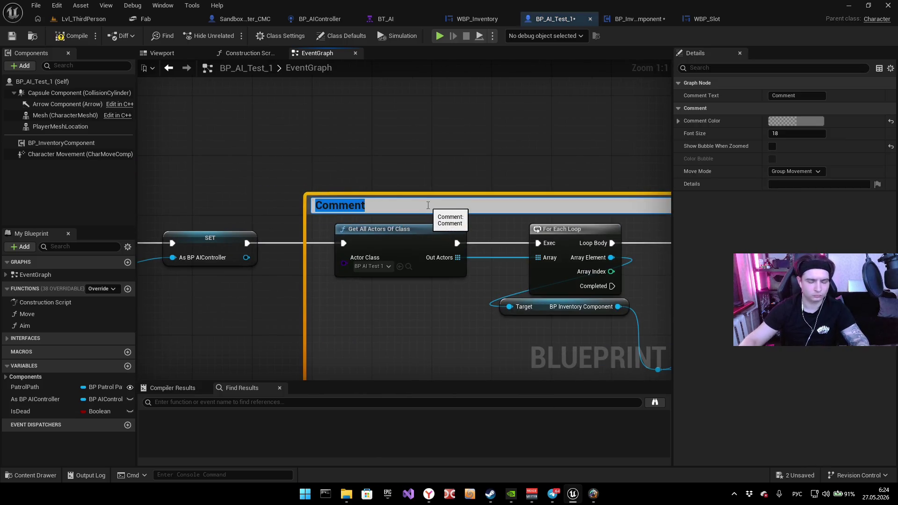
type("Д")
type("обавление ")
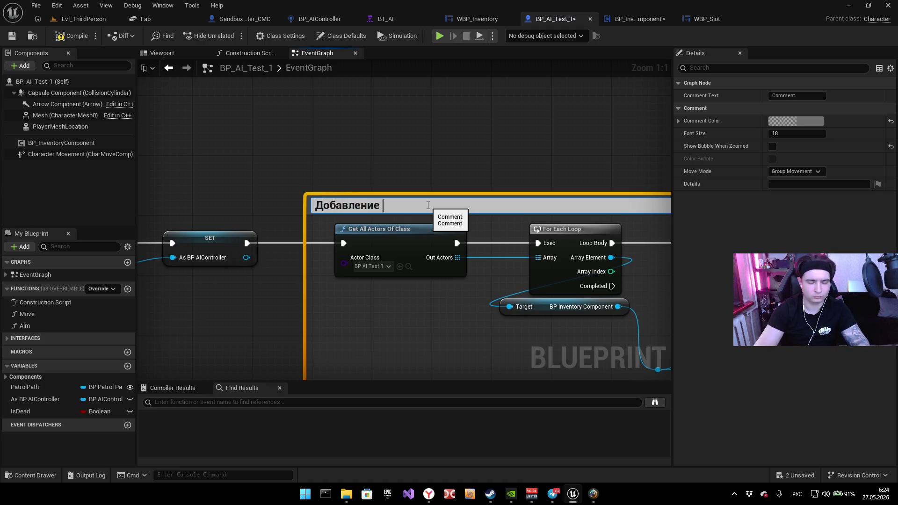
type("стартовых пр")
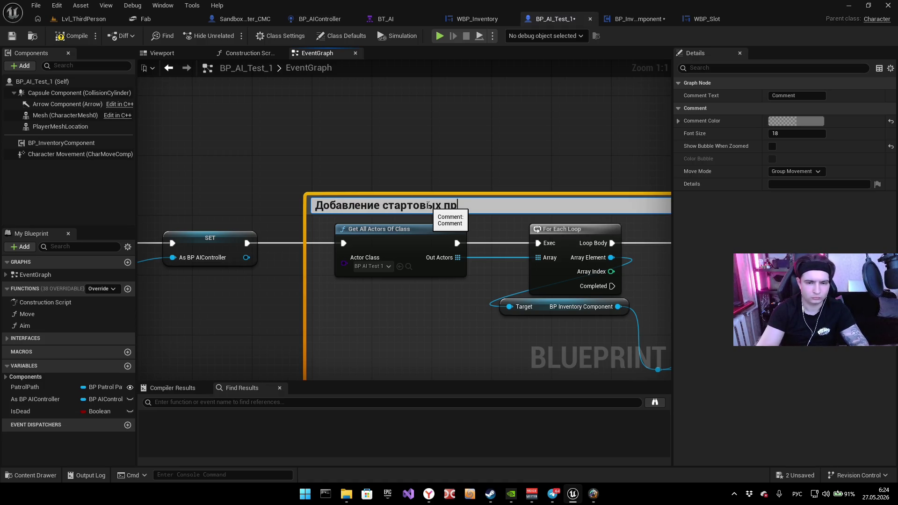
type("едметов для Н")
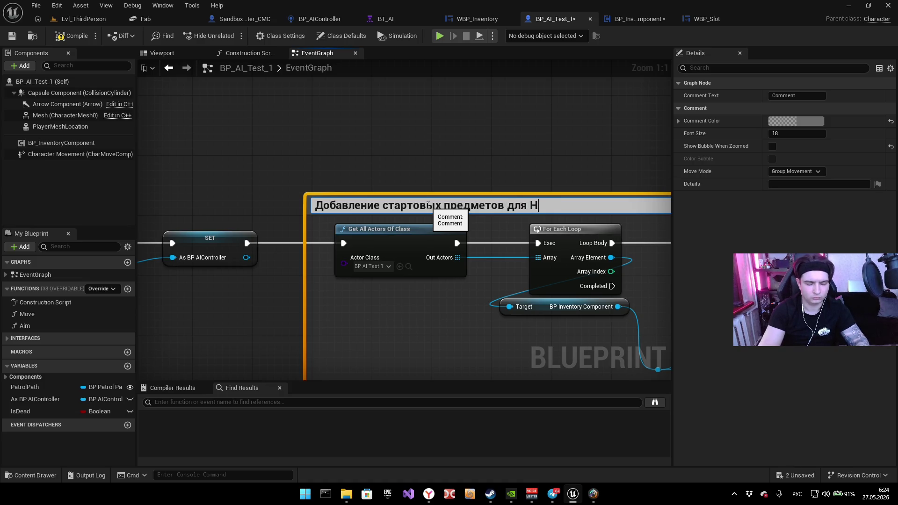
type("ПС")
key("Return")
left_click(315, 179)
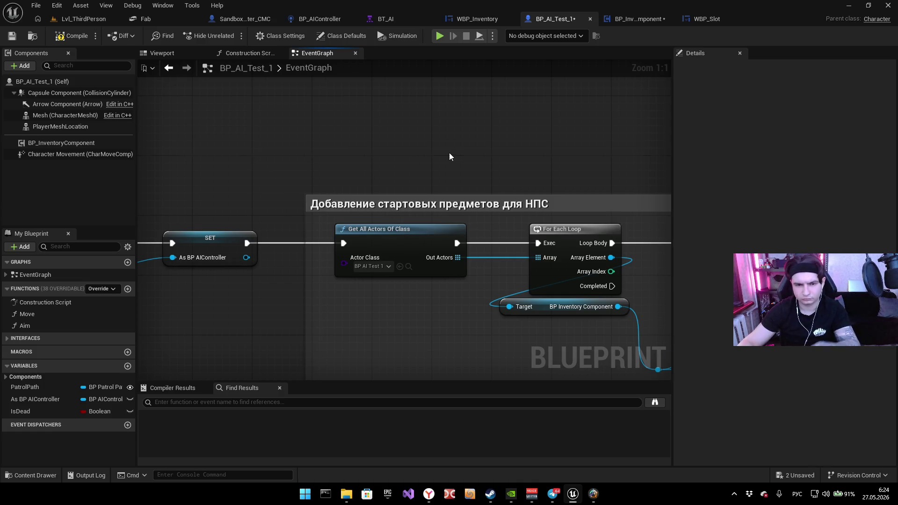
Step: Compile the blueprint and return to BP_InventoryComponent's graph
left_click_drag(449, 152, 240, 108)
left_click(54, 37)
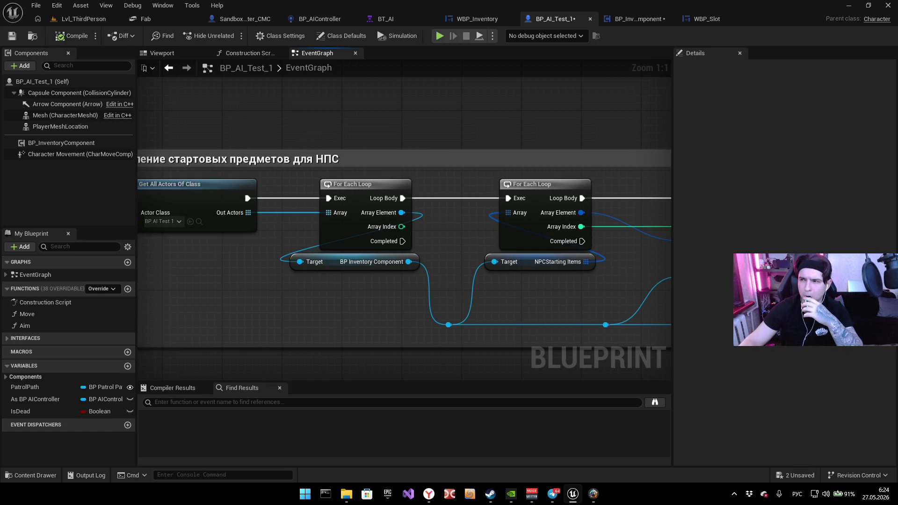
key("alt+Tab")
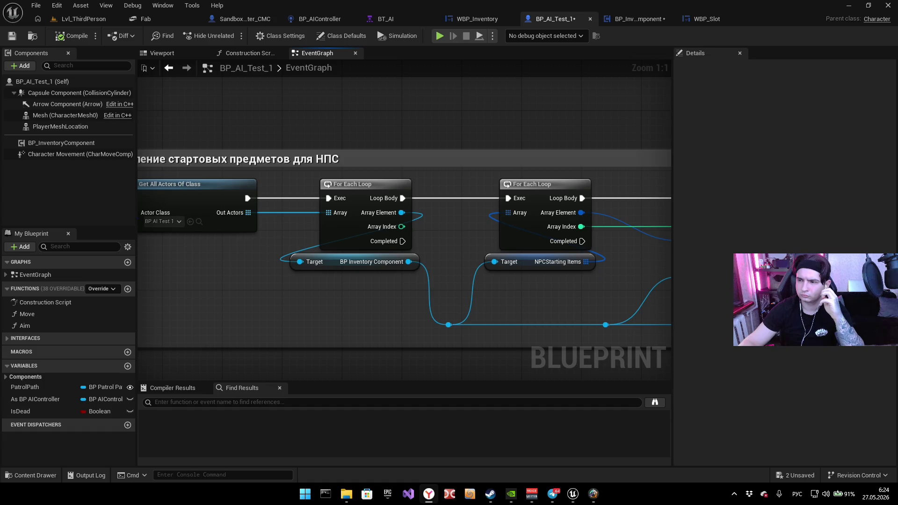
left_click(636, 19)
Step: Append 'для всех персонажей владеющих BP_IC' to the comment title and select the old NPC-check nodes
mouse_move(318, 147)
left_mouse_down()
mouse_move(445, 269)
mouse_move(373, 283)
mouse_move(442, 265)
mouse_move(353, 248)
mouse_move(373, 245)
left_mouse_up()
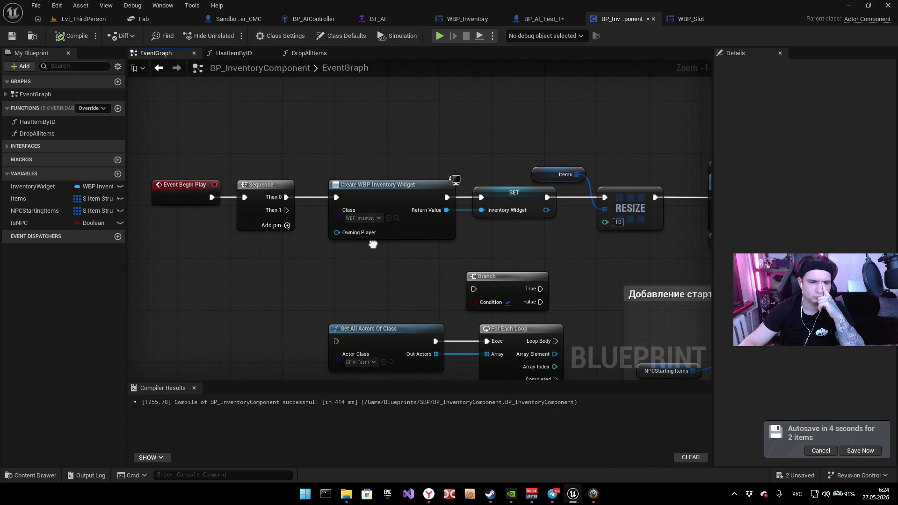
mouse_move(474, 249)
left_mouse_down()
mouse_move(363, 172)
mouse_move(139, 153)
mouse_move(219, 165)
left_mouse_up()
left_click_drag(312, 161, 321, 169)
double_click(504, 217)
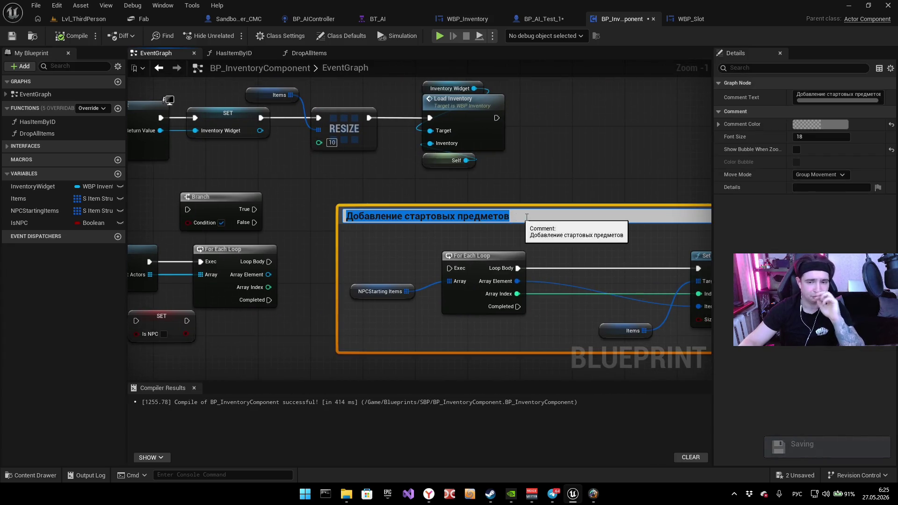
left_click(527, 217)
type("для всех персонажей владе")
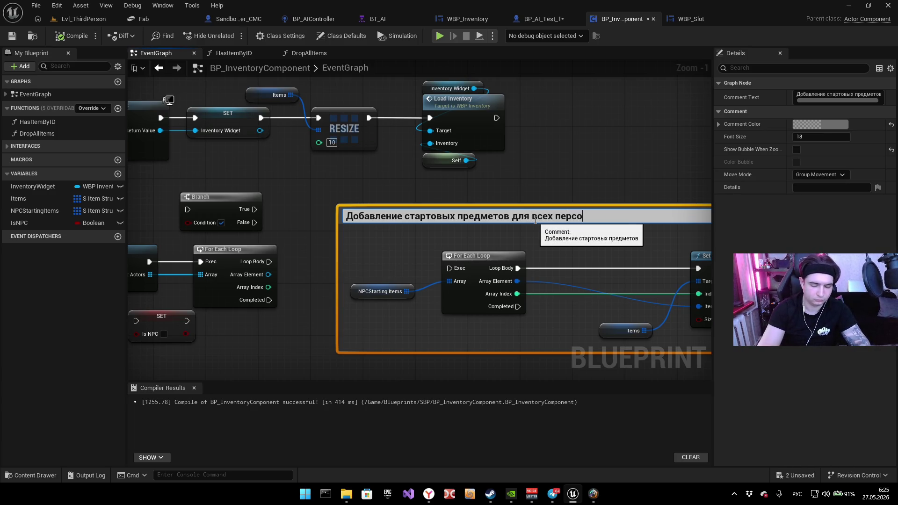
type("ющих BP_I")
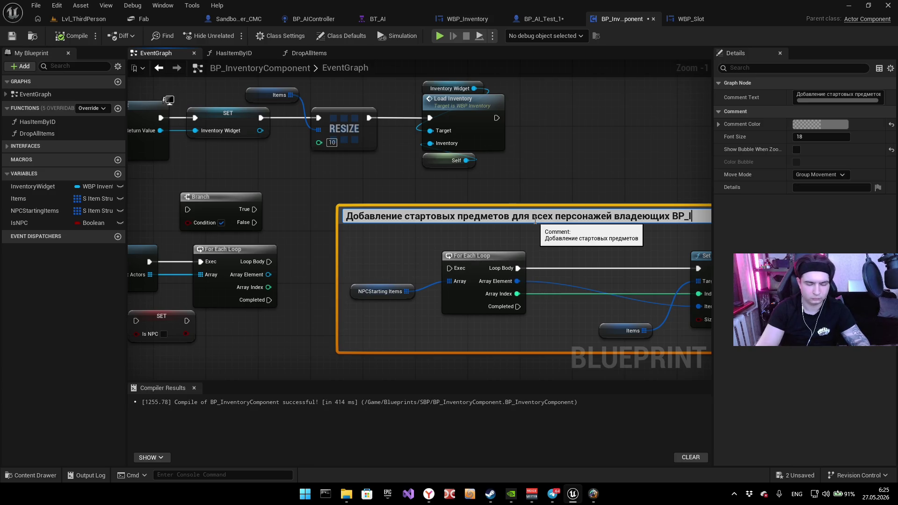
type("C")
key("Return")
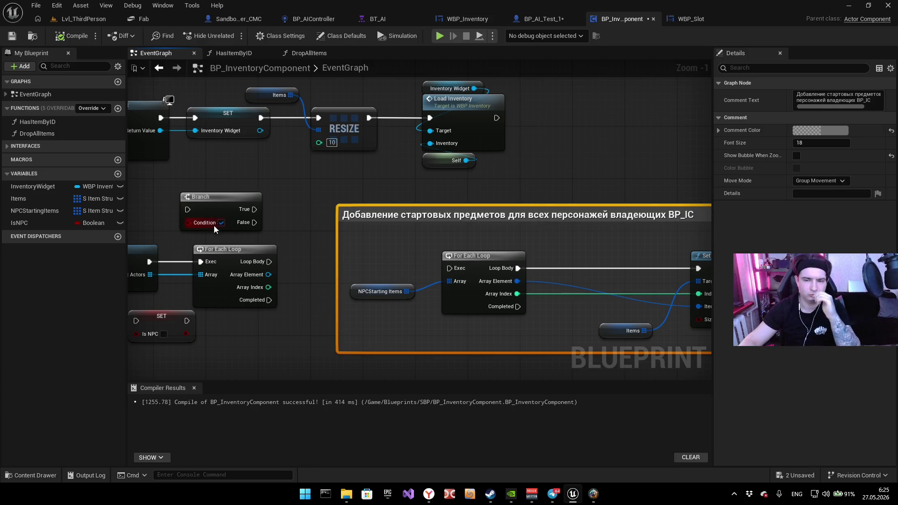
left_click_drag(214, 225, 387, 220)
left_click_drag(255, 180, 425, 347)
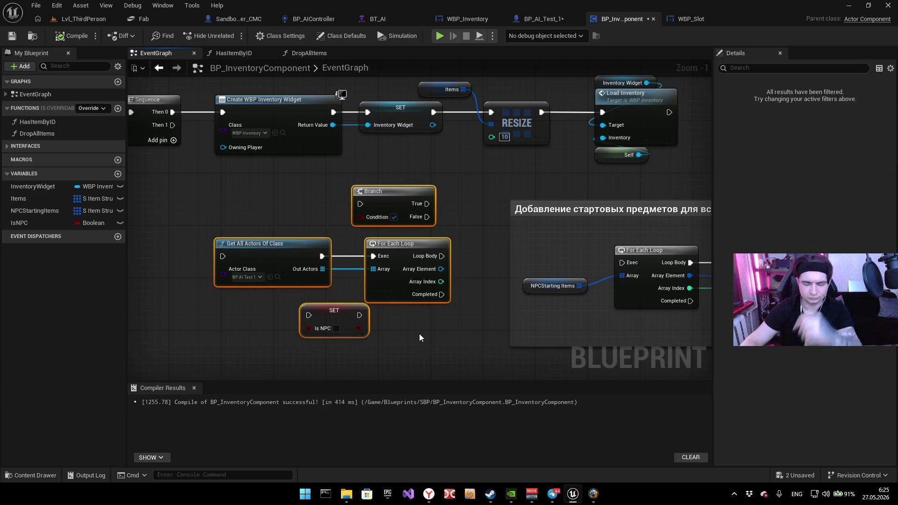
Step: Delete the old Branch, loop, Get All Actors and SET nodes and shift the starting-items comment left
key("Delete")
scroll(493, 268, "down", 2)
mouse_move(543, 230)
left_mouse_down()
mouse_move(283, 228)
mouse_move(232, 238)
left_mouse_up()
left_click(297, 206)
left_click_drag(351, 226, 366, 222)
left_click(274, 201)
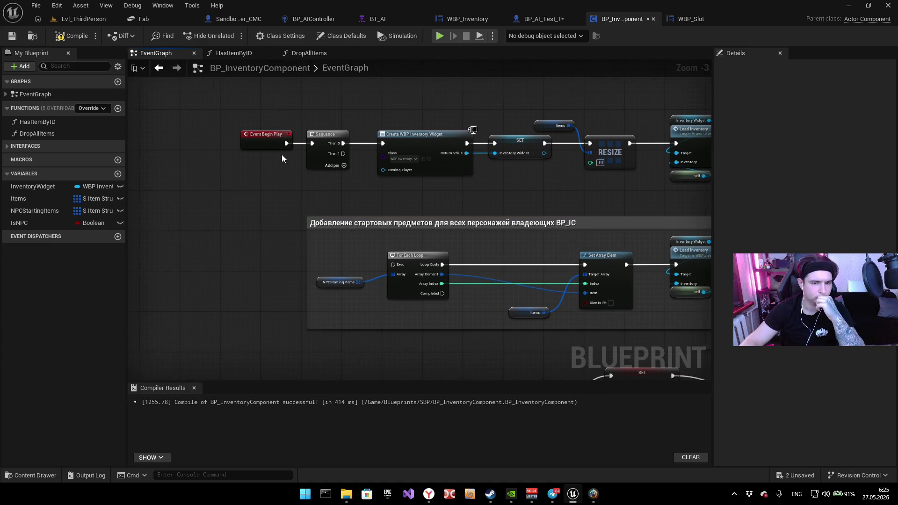
Step: Reposition the Sequence node, wire Event Begin Play into Create WBP Inventory Widget, and compile
key("Home")
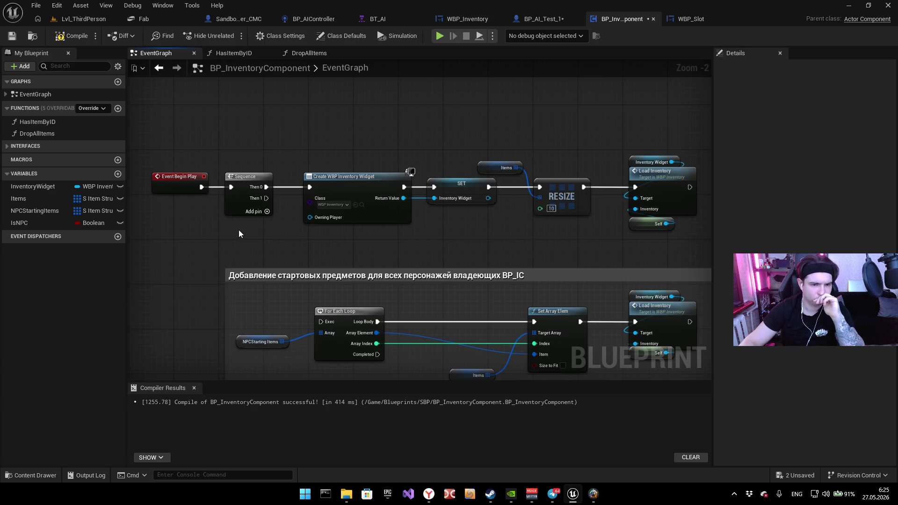
mouse_move(238, 209)
left_mouse_down()
mouse_move(254, 171)
mouse_move(207, 187)
mouse_move(198, 221)
mouse_move(272, 279)
mouse_move(341, 288)
left_mouse_up()
left_click(282, 150, "alt")
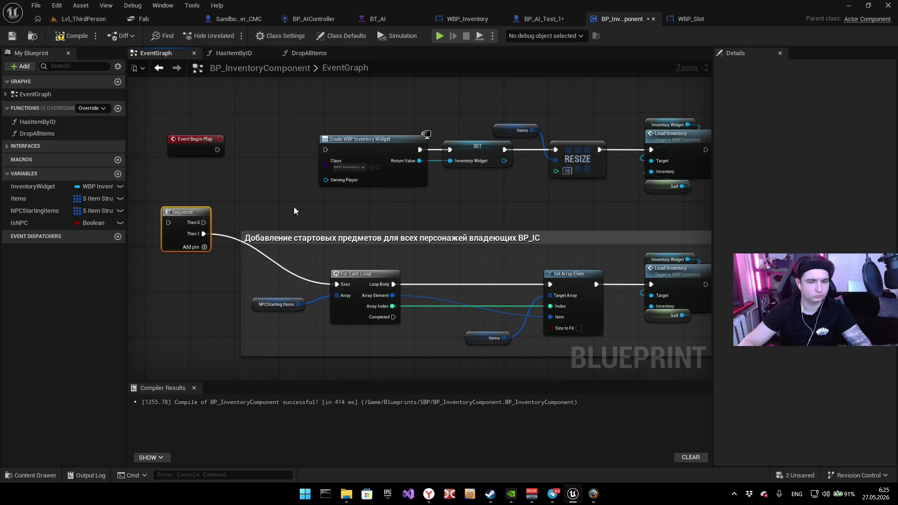
mouse_move(218, 149)
left_mouse_down()
mouse_move(326, 150)
mouse_move(365, 136)
mouse_move(491, 141)
mouse_move(387, 152)
mouse_move(394, 163)
left_mouse_up()
left_click(70, 35)
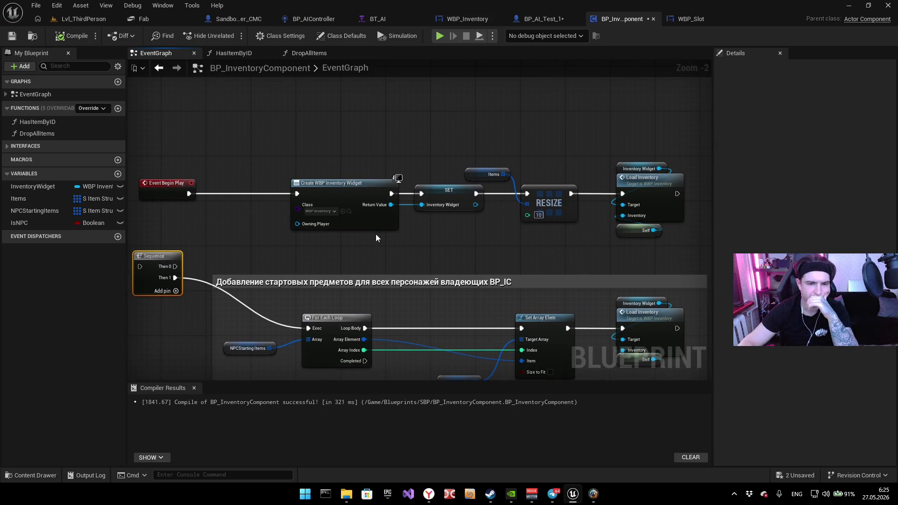
left_click_drag(414, 236, 358, 228)
left_click(482, 206)
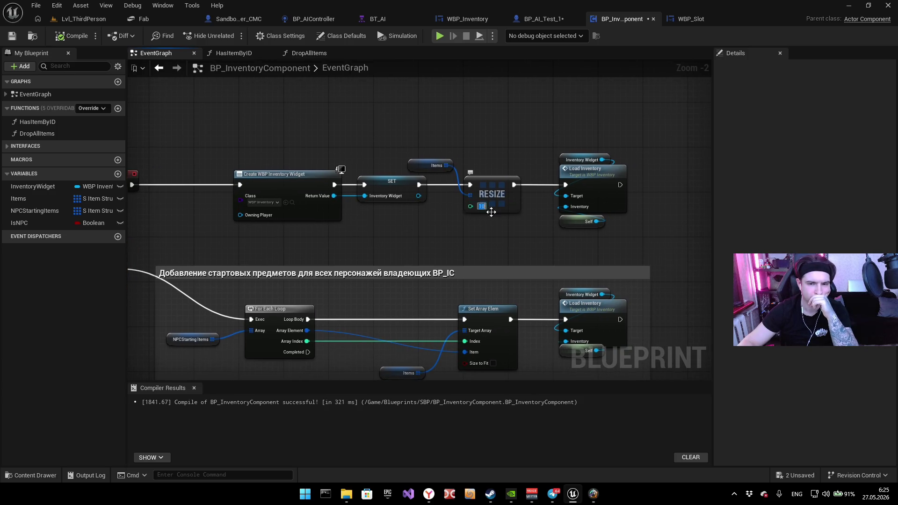
Step: Set the RESIZE node's size to 18 and recompile
type("20")
key("alt+p")
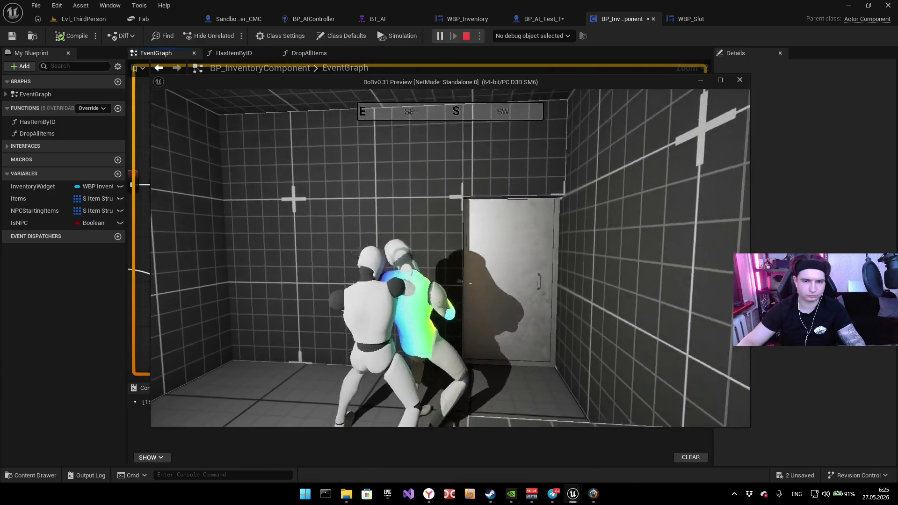
key("Escape")
type("18")
key("Return")
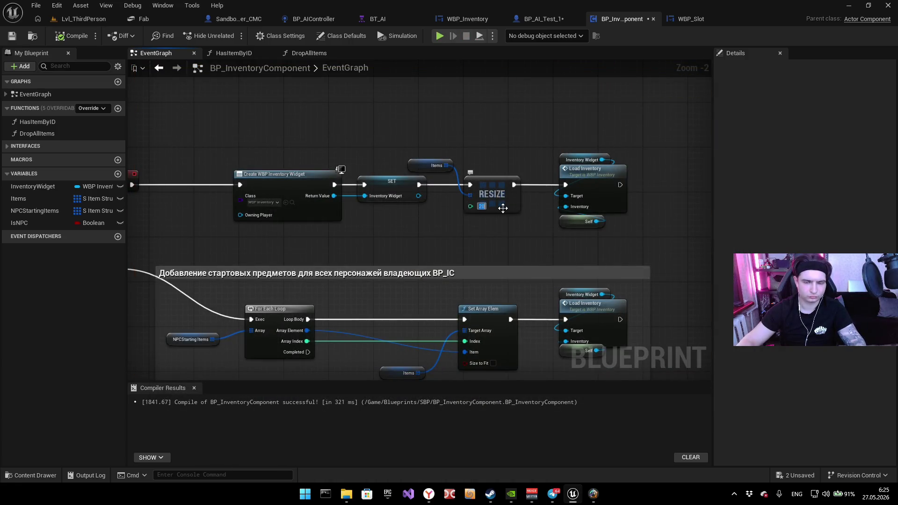
left_click(76, 37)
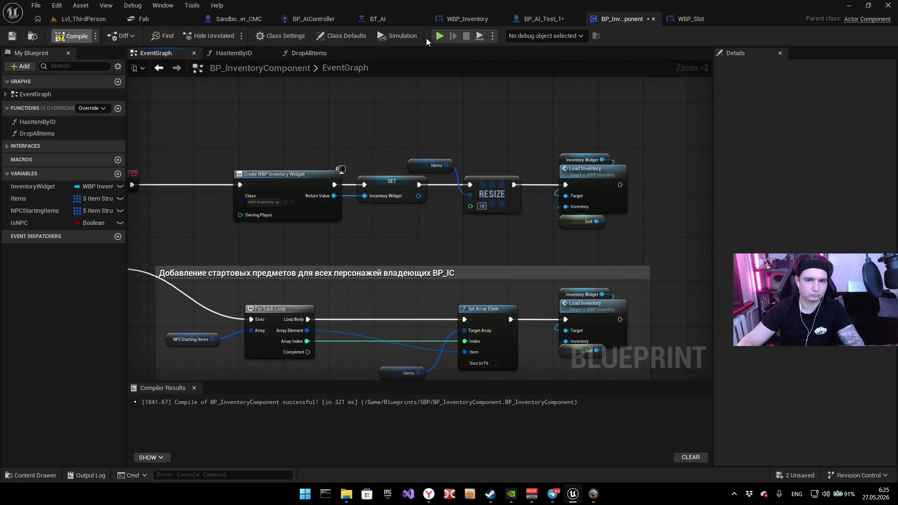
Step: Playtest walking to the NPC and door, checking the cube and key in the inventory
key("alt+p")
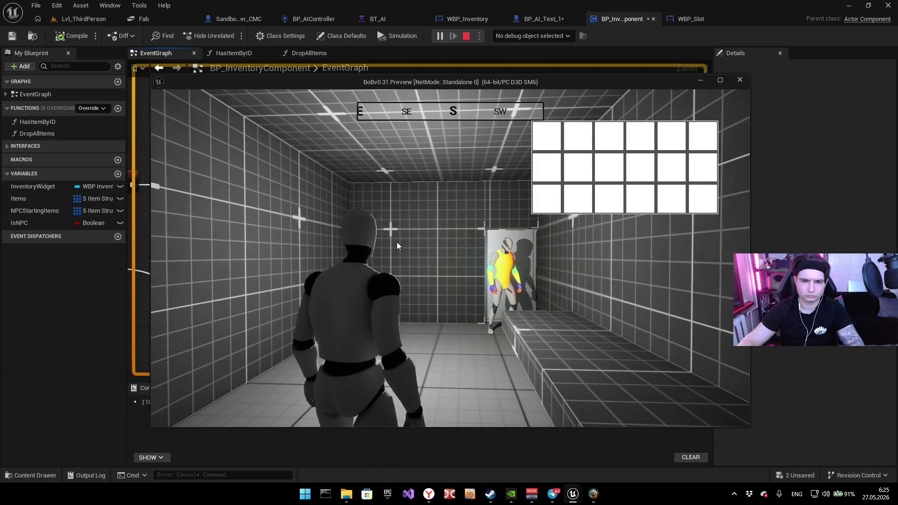
key("Tab")
key("w")
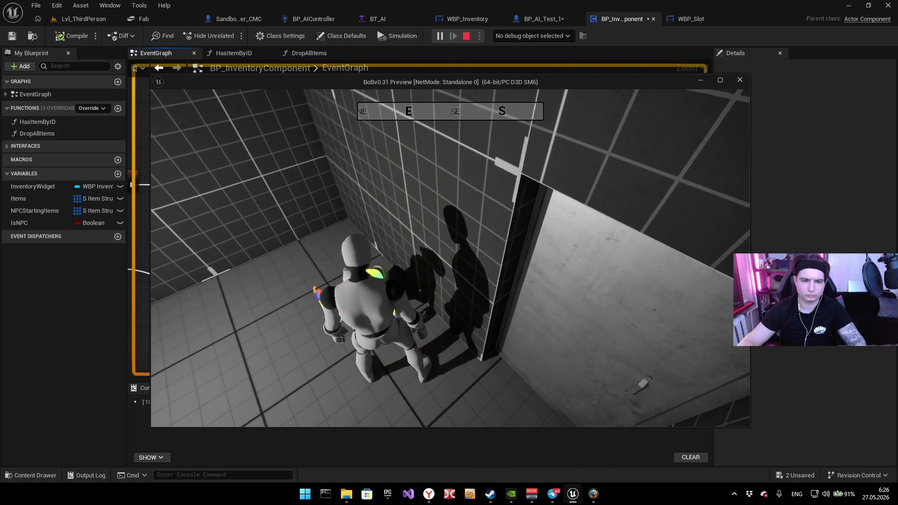
key("e")
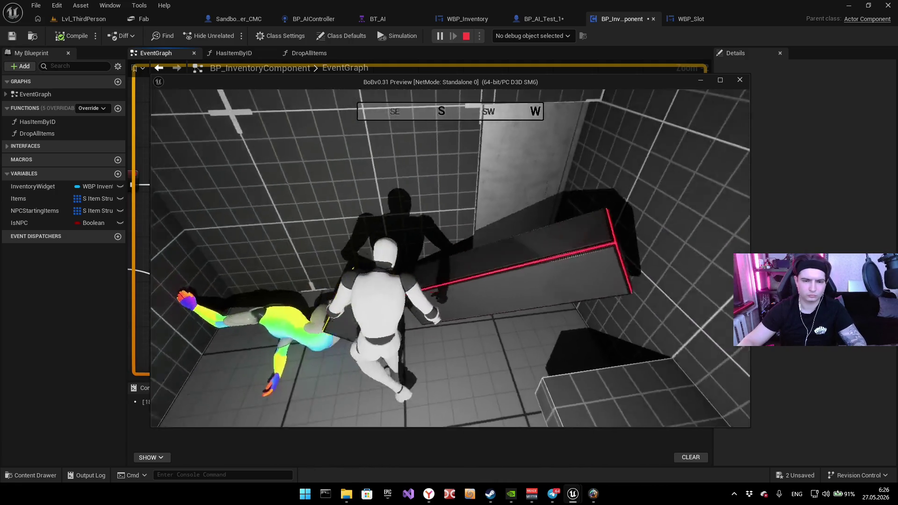
key("i")
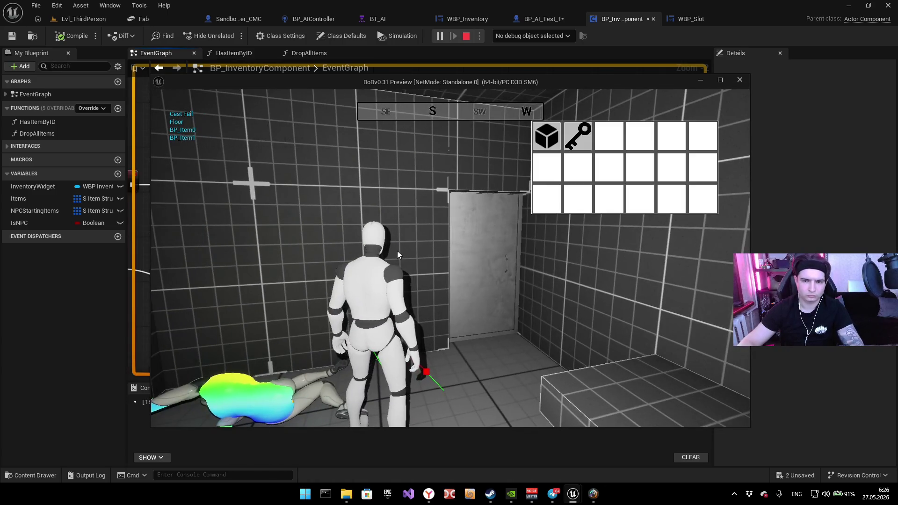
key("i")
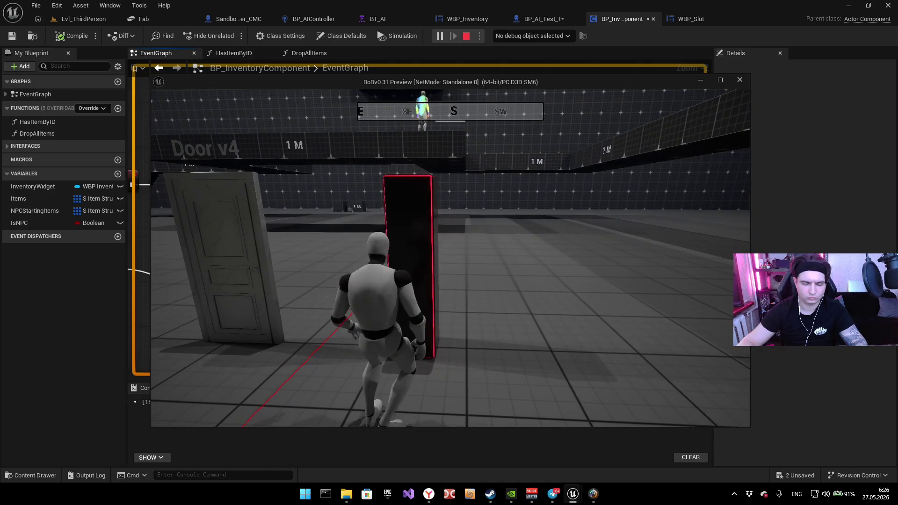
key("i")
key("i")
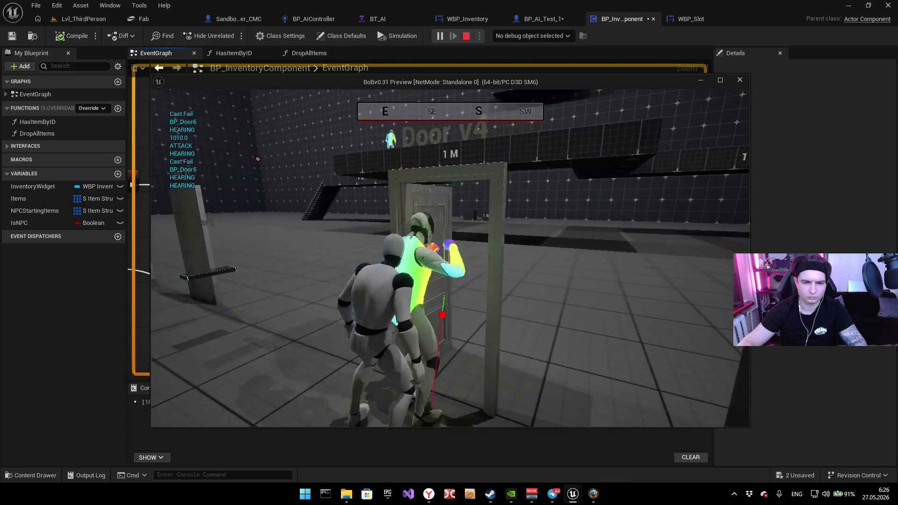
key("Escape")
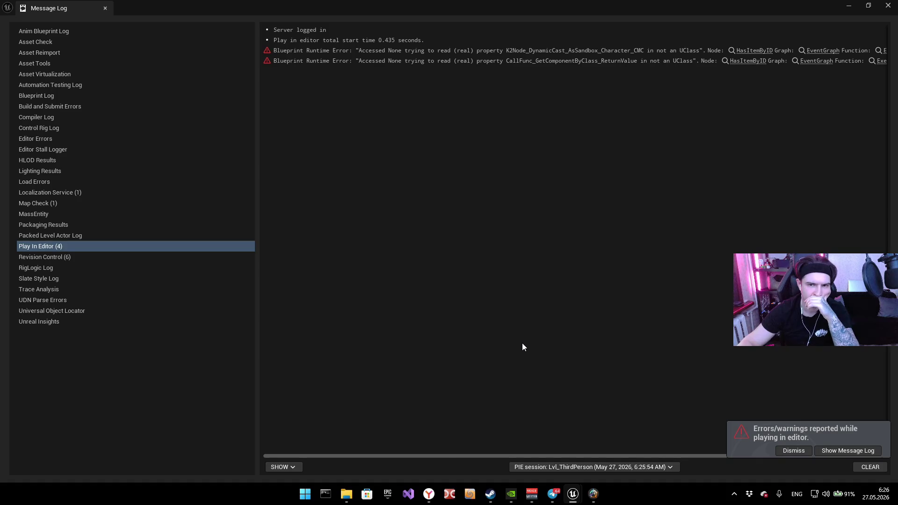
Step: Follow the Execute Ubergraph BP_Door_4 error link to open BP_Door4 full screen
left_click_drag(448, 455, 613, 442)
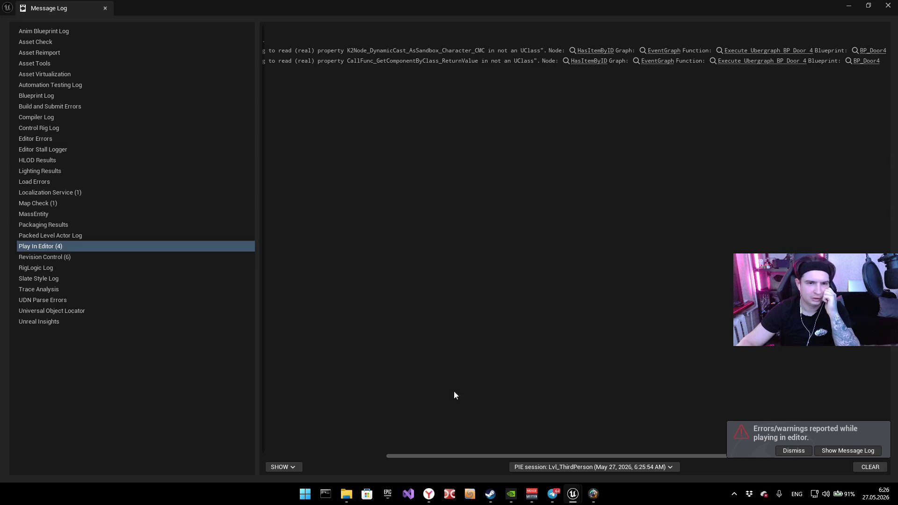
mouse_move(461, 456)
left_mouse_down()
mouse_move(319, 441)
mouse_move(554, 432)
left_mouse_up()
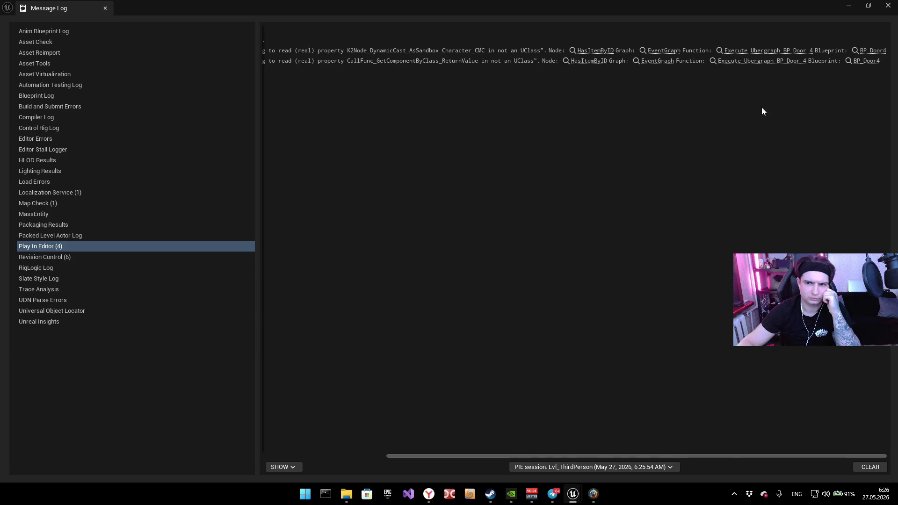
left_click(776, 51)
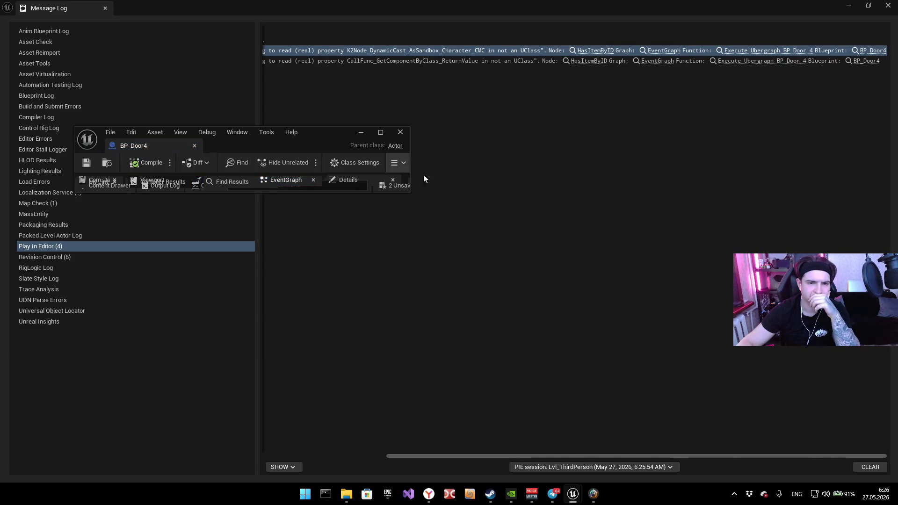
left_click(380, 132)
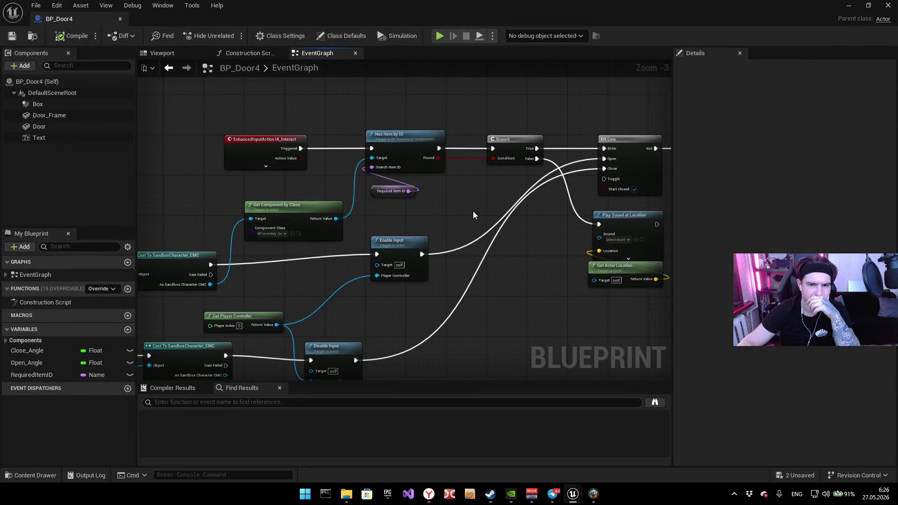
Step: Inspect BP_Door4's overlap and interact logic, then detach its tab into a separate window
scroll(440, 215, "down", 4)
scroll(360, 214, "up", 3)
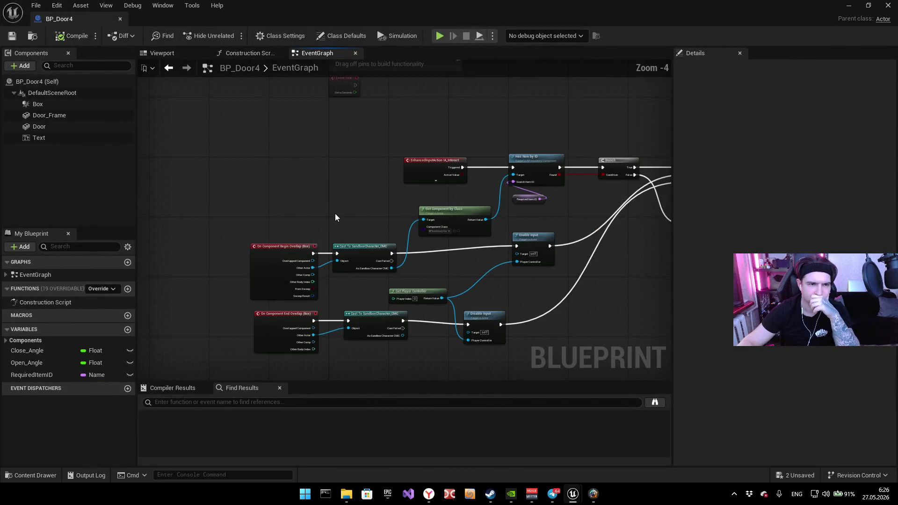
scroll(328, 215, "up", 2)
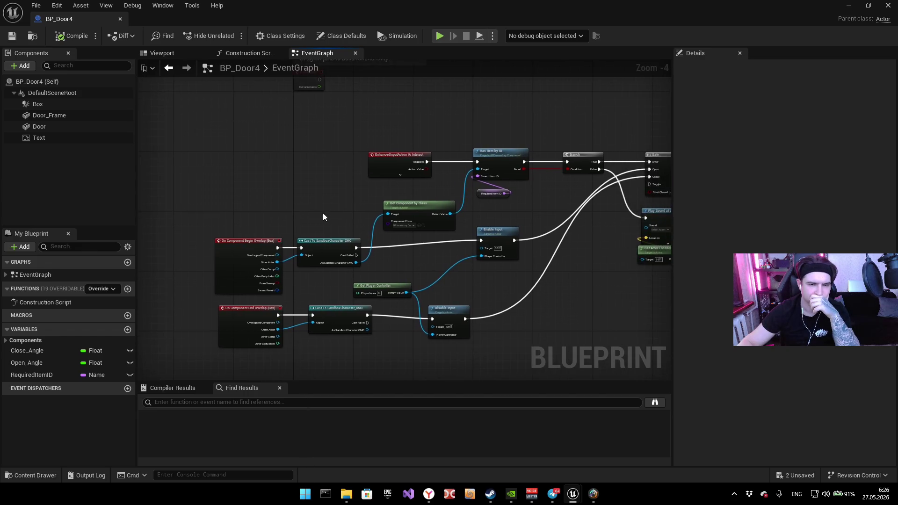
left_click_drag(342, 215, 310, 160)
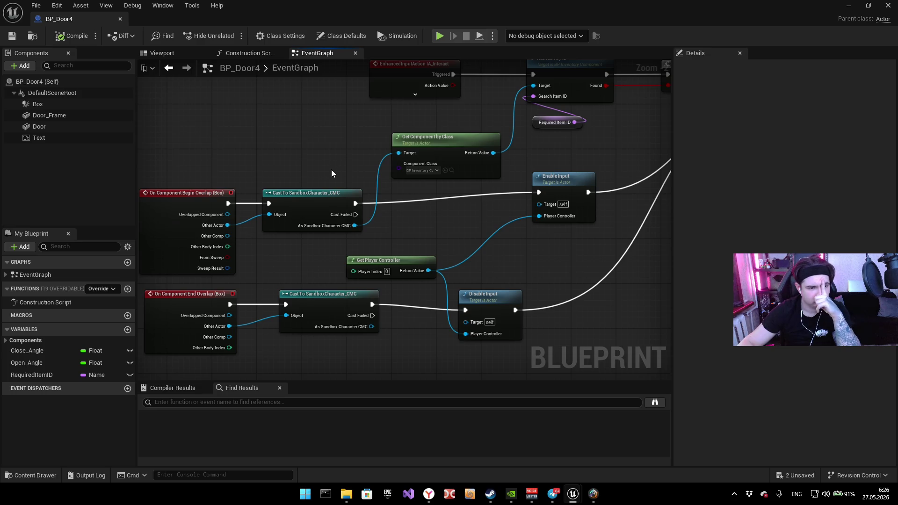
left_click_drag(302, 155, 359, 144)
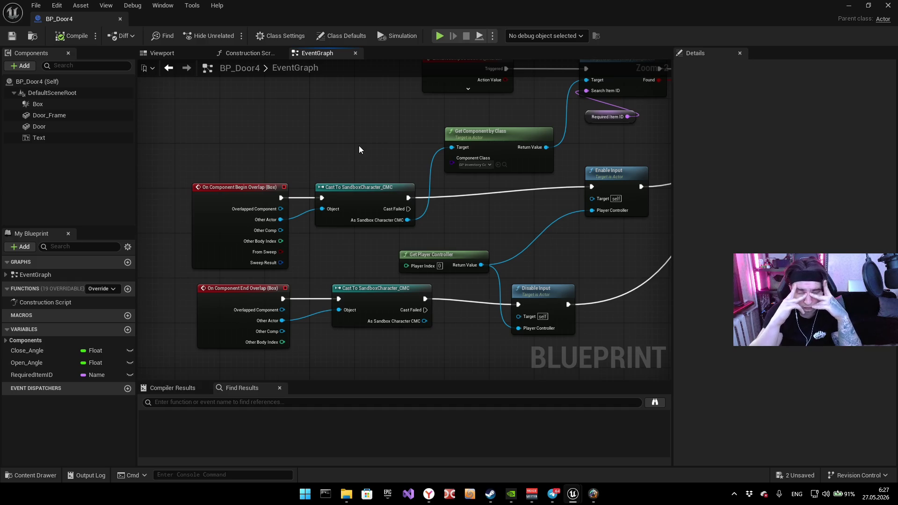
mouse_move(366, 130)
left_mouse_down()
mouse_move(273, 149)
mouse_move(219, 210)
left_mouse_up()
mouse_move(501, 201)
left_mouse_down()
mouse_move(472, 207)
mouse_move(353, 187)
left_mouse_up()
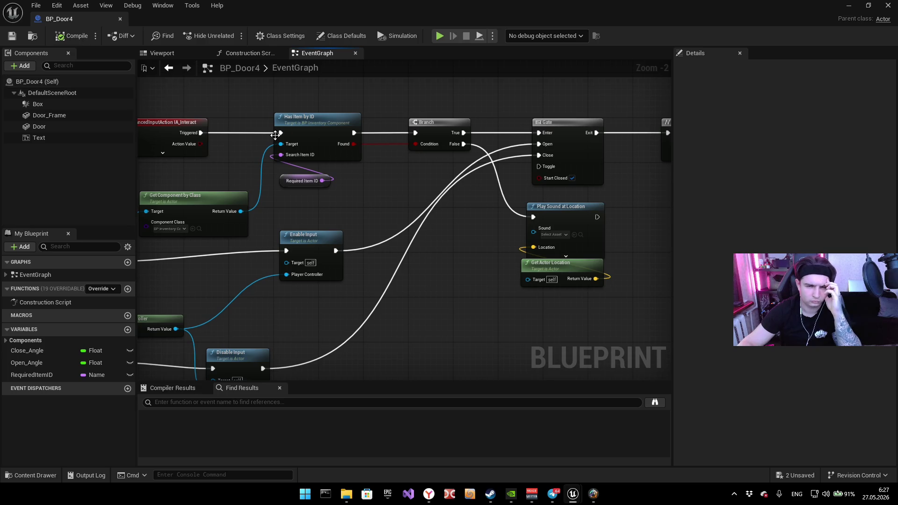
mouse_move(76, 22)
left_mouse_down()
mouse_move(384, 147)
mouse_move(406, 83)
mouse_move(398, 101)
left_mouse_up()
Step: Close the Message Log window and dock BP_Door4 back into the main editor's tab bar
left_click(757, 49)
left_click(757, 50)
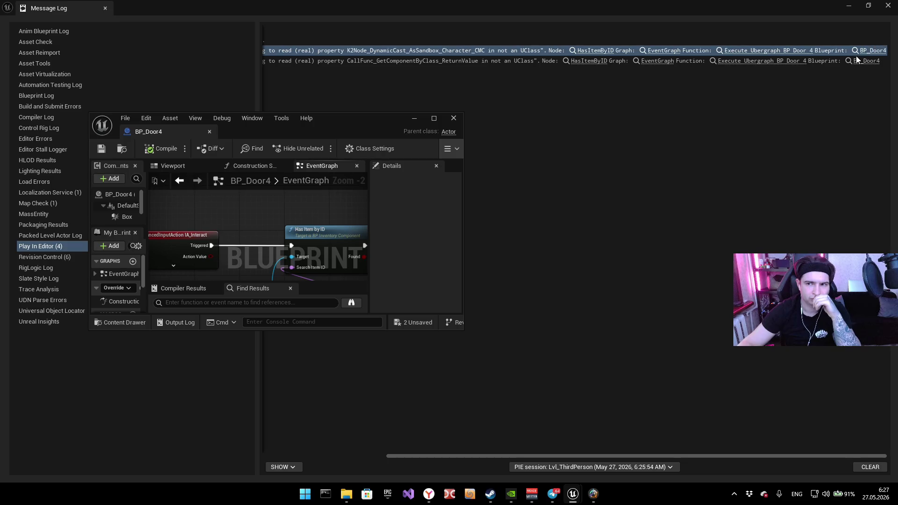
left_click(617, 456)
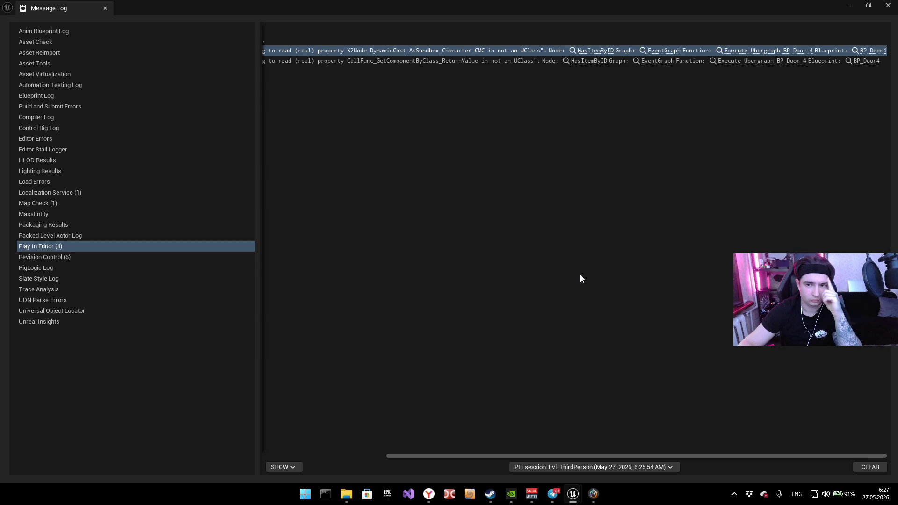
mouse_move(573, 493)
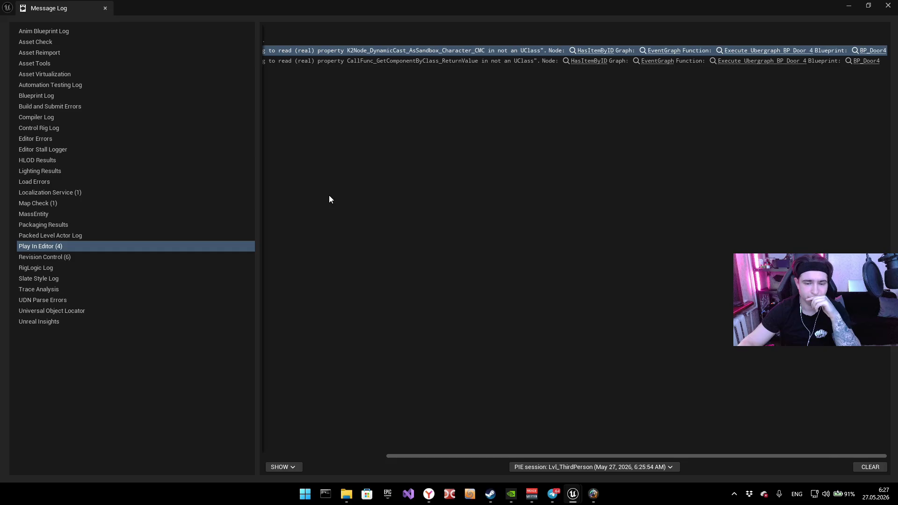
left_click(887, 6)
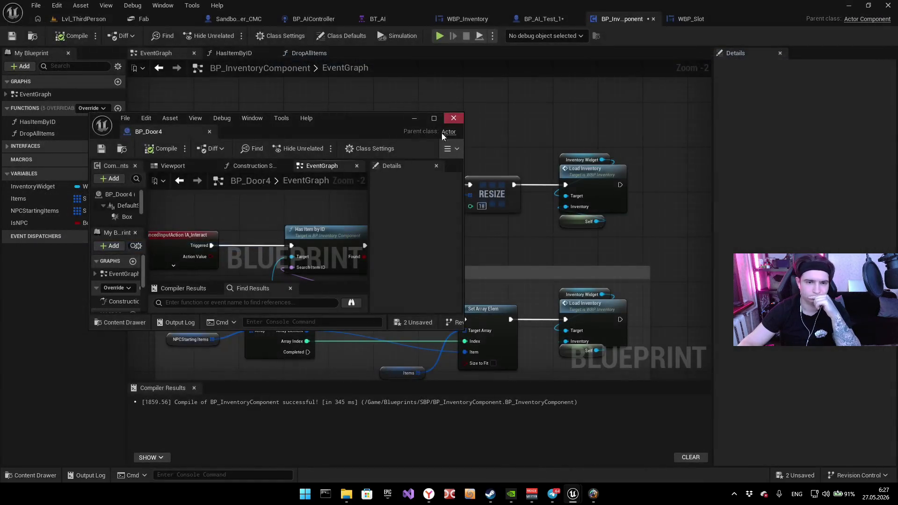
mouse_move(166, 139)
left_mouse_down()
mouse_move(514, 99)
mouse_move(655, 19)
left_mouse_up()
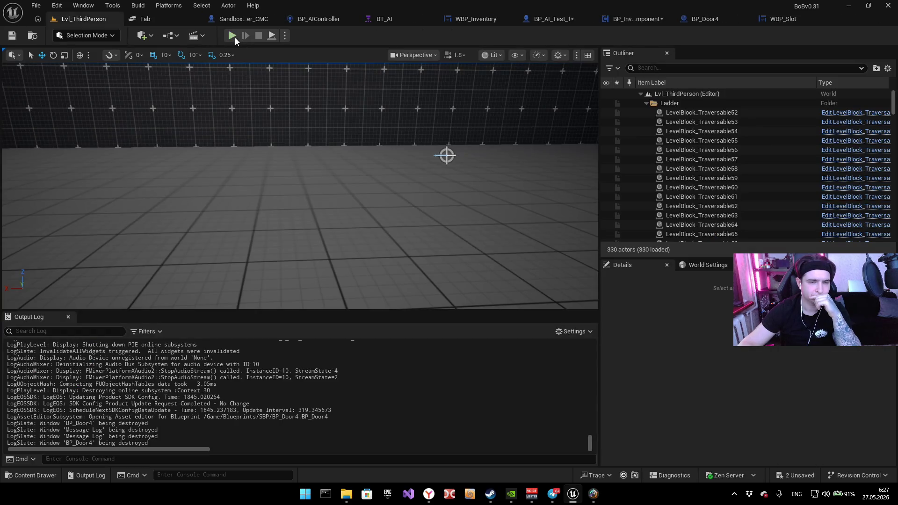
left_click(235, 37)
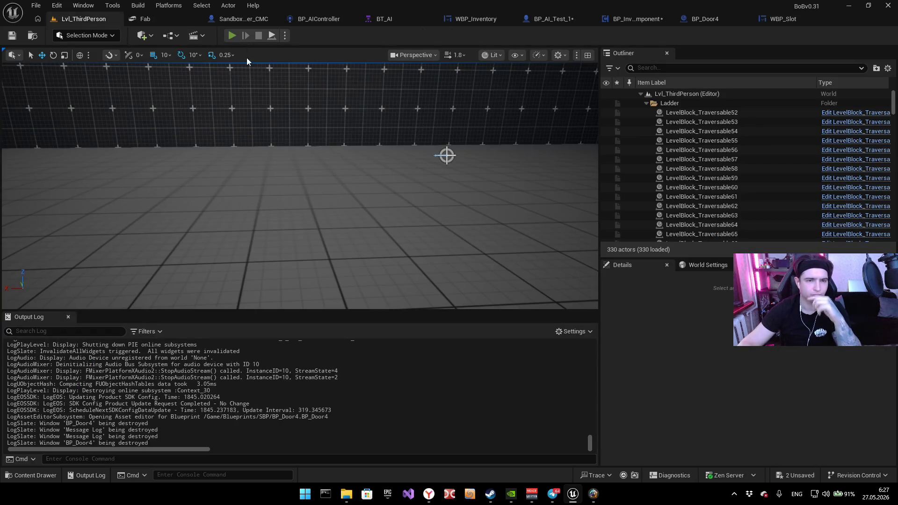
Step: Walk and crouch the character through the hall up to the door, then end play
key("w")
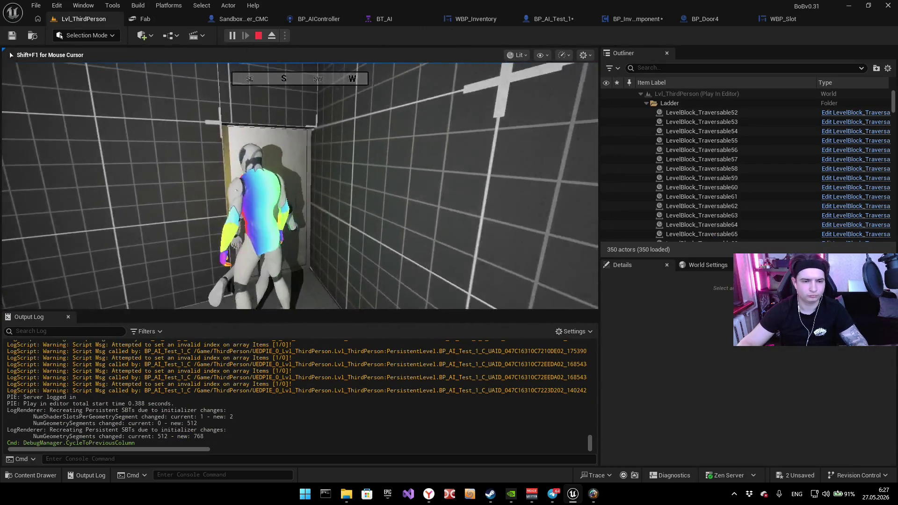
key("w")
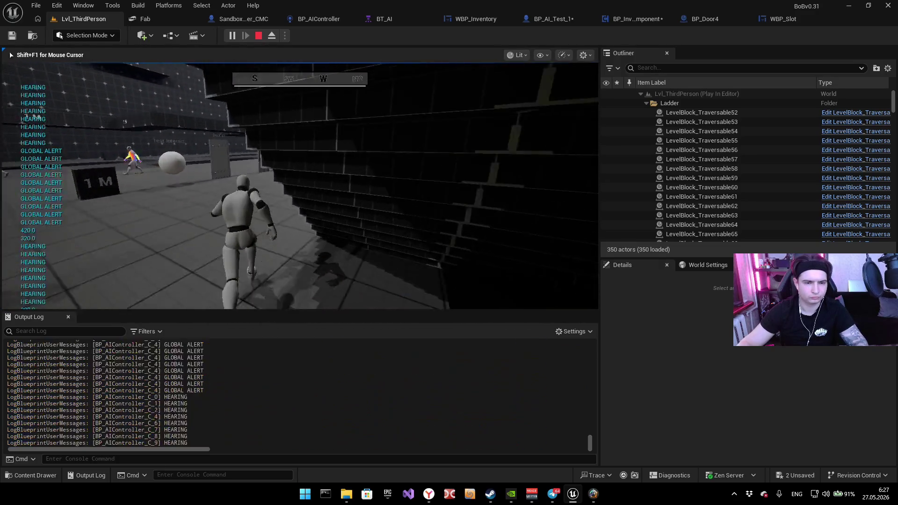
key("w")
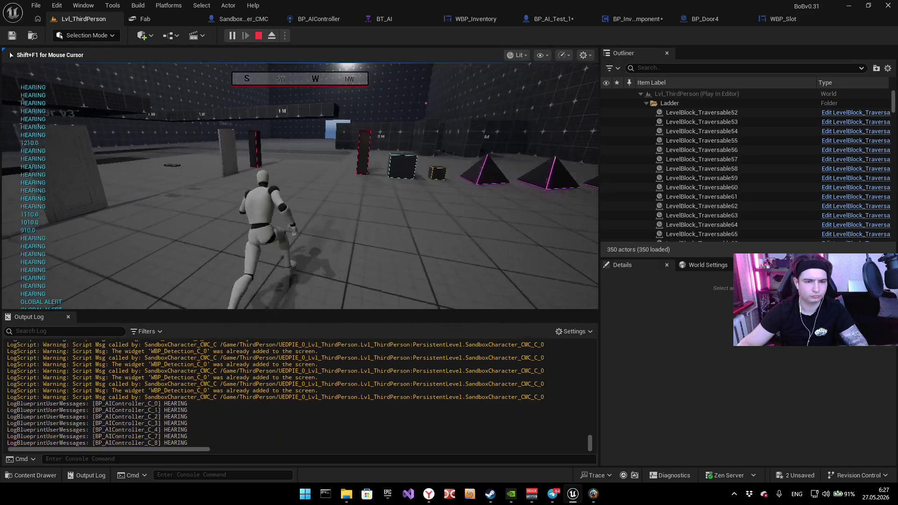
key("c")
key("w")
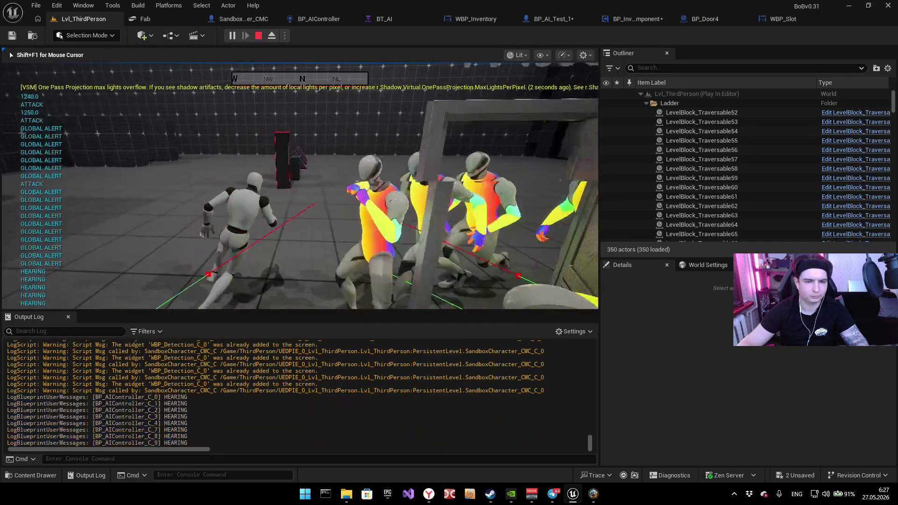
key("shift+F1")
key("Escape")
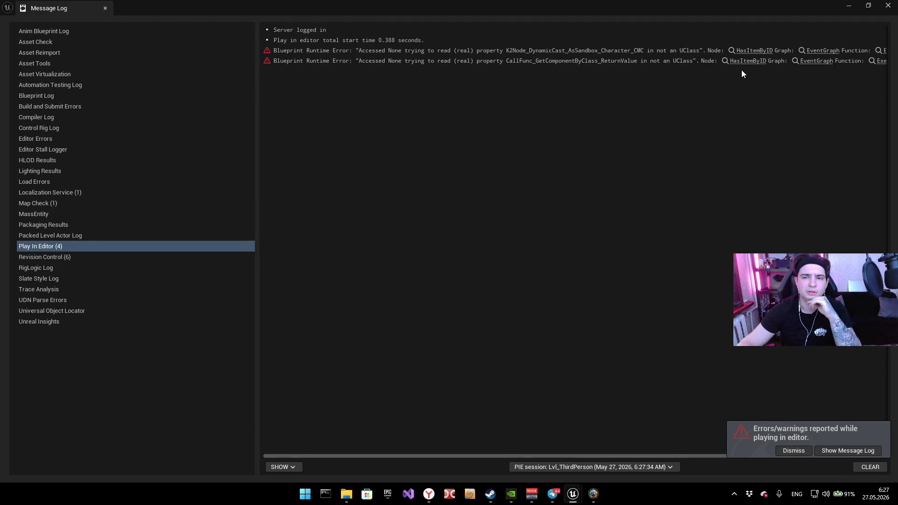
Step: Jump from the error to Has Item by ID and confirm Required Item ID defaults to Key
left_click(747, 53)
mouse_move(687, 9)
left_mouse_down()
mouse_move(637, 21)
mouse_move(478, 341)
left_mouse_up()
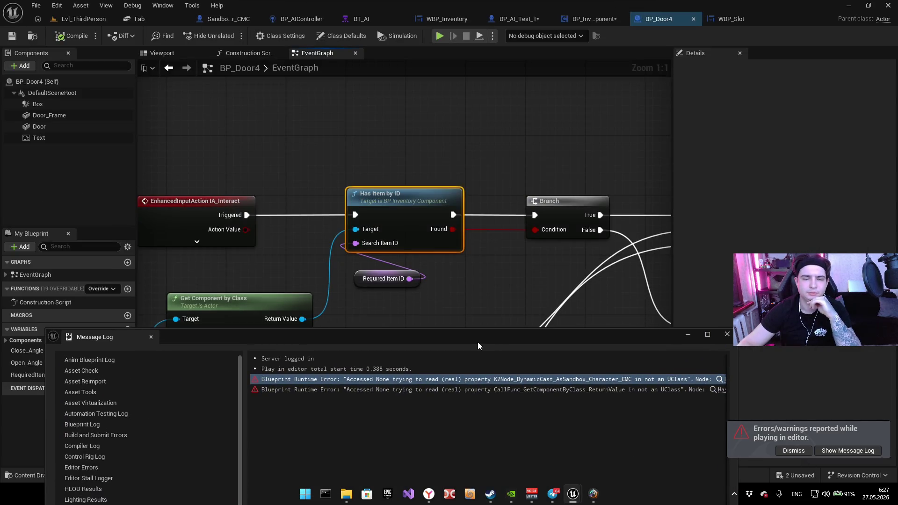
left_click(370, 281)
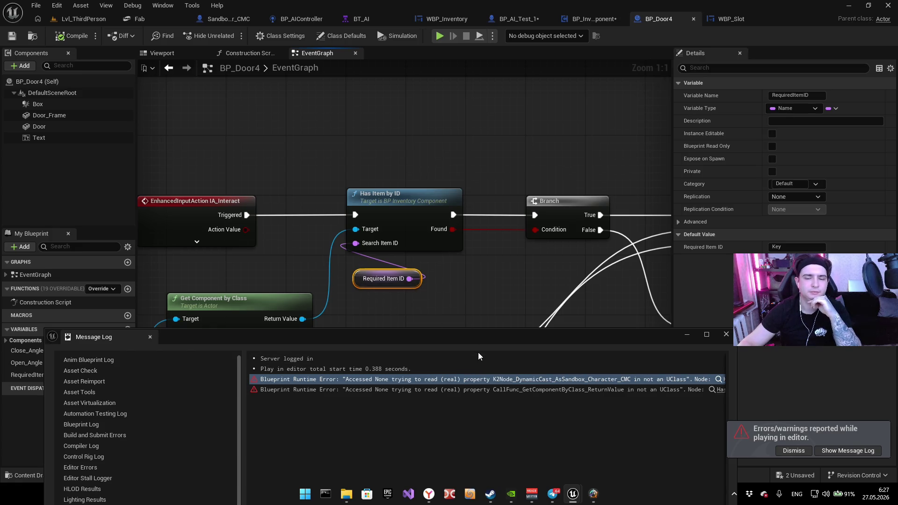
mouse_move(482, 339)
left_mouse_down()
mouse_move(490, 203)
mouse_move(465, 185)
left_mouse_up()
left_click_drag(453, 397, 608, 392)
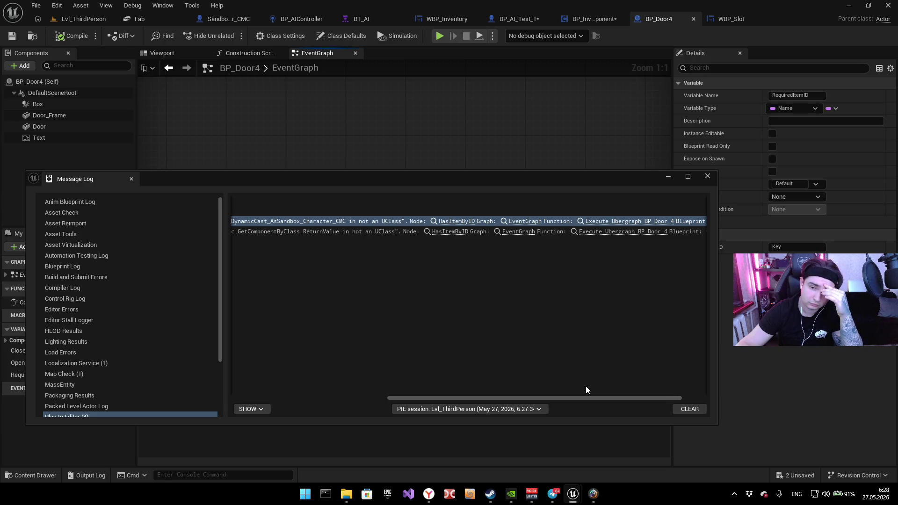
left_click_drag(582, 398, 659, 390)
mouse_move(552, 184)
left_mouse_down()
mouse_move(483, 377)
mouse_move(493, 374)
left_mouse_up()
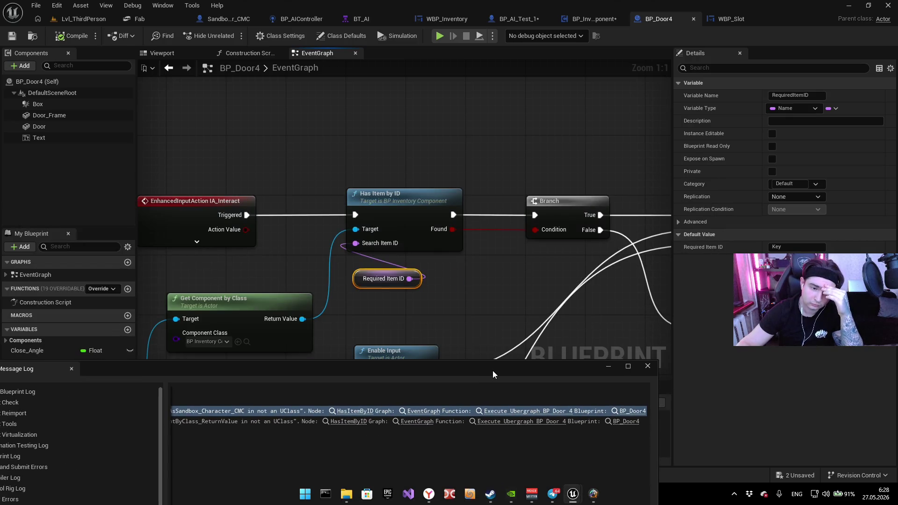
left_click_drag(369, 318, 540, 285)
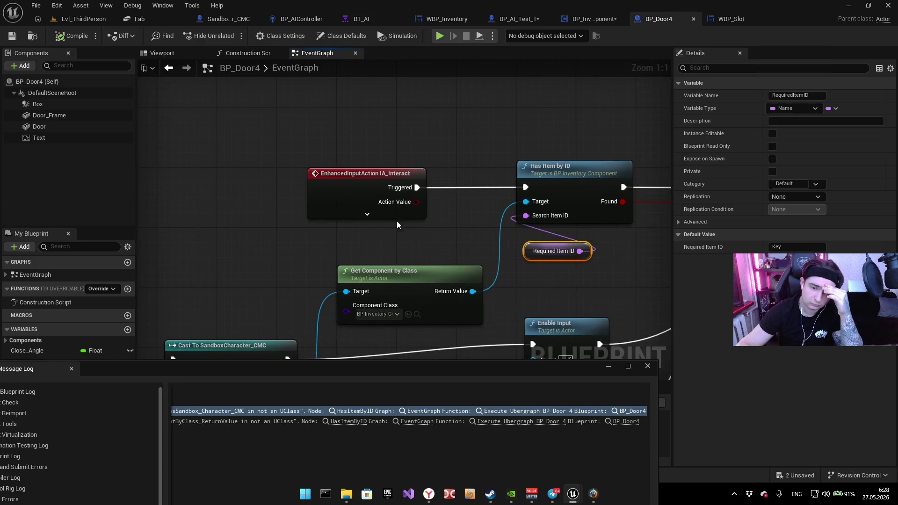
mouse_move(525, 275)
left_mouse_down()
mouse_move(456, 260)
mouse_move(477, 241)
left_mouse_up()
left_click(540, 263)
left_click_drag(540, 263, 420, 254)
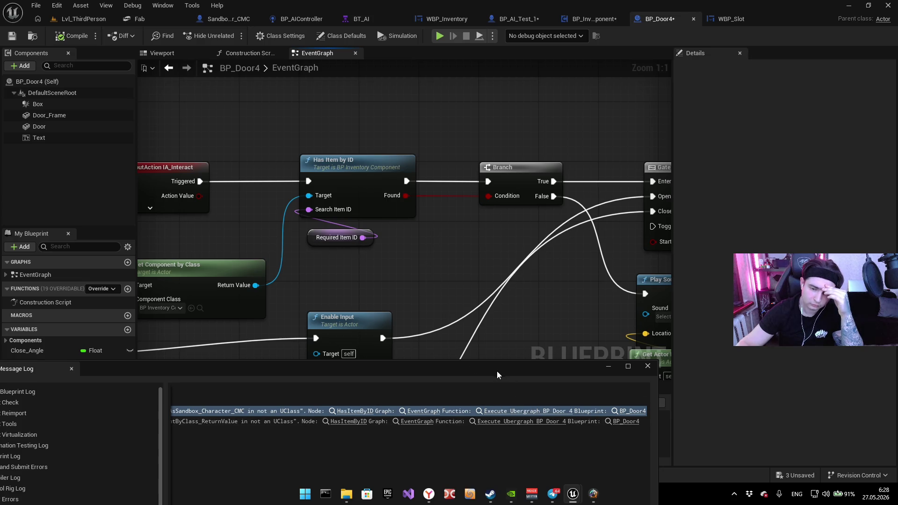
left_click_drag(497, 372, 508, 300)
left_click_drag(498, 253, 340, 231)
scroll(340, 230, "down", 2)
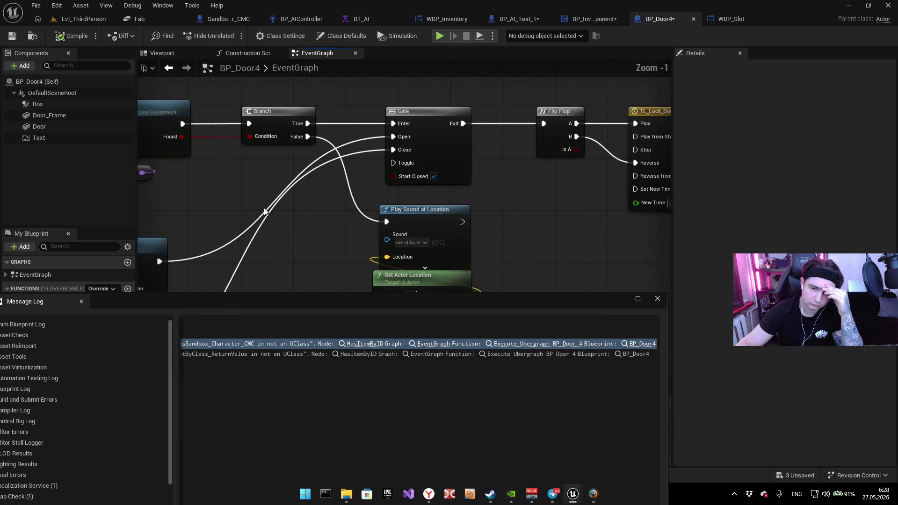
left_click_drag(270, 229, 303, 193)
mouse_move(525, 192)
left_mouse_down()
mouse_move(350, 215)
mouse_move(79, 202)
mouse_move(384, 209)
left_mouse_up()
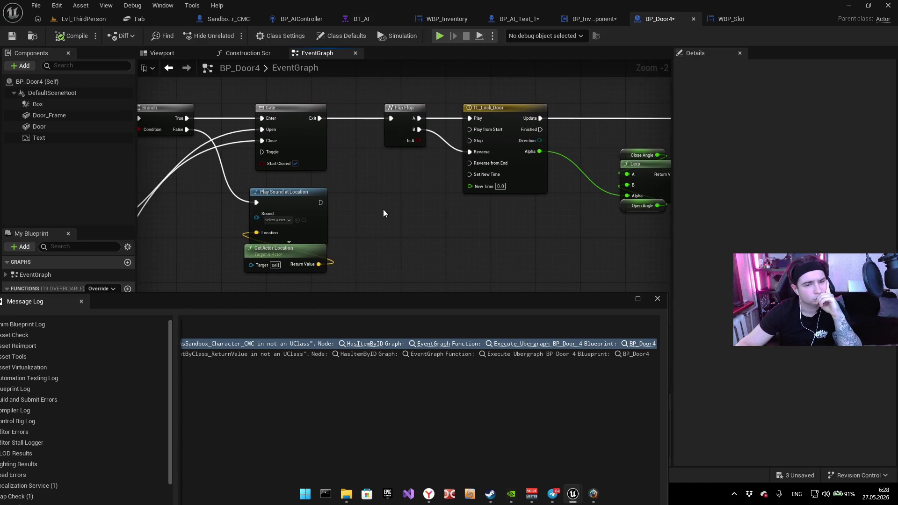
left_click_drag(239, 209, 355, 211)
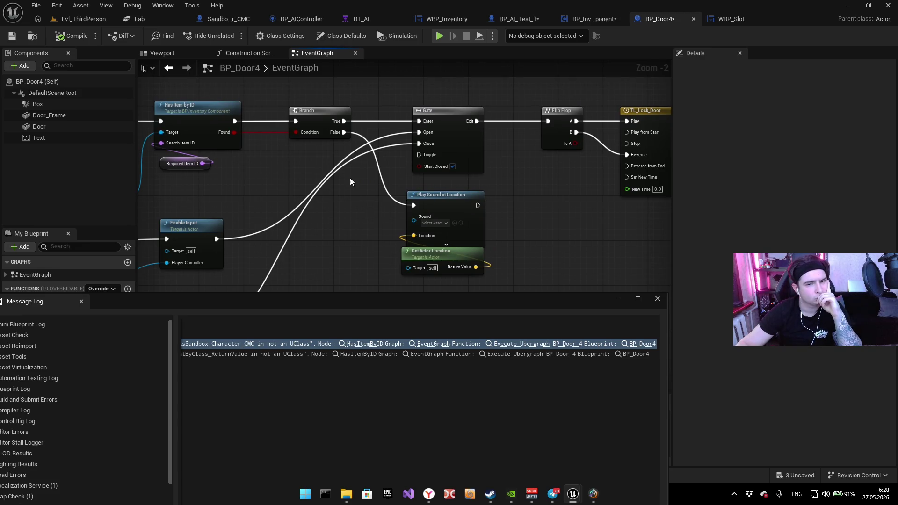
mouse_move(396, 209)
left_mouse_down()
mouse_move(459, 194)
mouse_move(383, 194)
mouse_move(532, 178)
mouse_move(576, 158)
mouse_move(430, 197)
mouse_move(498, 180)
left_mouse_up()
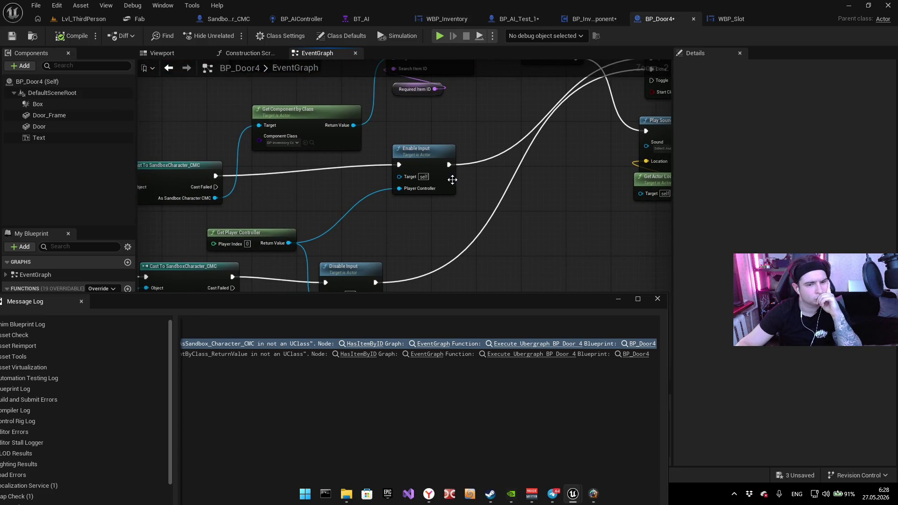
mouse_move(445, 187)
left_mouse_down()
mouse_move(481, 183)
mouse_move(491, 190)
mouse_move(477, 192)
mouse_move(514, 144)
left_mouse_up()
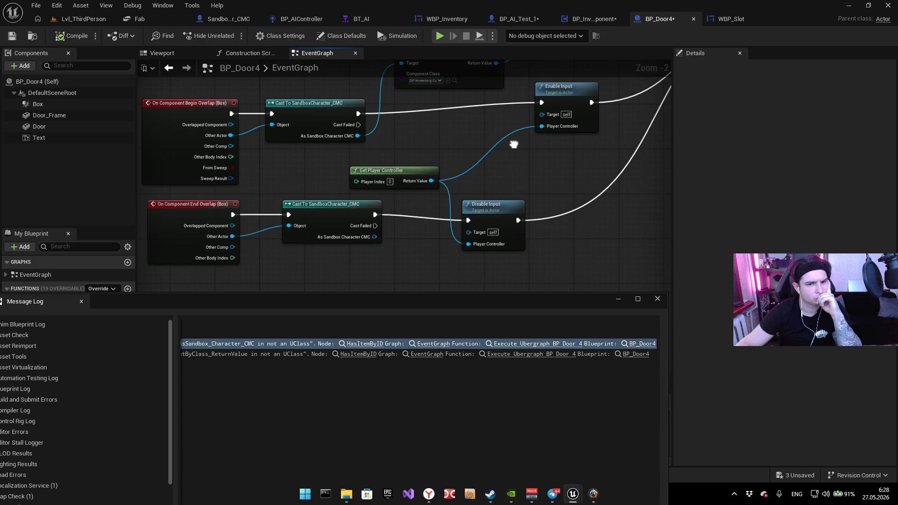
Step: Connect the end-overlap cast's As Sandbox Character CMC output to Disable Input's Target, then play-test
mouse_move(514, 145)
left_mouse_down()
mouse_move(487, 194)
mouse_move(485, 130)
mouse_move(481, 198)
mouse_move(482, 137)
left_mouse_up()
left_click_drag(342, 228, 436, 225)
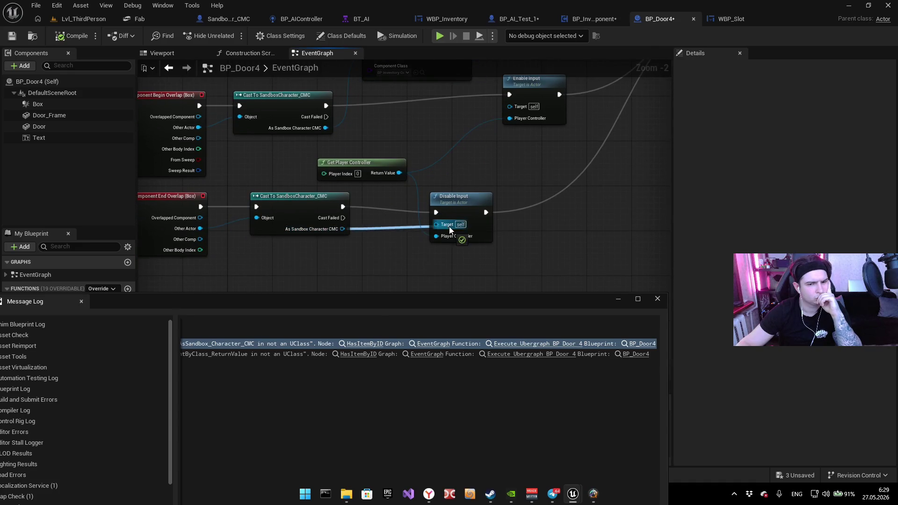
left_click_drag(558, 161, 550, 164)
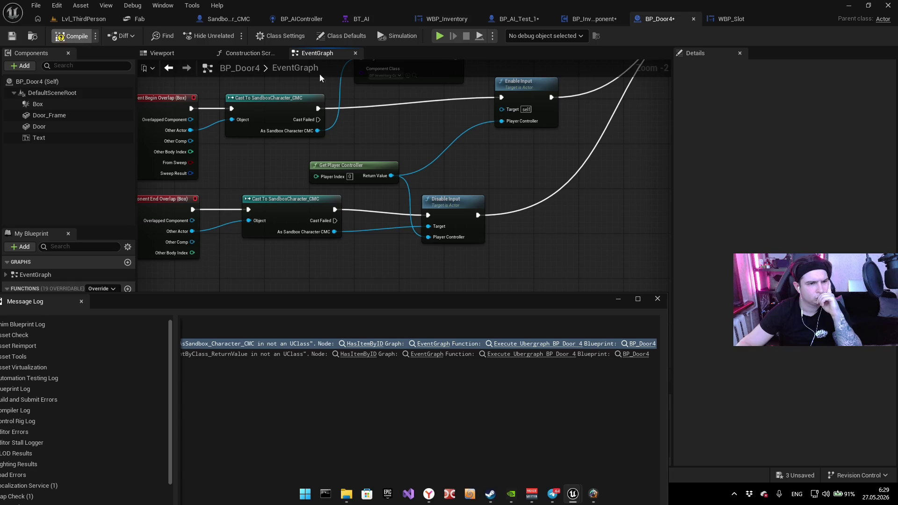
left_click_drag(429, 177, 457, 155)
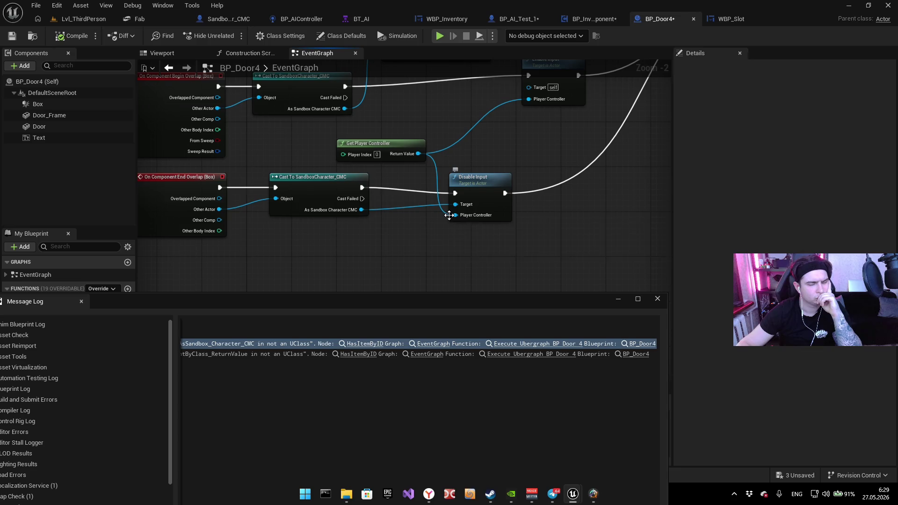
left_click(439, 35)
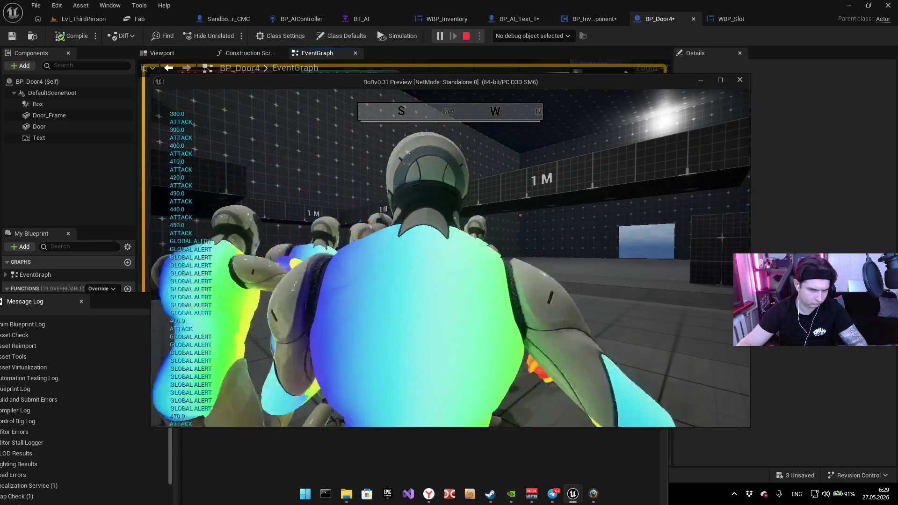
Step: Stop play, read the repeated HasItemByID Accessed None errors in the Message Log, and close it
key("Escape")
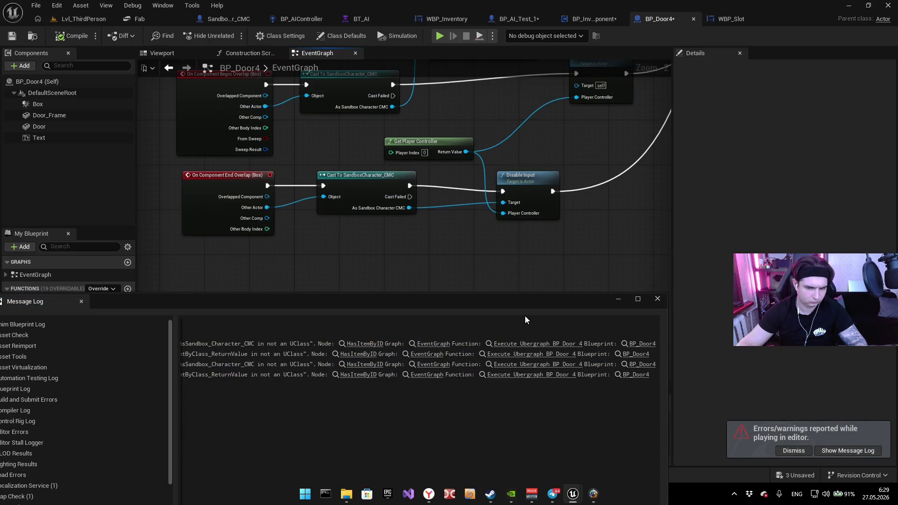
left_click(838, 453)
left_click_drag(476, 300, 556, 166)
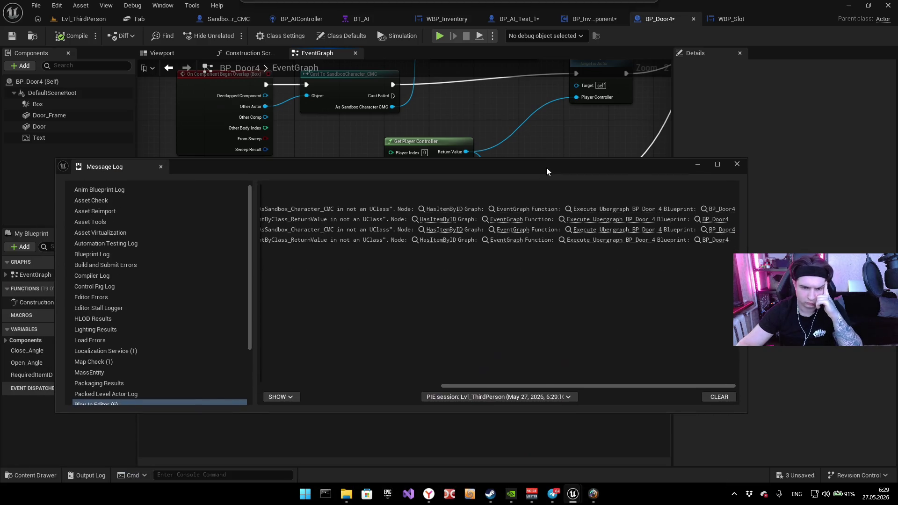
mouse_move(553, 387)
left_mouse_down()
mouse_move(394, 383)
mouse_move(593, 381)
left_mouse_up()
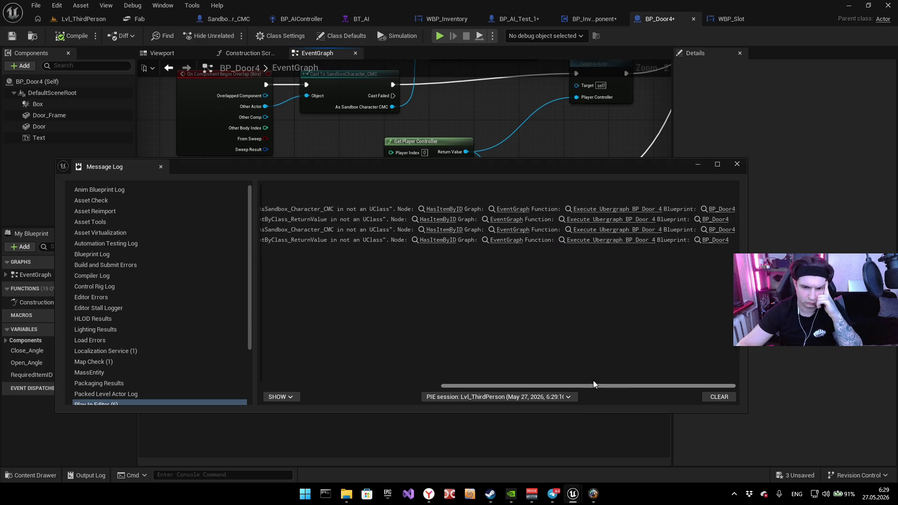
left_click(738, 165)
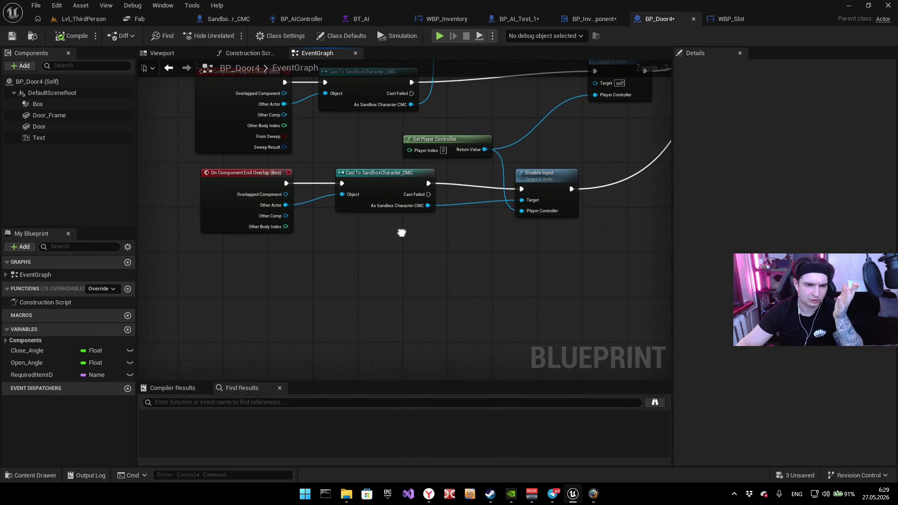
Step: Inspect BP_Door4's Begin/End Overlap events, Enable Input and cast nodes
scroll(405, 234, "up", 2)
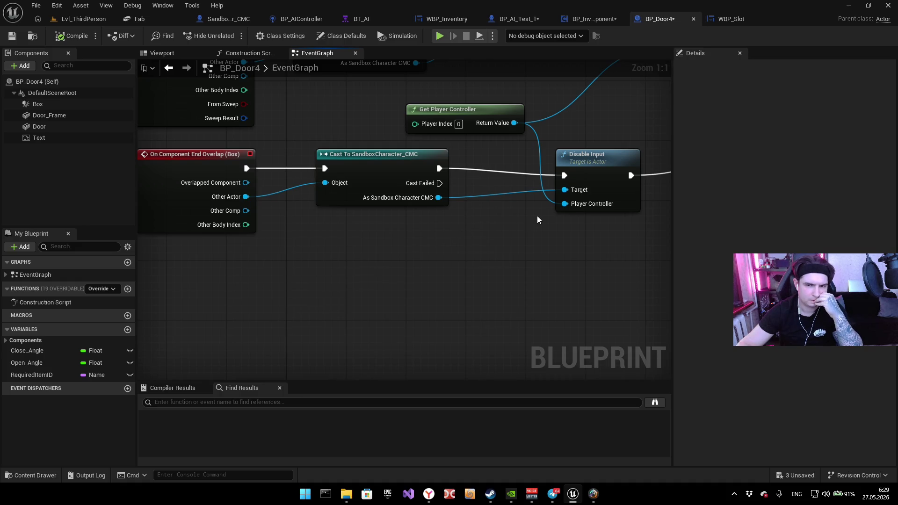
mouse_move(522, 215)
left_mouse_down()
mouse_move(497, 281)
mouse_move(481, 201)
mouse_move(601, 165)
mouse_move(641, 176)
mouse_move(356, 241)
mouse_move(364, 260)
mouse_move(430, 273)
mouse_move(400, 325)
mouse_move(644, 238)
left_mouse_up()
left_click_drag(540, 233, 604, 209)
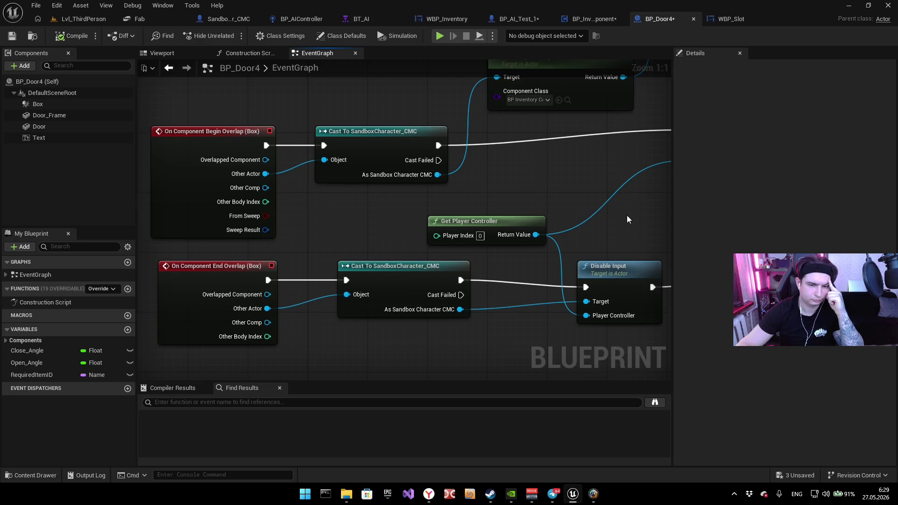
left_click_drag(626, 222, 471, 207)
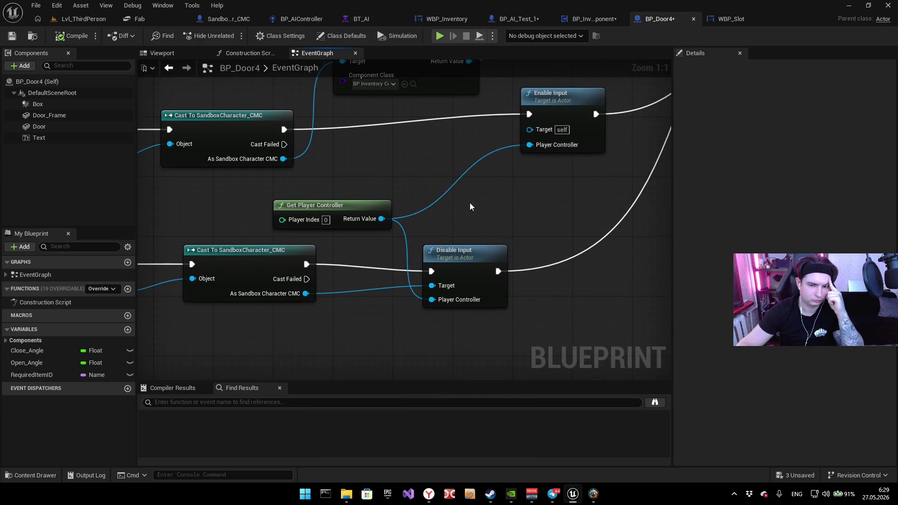
mouse_move(341, 293)
left_mouse_down()
mouse_move(468, 297)
mouse_move(474, 209)
left_mouse_up()
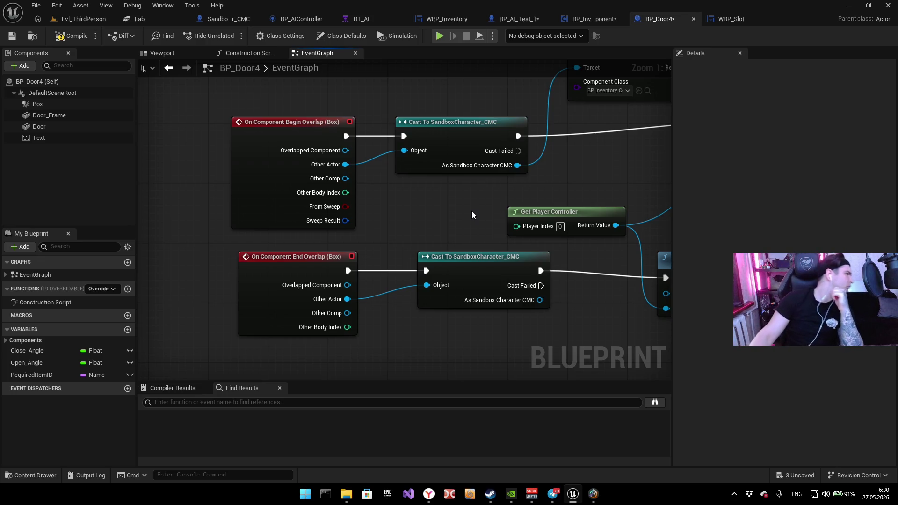
Step: Review the door's Branch, Gate and sound nodes, then return to BP_InventoryComponent's event graph
mouse_move(471, 212)
left_mouse_down()
mouse_move(363, 276)
mouse_move(333, 261)
mouse_move(467, 162)
mouse_move(455, 232)
mouse_move(393, 301)
mouse_move(279, 296)
left_mouse_up()
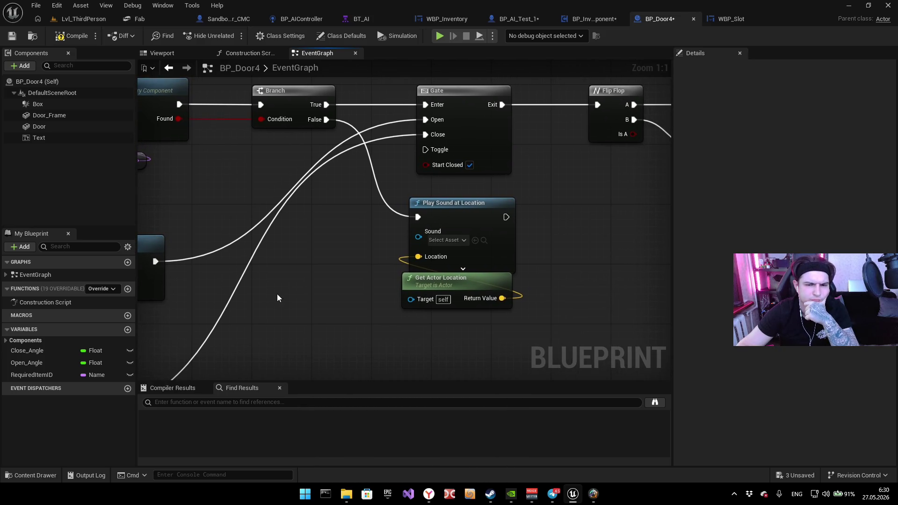
scroll(552, 243, "down", 5)
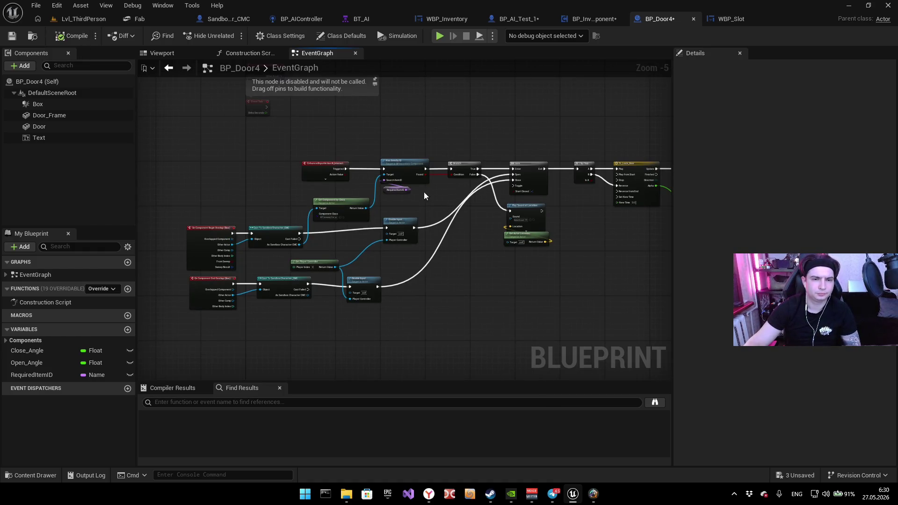
scroll(424, 192, "up", 1)
left_click(587, 19)
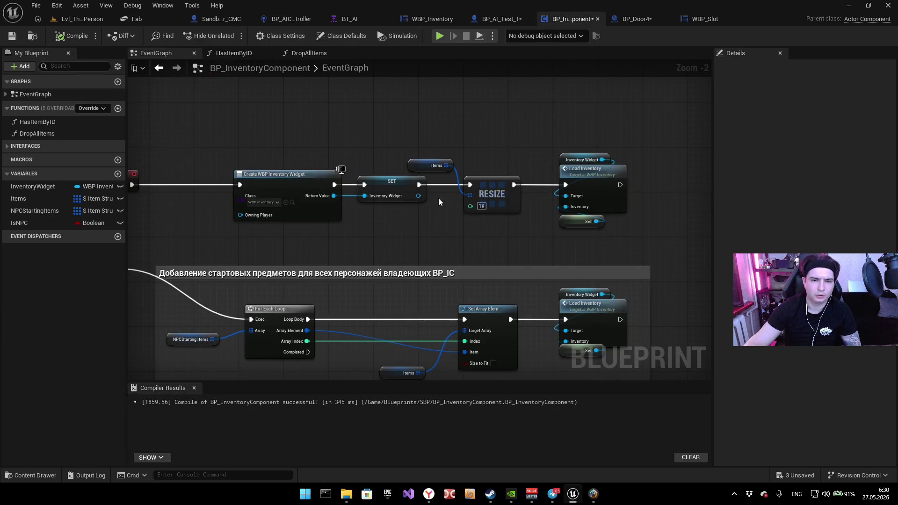
scroll(439, 197, "down", 2)
scroll(422, 201, "up", 1)
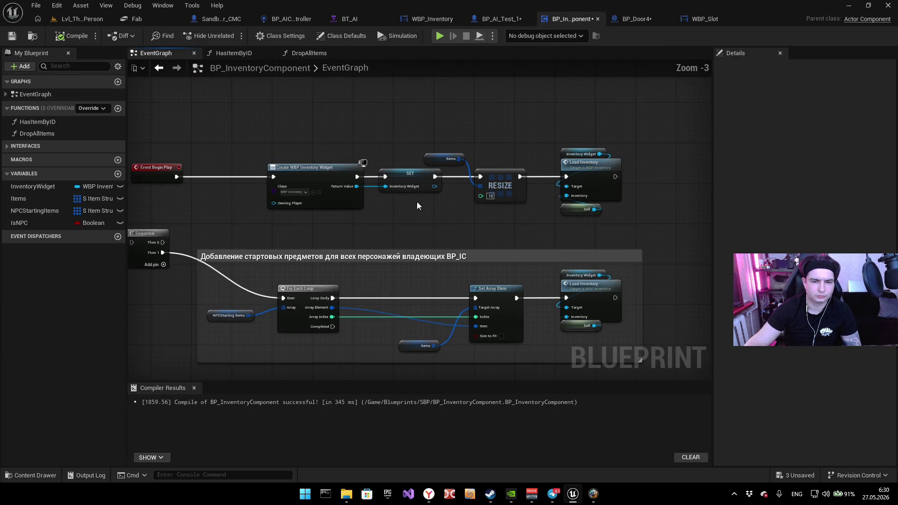
left_click_drag(501, 237, 501, 88)
scroll(429, 145, "down", 3)
left_click_drag(430, 144, 406, 131)
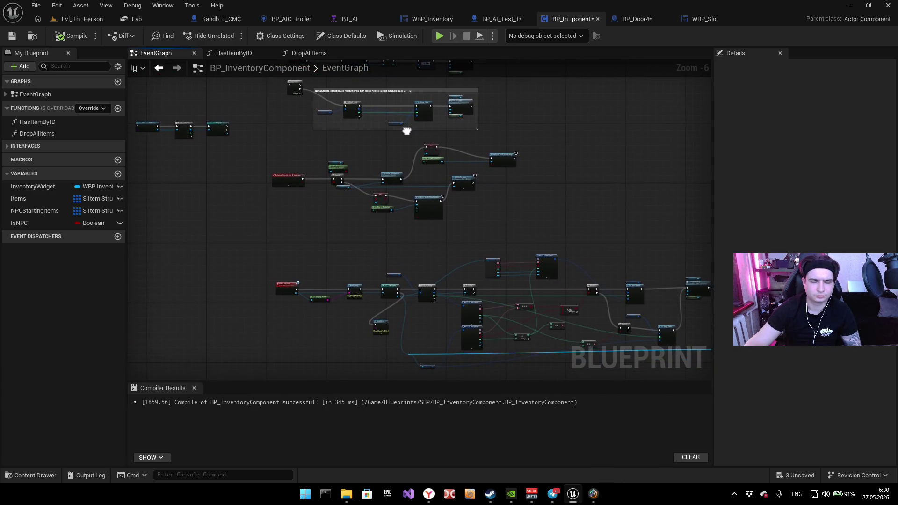
scroll(332, 260, "up", 2)
mouse_move(333, 260)
left_mouse_down()
mouse_move(331, 170)
mouse_move(297, 136)
mouse_move(231, 120)
left_mouse_up()
scroll(284, 137, "up", 1)
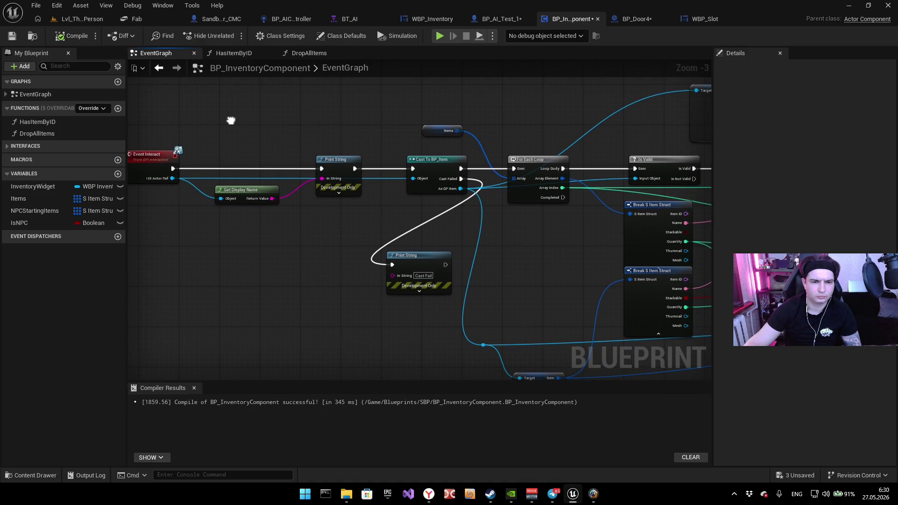
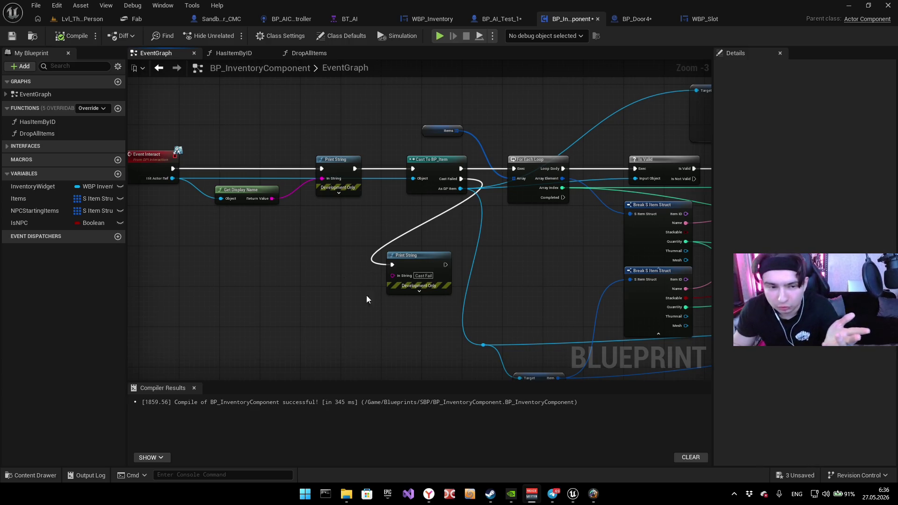
Step: Look through the open editor tabs, ending back on BP_InventoryComponent's event graph
left_click(82, 19)
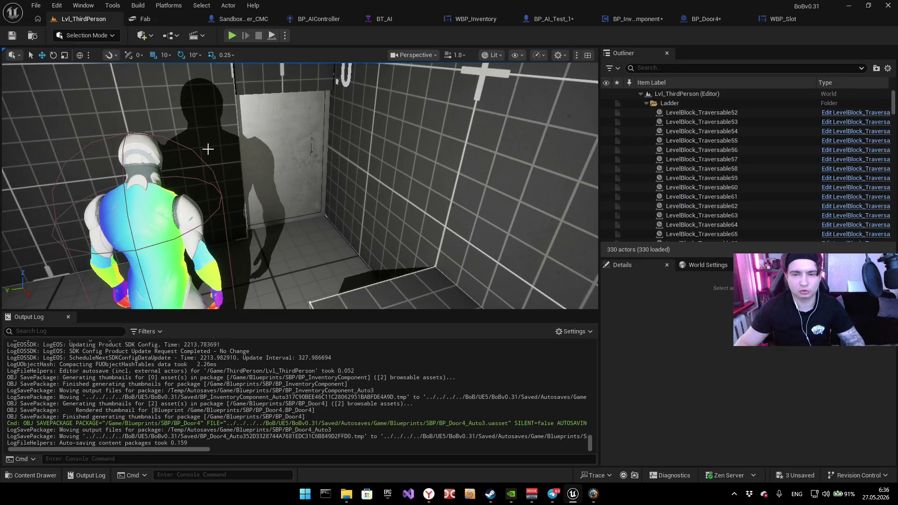
left_click(391, 14)
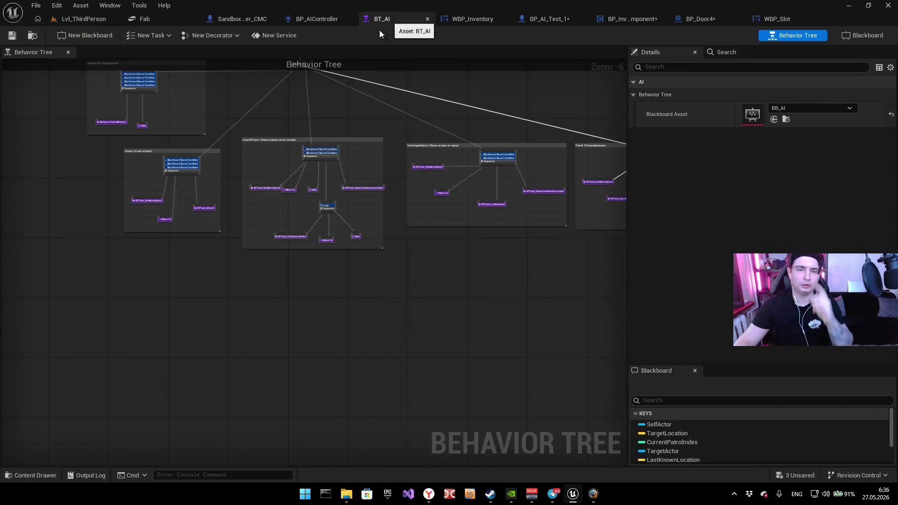
left_click(300, 17)
left_click(375, 21)
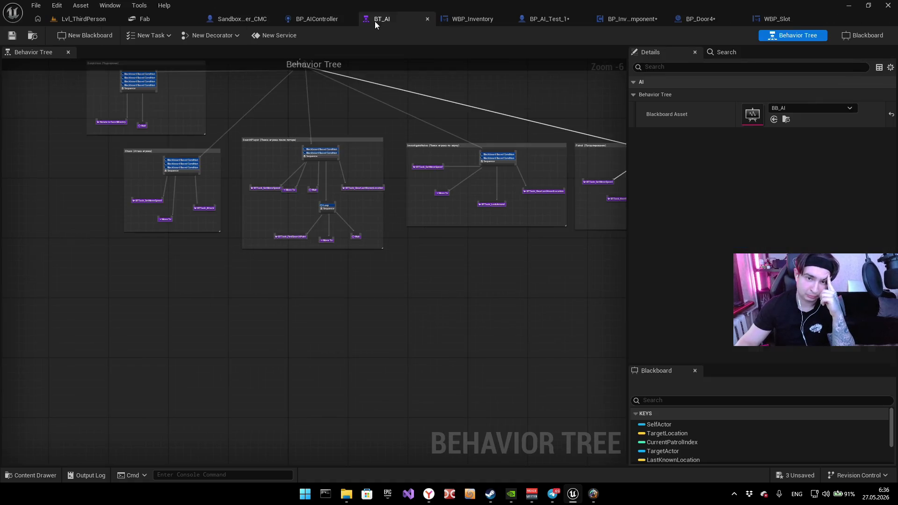
left_click(309, 18)
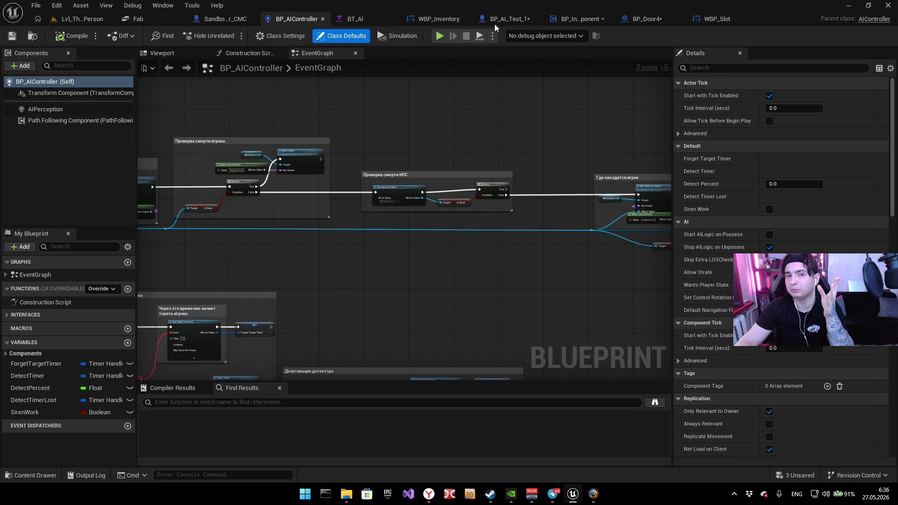
left_click(440, 19)
scroll(408, 84, "down", 4)
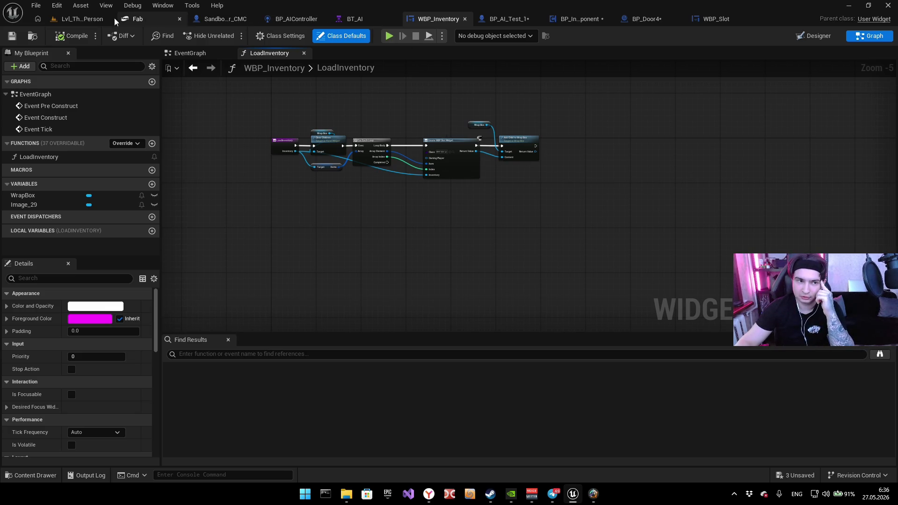
left_click(299, 19)
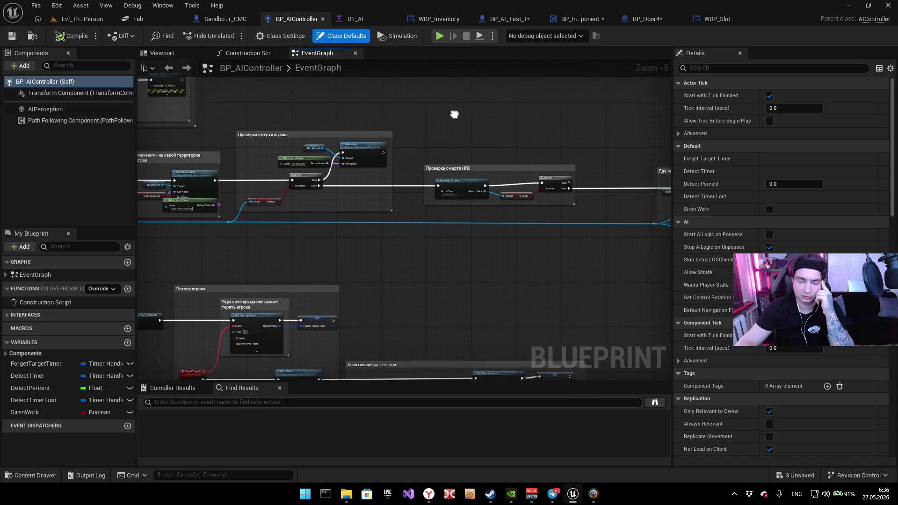
left_click(225, 20)
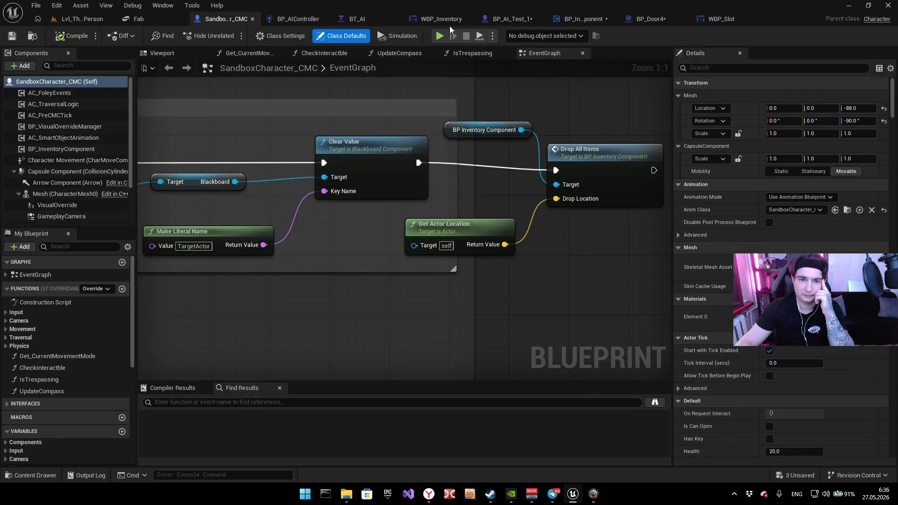
left_click(507, 20)
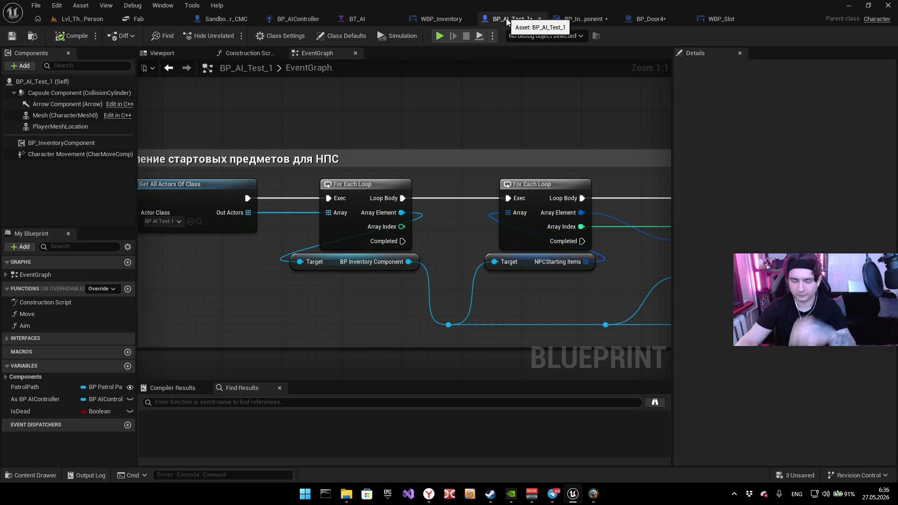
scroll(467, 131, "down", 8)
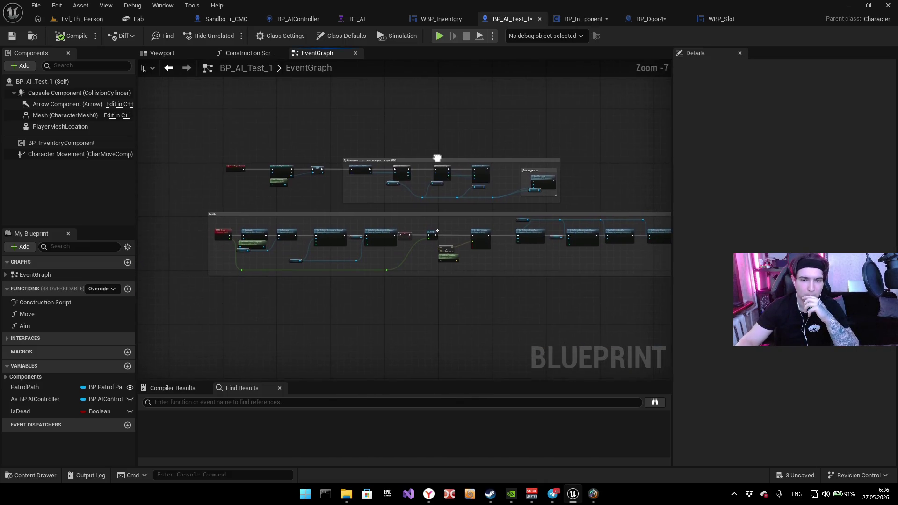
left_click(580, 19)
Step: Open the DropAllItems function and pan to its loop and spawn nodes
left_click_drag(583, 164, 399, 178)
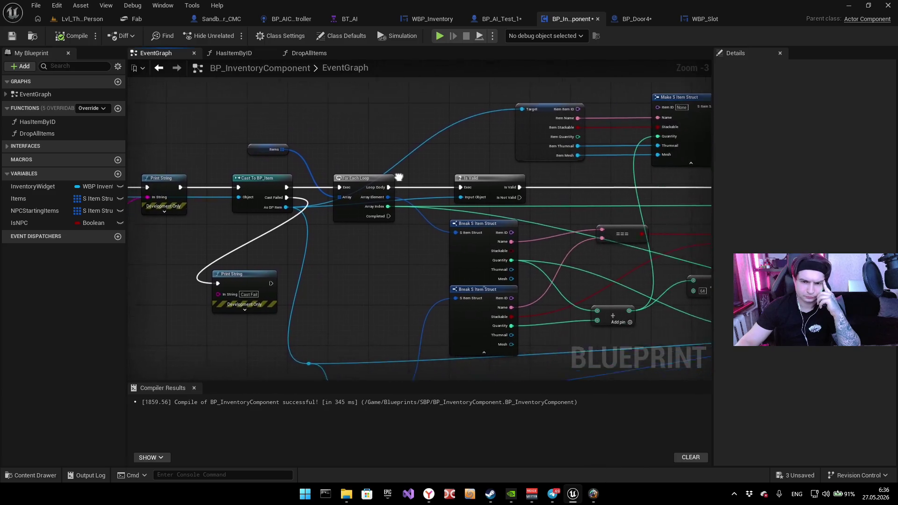
scroll(504, 130, "up", 3)
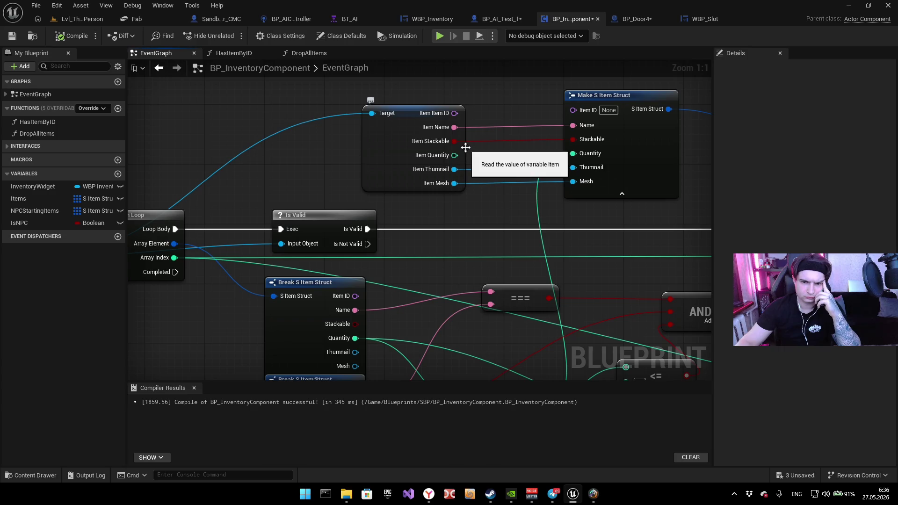
scroll(306, 128, "down", 7)
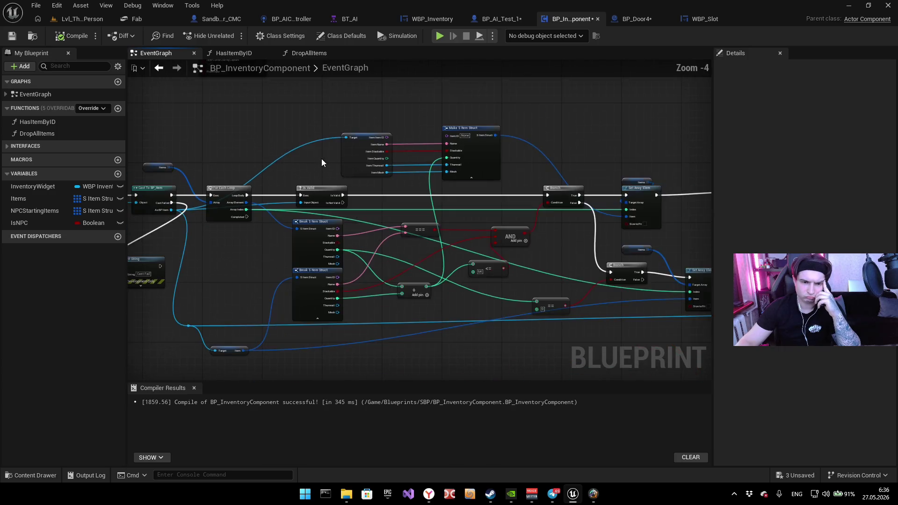
scroll(393, 224, "up", 4)
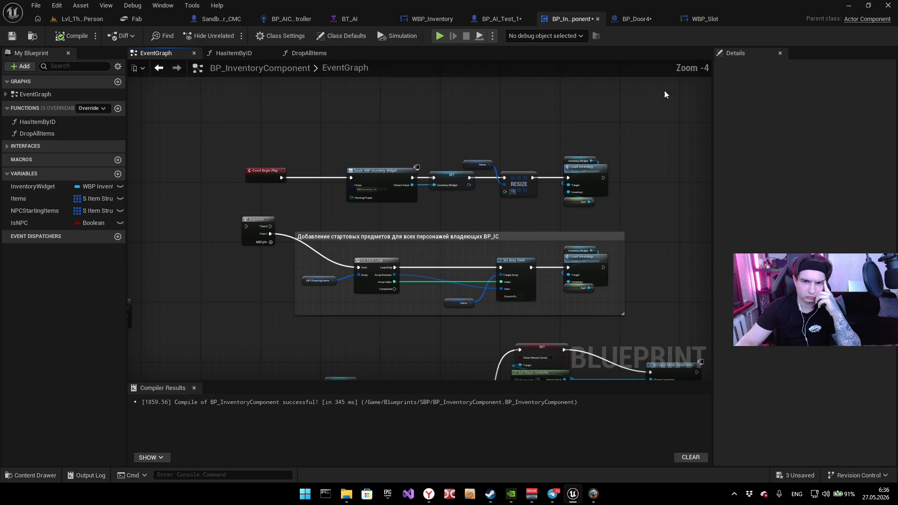
left_click(307, 54)
scroll(445, 210, "up", 2)
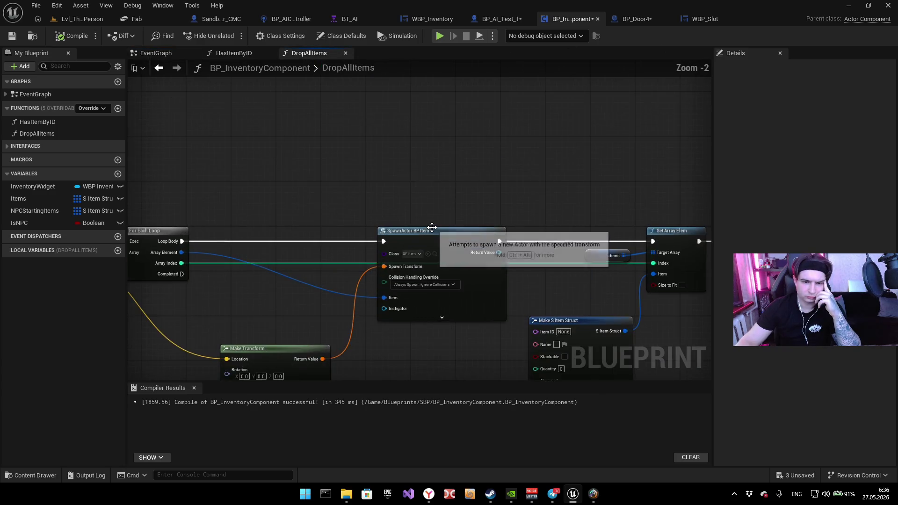
left_click_drag(427, 187, 547, 94)
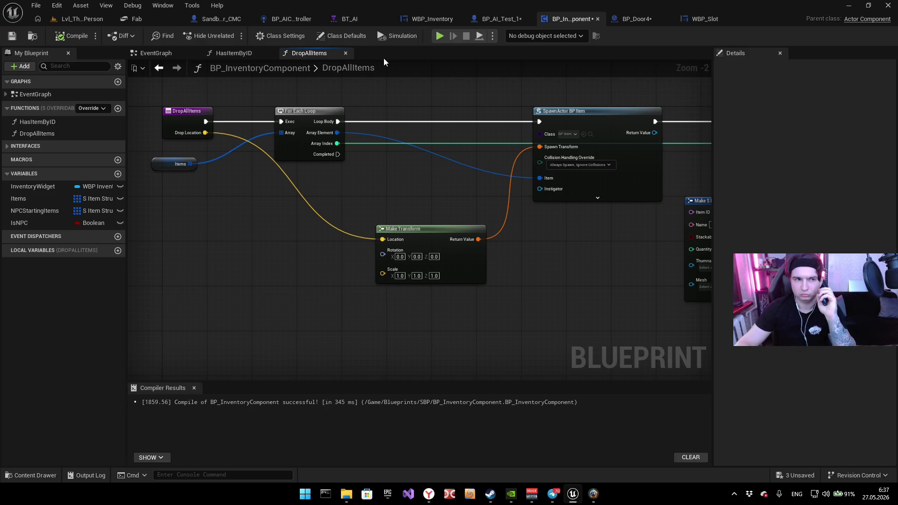
Step: Glance at the level, WBP_Inventory and BP_AI_Test_1, then return to DropAllItems
left_click(88, 19)
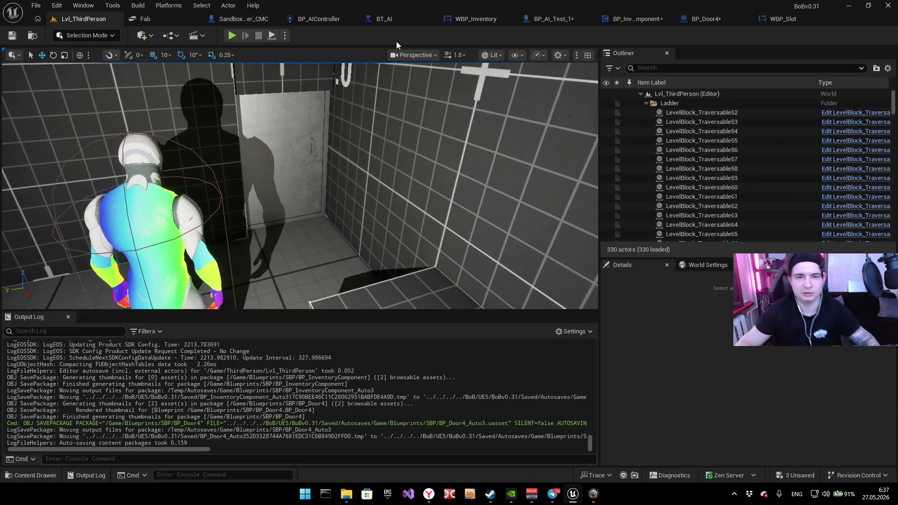
left_click(457, 20)
scroll(368, 104, "up", 3)
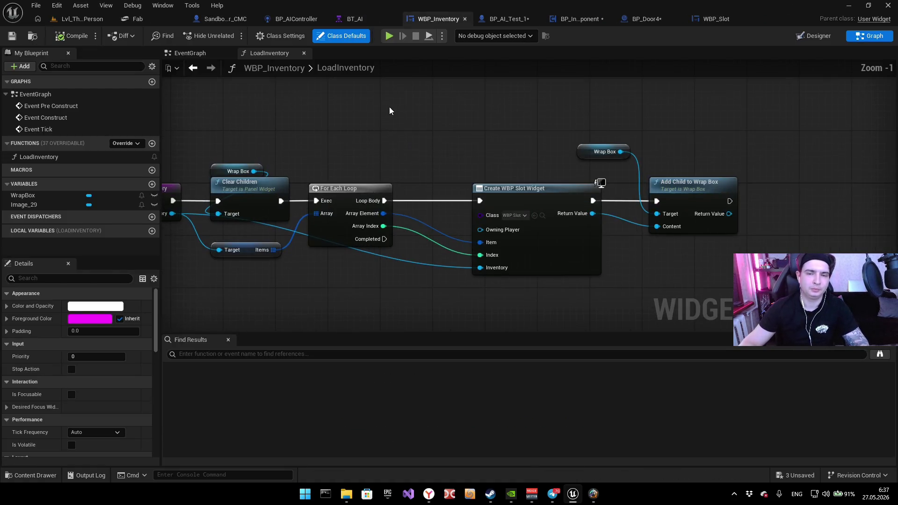
scroll(384, 123, "up", 1)
left_click(507, 19)
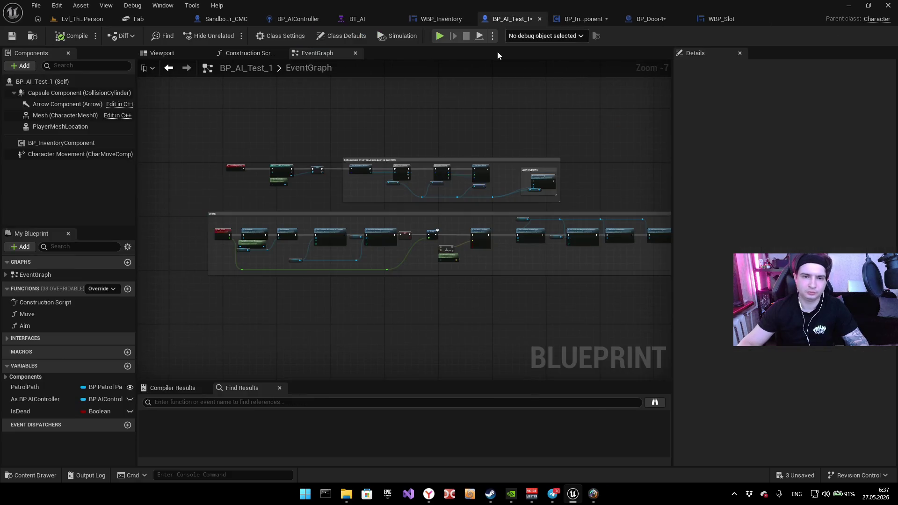
left_click(575, 21)
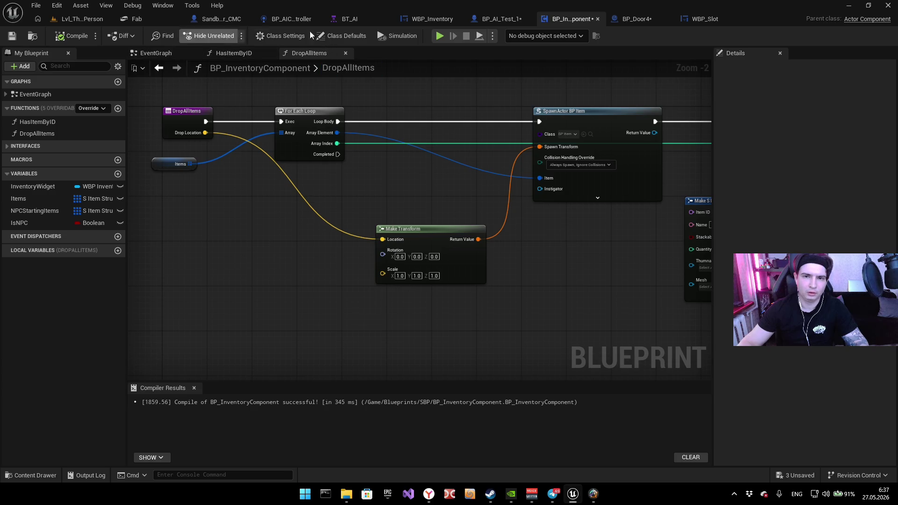
Step: Check that BP_Door4's Required Item ID default is Key, leaving it unchanged
left_click(638, 20)
scroll(393, 173, "up", 4)
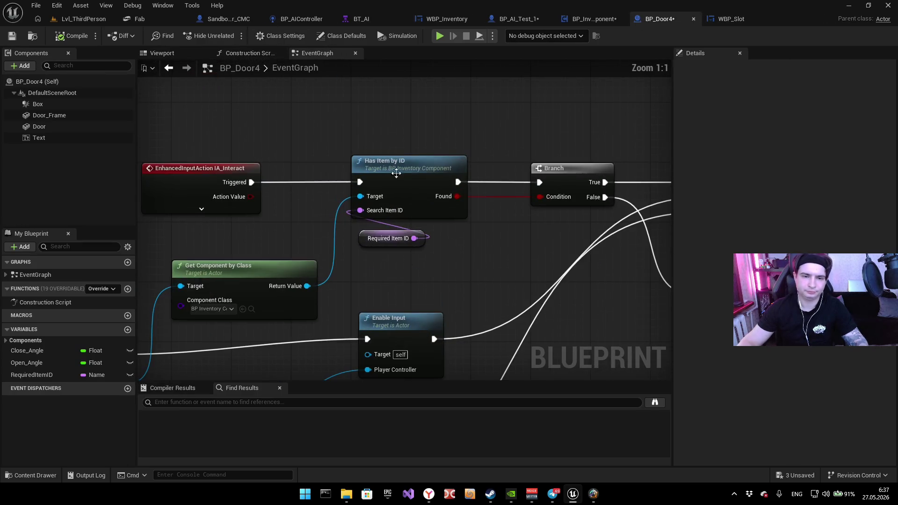
left_click(365, 244)
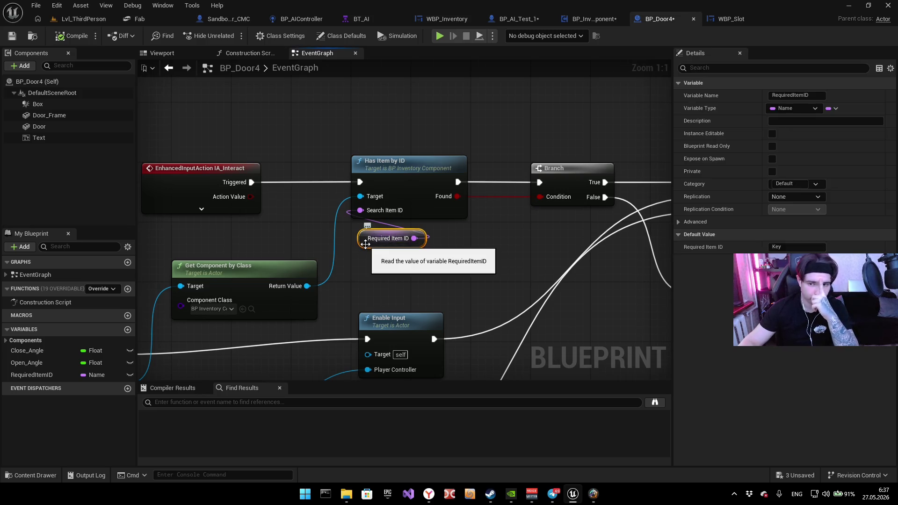
key("Return")
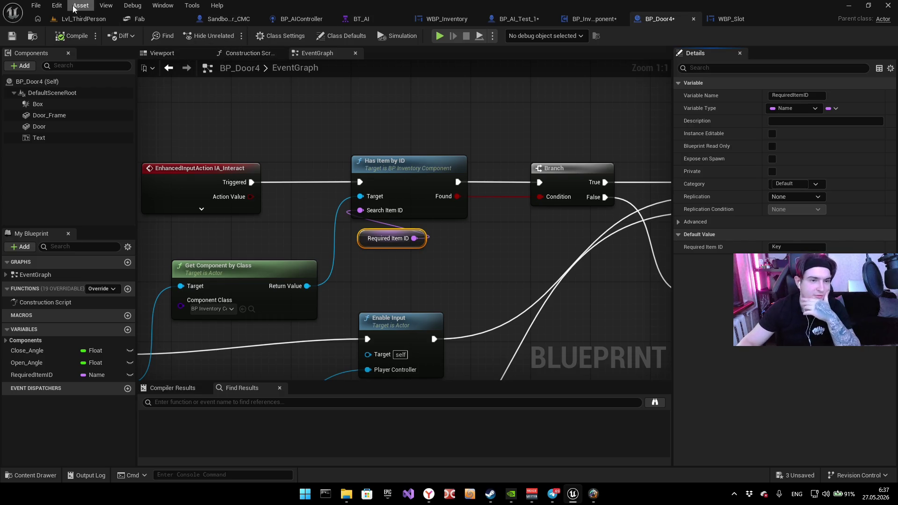
Step: In the level, confirm pillar item BP_Item5's ItemID is Key, then bring up BP_AIController
left_click(81, 21)
left_click_drag(253, 145, 303, 183)
left_click(302, 183)
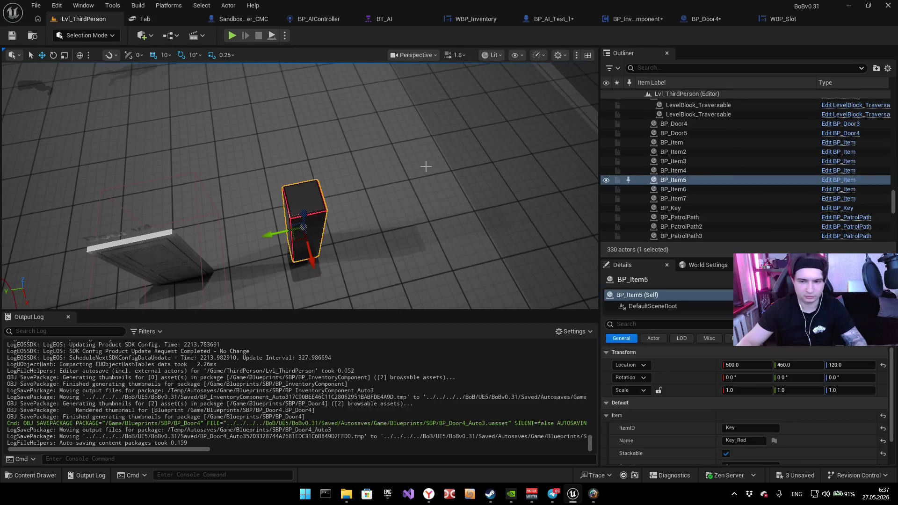
left_click(729, 427)
left_click(711, 426)
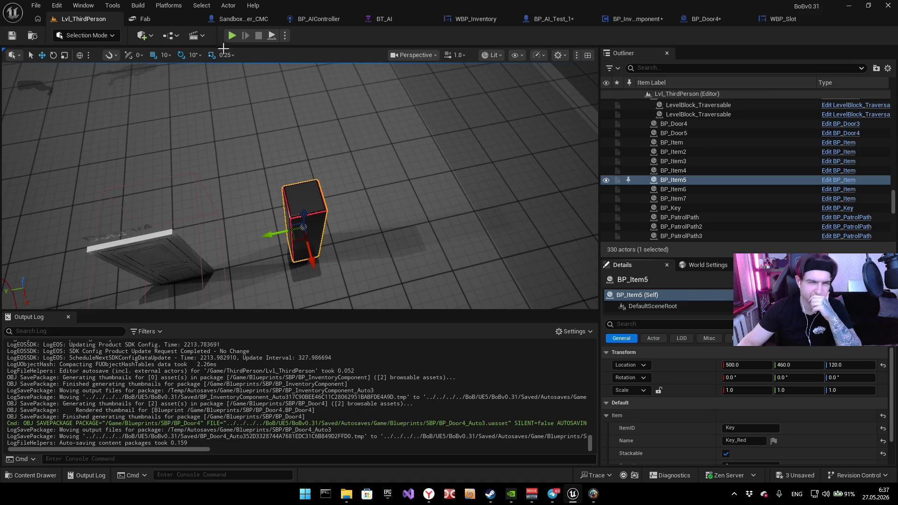
left_click(320, 21)
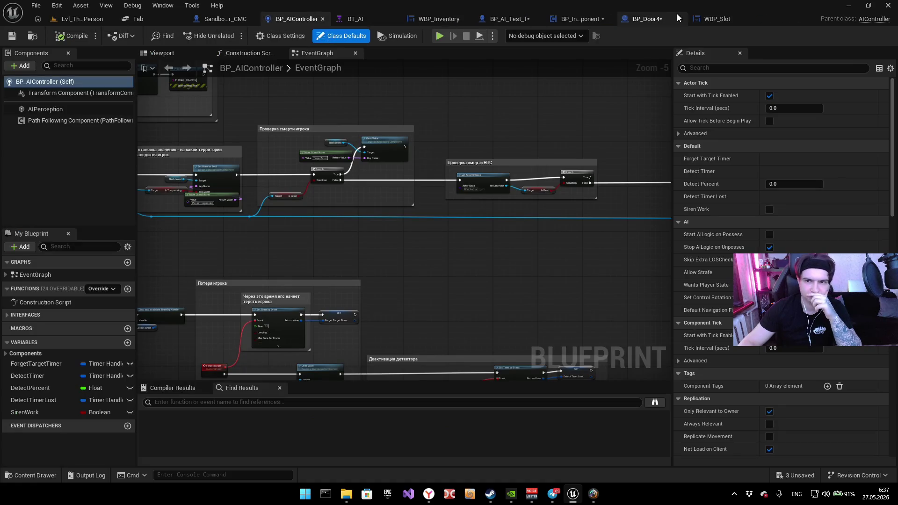
Step: In BP_Door4's graph, locate the Get Component by Class node and drag off the cast character output
left_click(715, 18)
left_click_drag(646, 19, 222, 19)
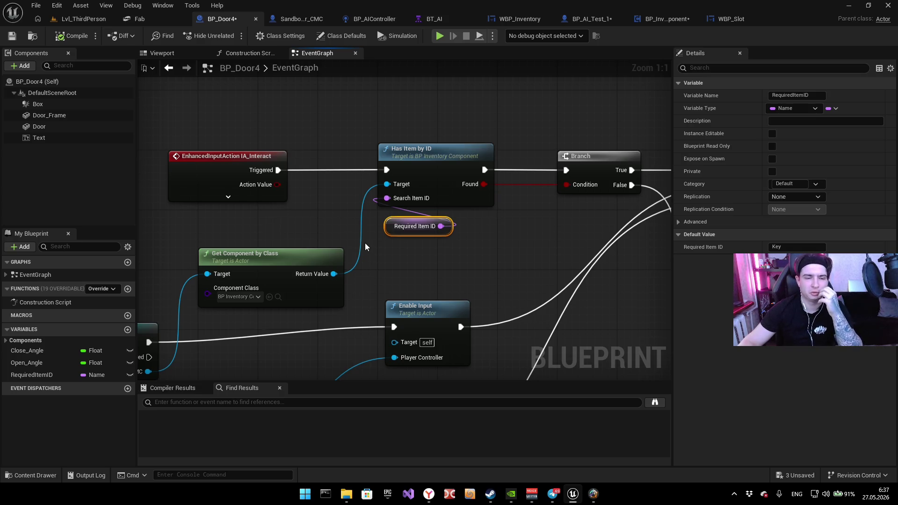
left_click_drag(365, 243, 434, 223)
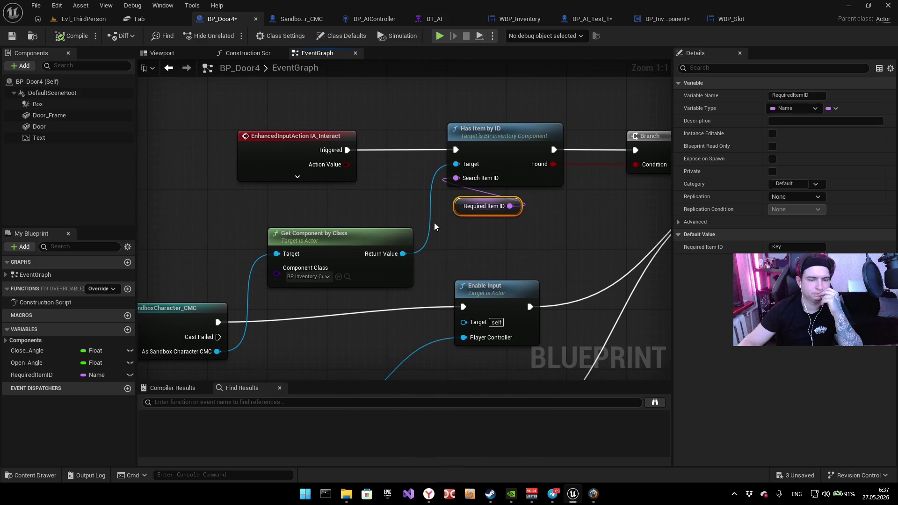
left_click_drag(310, 277, 489, 194)
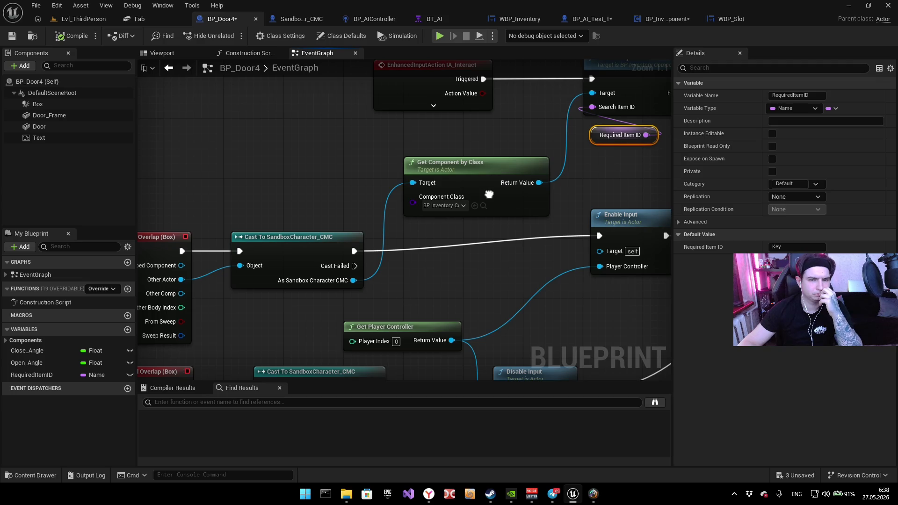
mouse_move(489, 195)
left_mouse_down()
mouse_move(447, 205)
mouse_move(390, 193)
mouse_move(520, 181)
mouse_move(432, 178)
mouse_move(440, 173)
mouse_move(444, 69)
mouse_move(542, 131)
mouse_move(452, 250)
mouse_move(431, 248)
left_mouse_up()
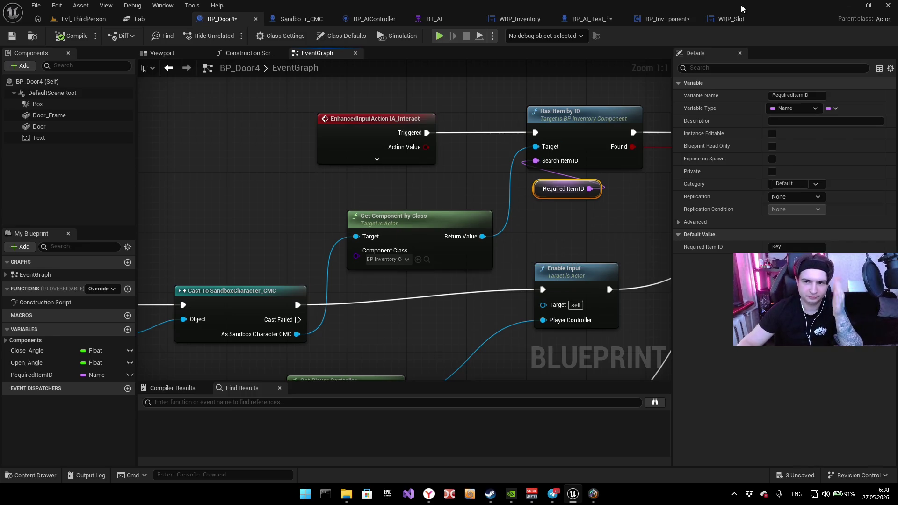
left_click_drag(359, 241, 422, 220)
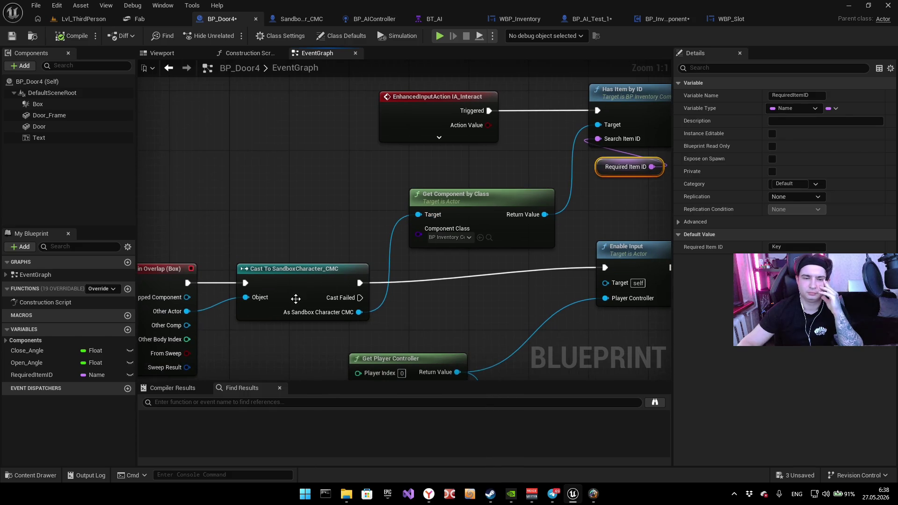
left_click(440, 246)
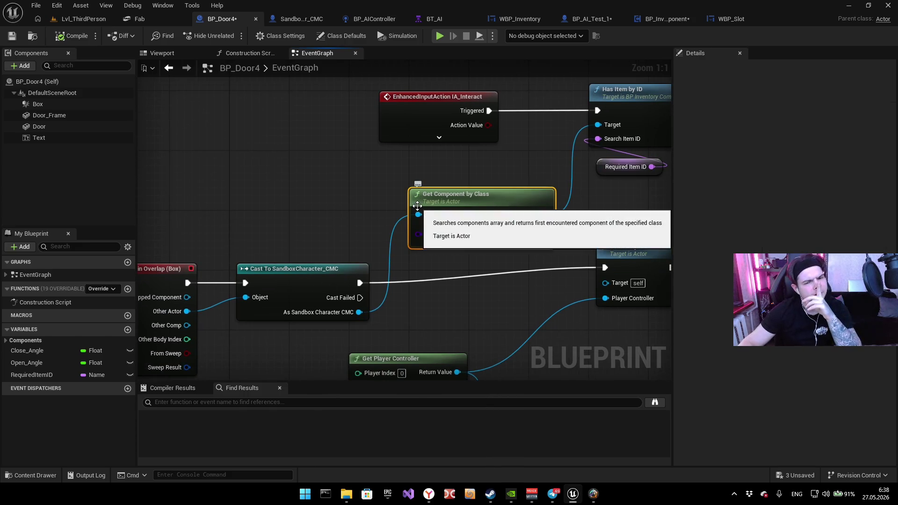
left_click_drag(450, 290, 486, 266)
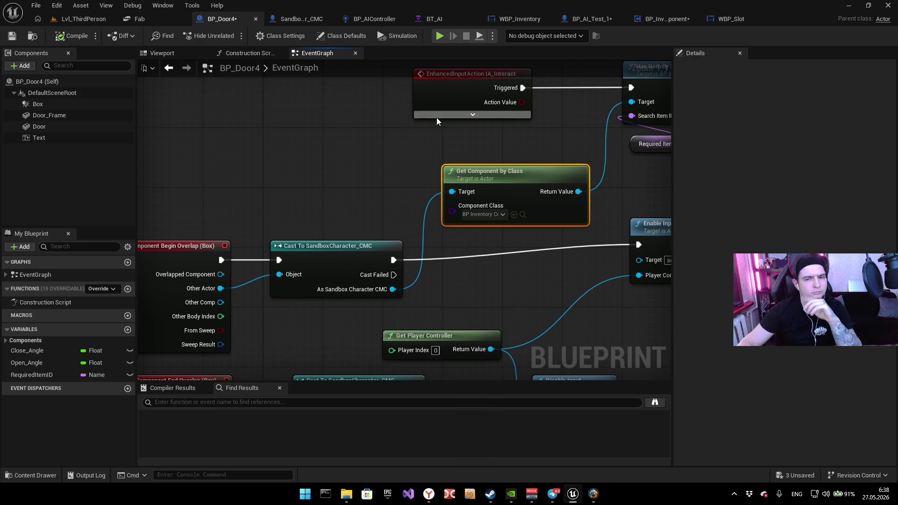
left_click_drag(393, 289, 473, 279)
Step: Search 'get all' from the cast output, briefly checking SandboxCharacter_CMC's graph before returning
type("get")
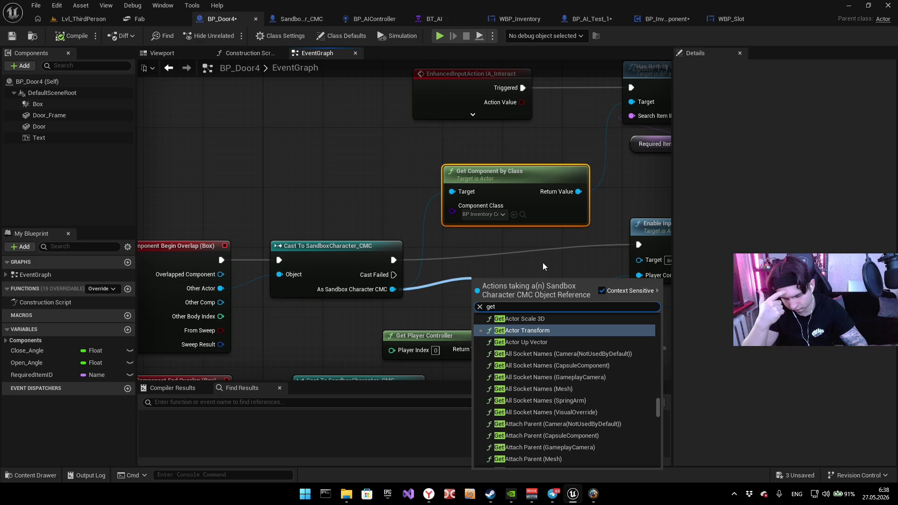
type(" all")
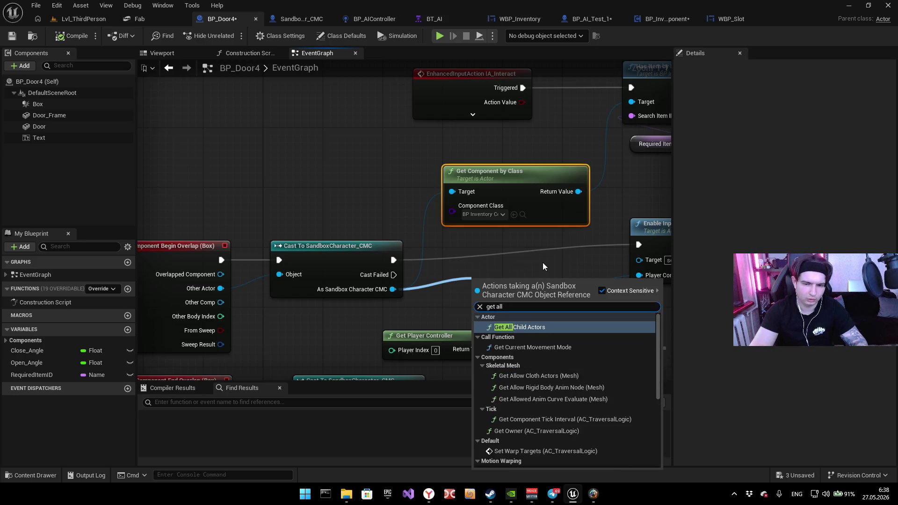
left_click(298, 19)
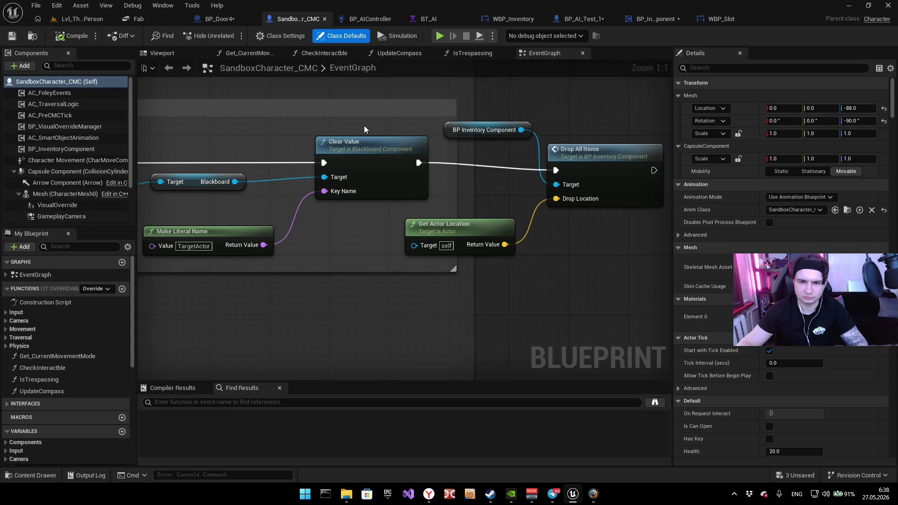
scroll(364, 129, "down", 3)
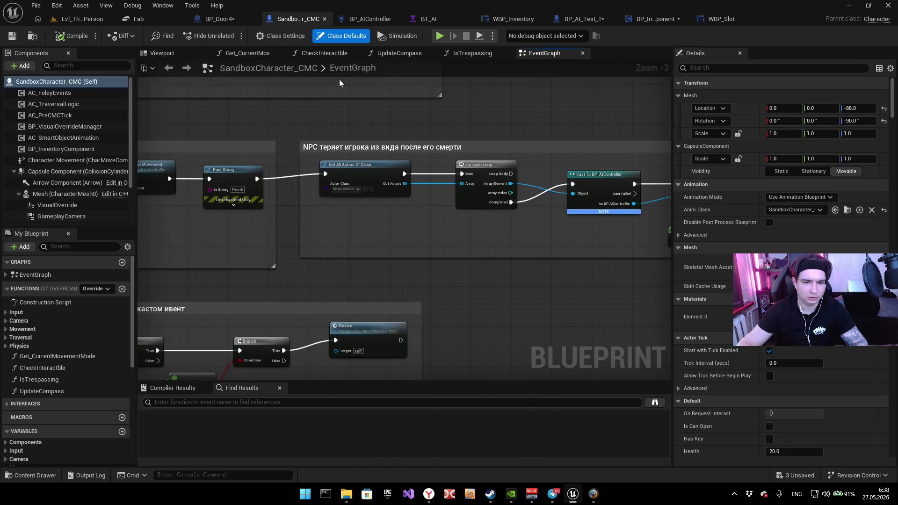
left_click(219, 19)
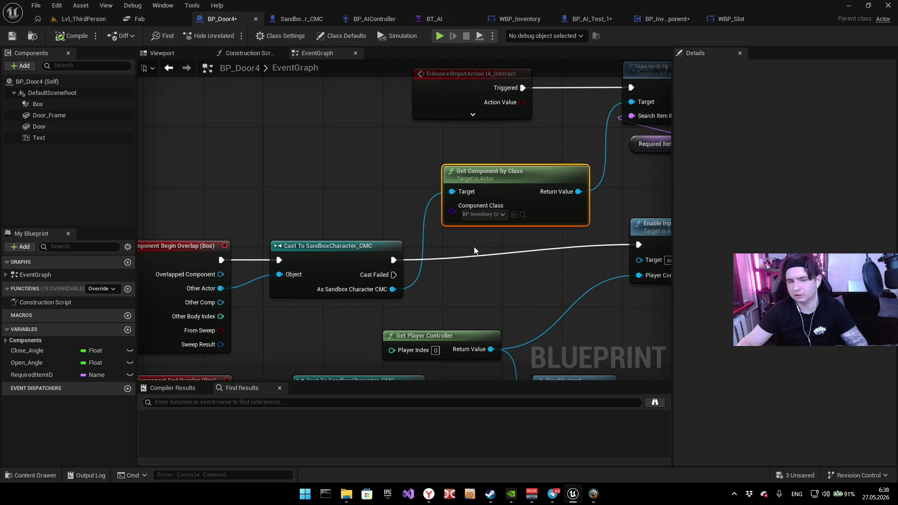
Step: Search the cast character's action list for 'get component all'
left_click_drag(393, 289, 461, 282)
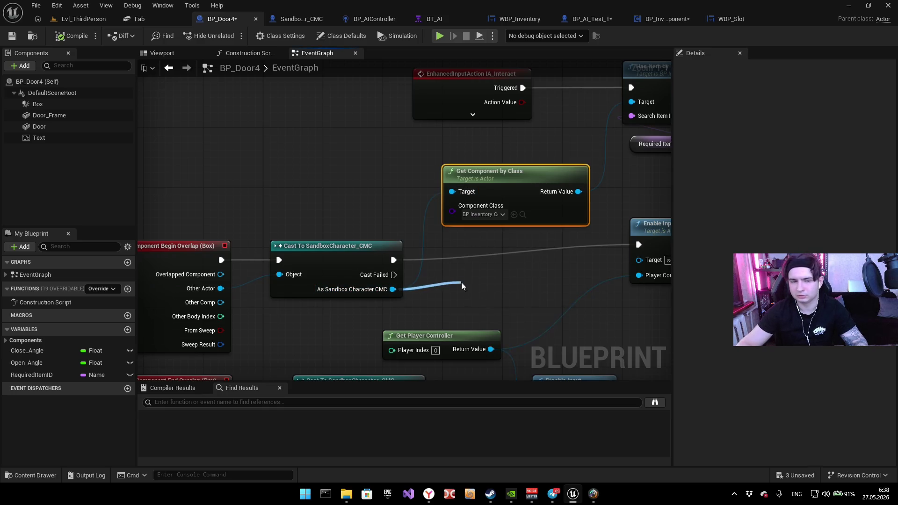
type("get a")
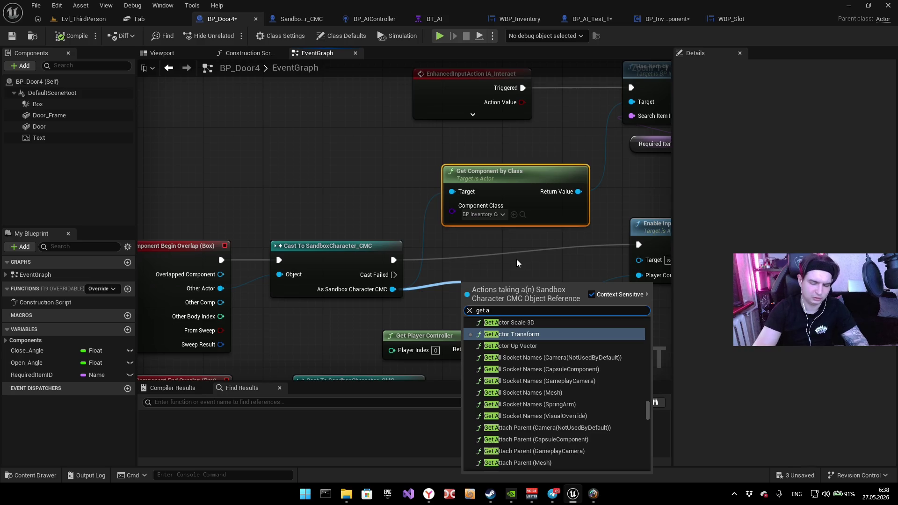
key("BackSpace")
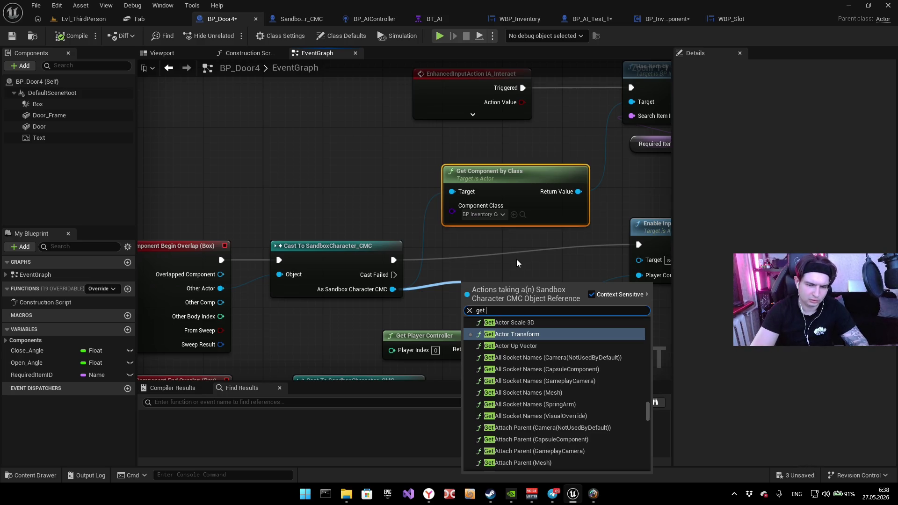
type("compone")
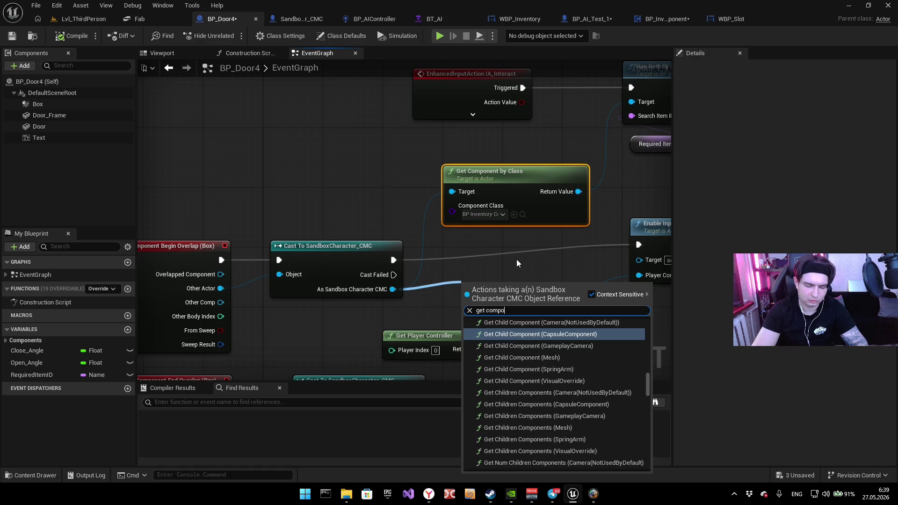
type("nt a")
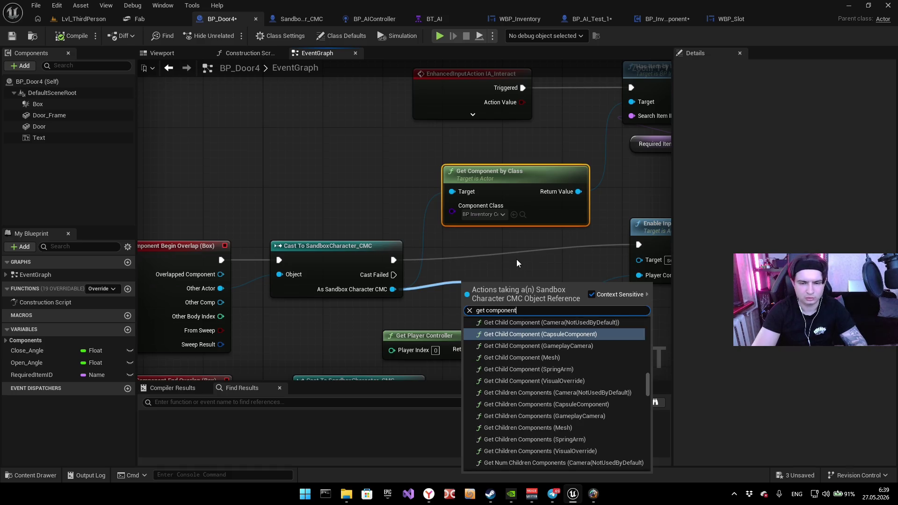
key("BackSpace")
type("b")
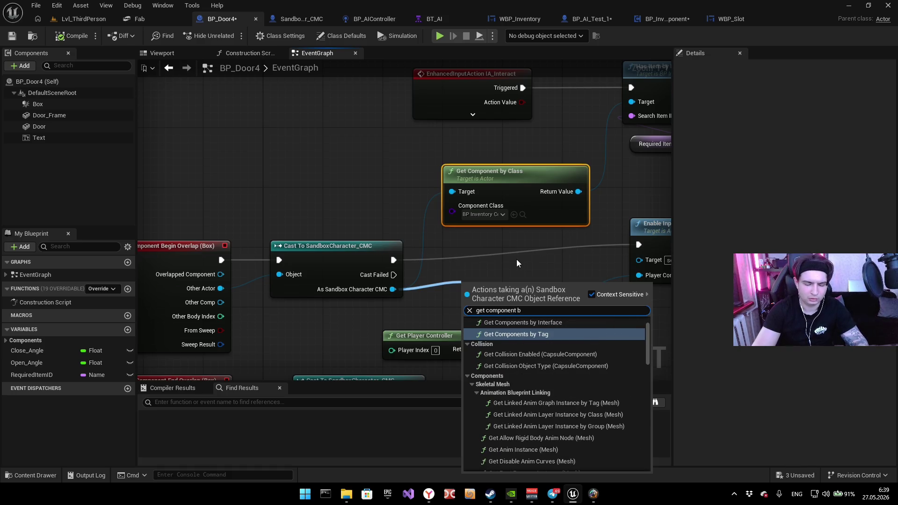
key("BackSpace")
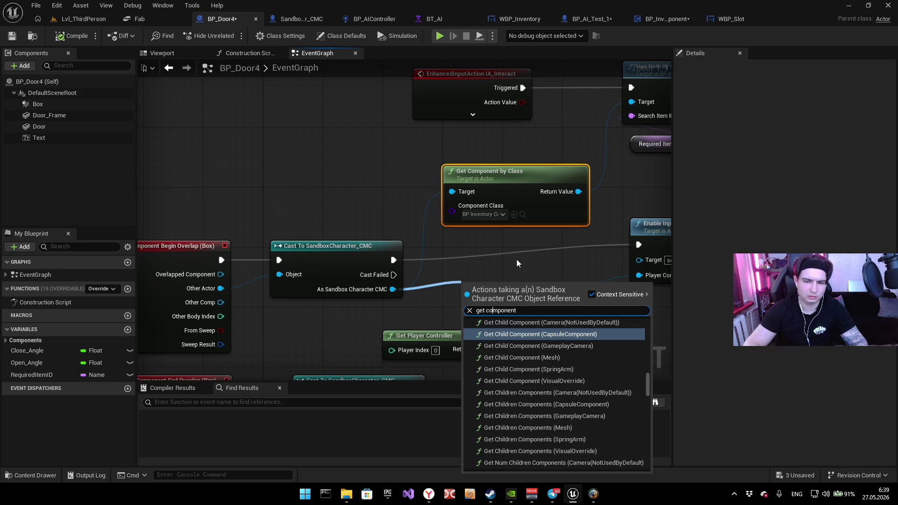
type("all")
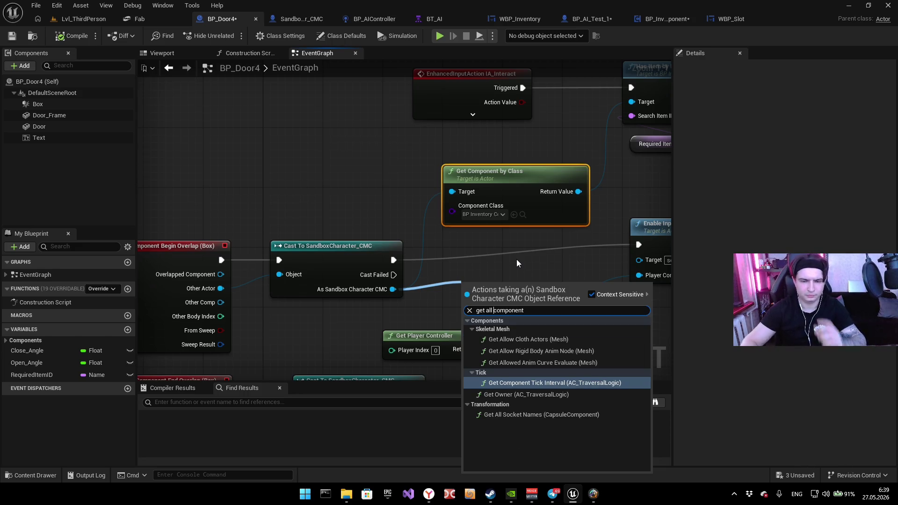
Step: Untick Context Sensitive to browse all actions, then re-enable it and dismiss the list
left_click(592, 294)
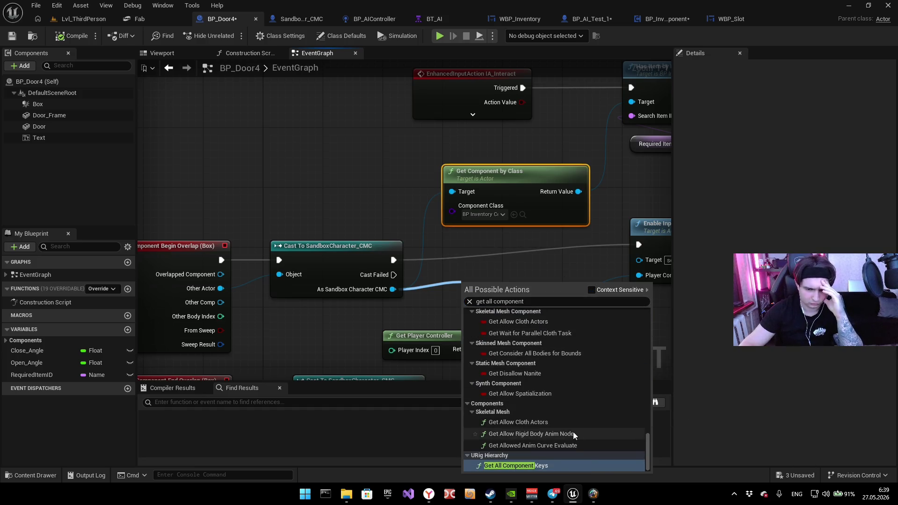
scroll(557, 416, "up", 5)
scroll(557, 417, "up", 8)
scroll(557, 418, "up", 4)
scroll(556, 398, "up", 10)
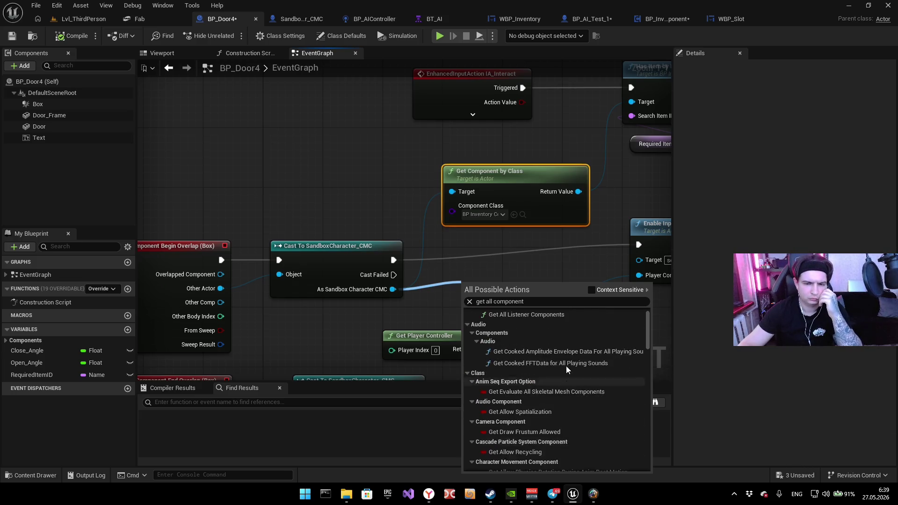
scroll(567, 370, "up", 1)
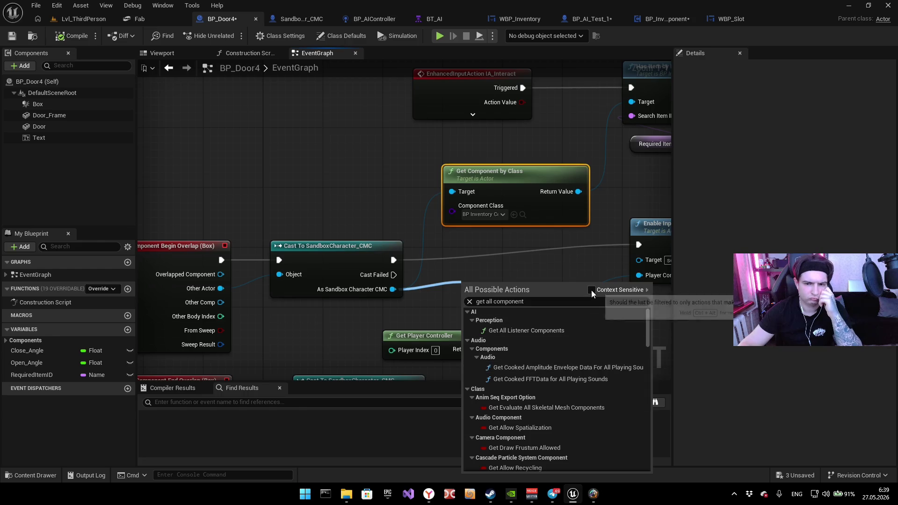
left_click(591, 290)
left_click(435, 310)
Step: Search 'get all actor' with Context Sensitive off, then branch off the cast's execution output
left_click_drag(389, 289, 495, 279)
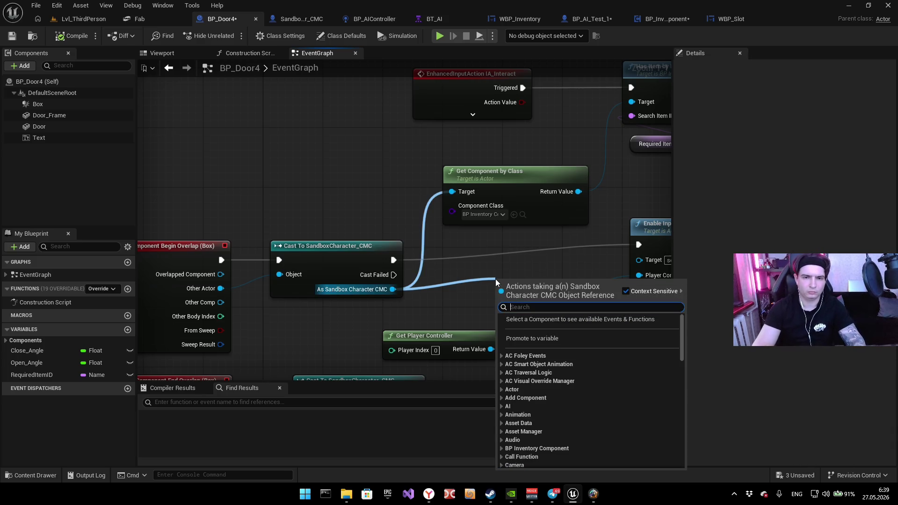
type("gel")
key("BackSpace")
type("t all")
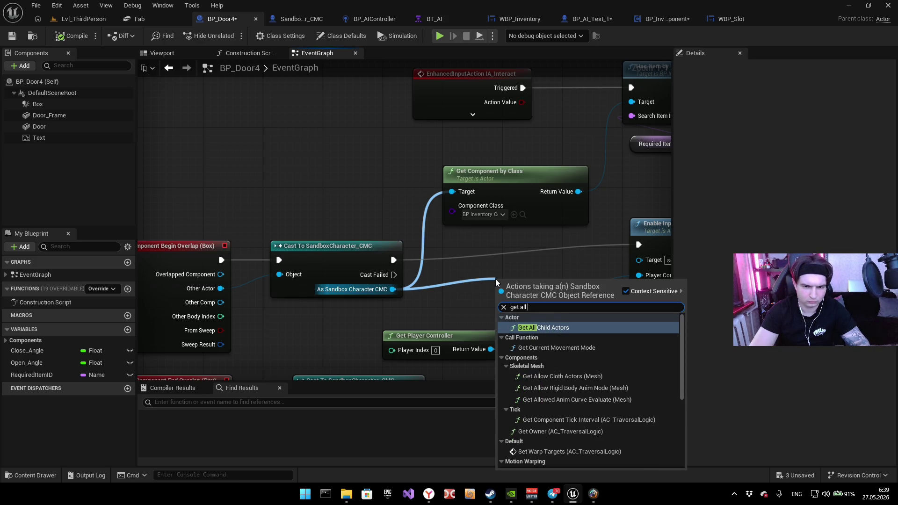
type(" actor")
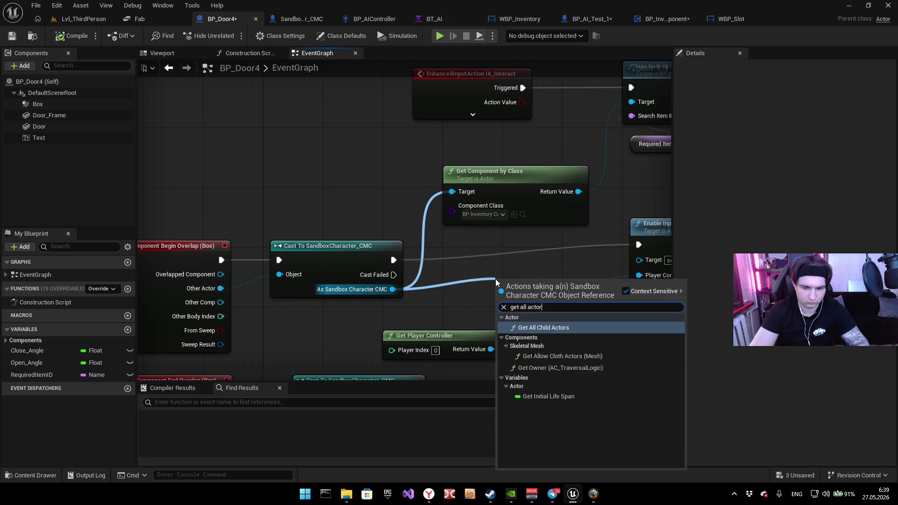
left_click(626, 290)
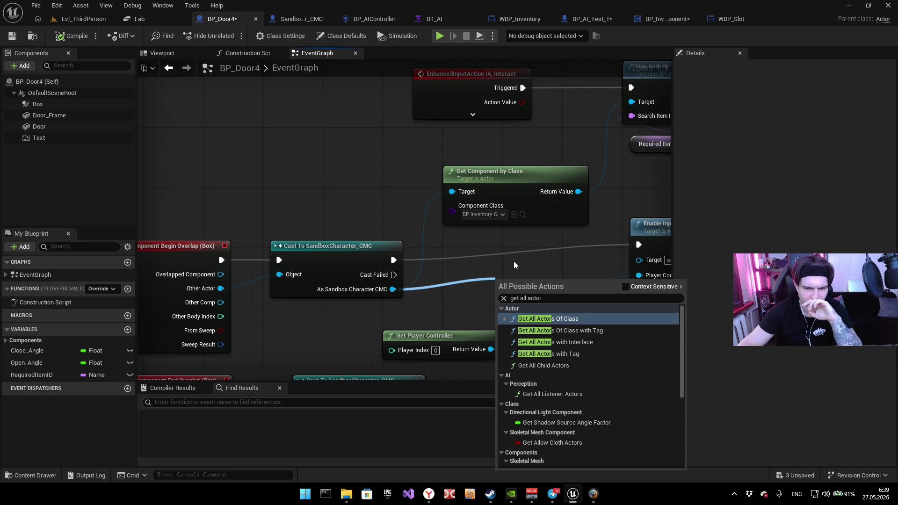
mouse_move(393, 260)
left_mouse_down()
mouse_move(435, 197)
mouse_move(366, 186)
left_mouse_up()
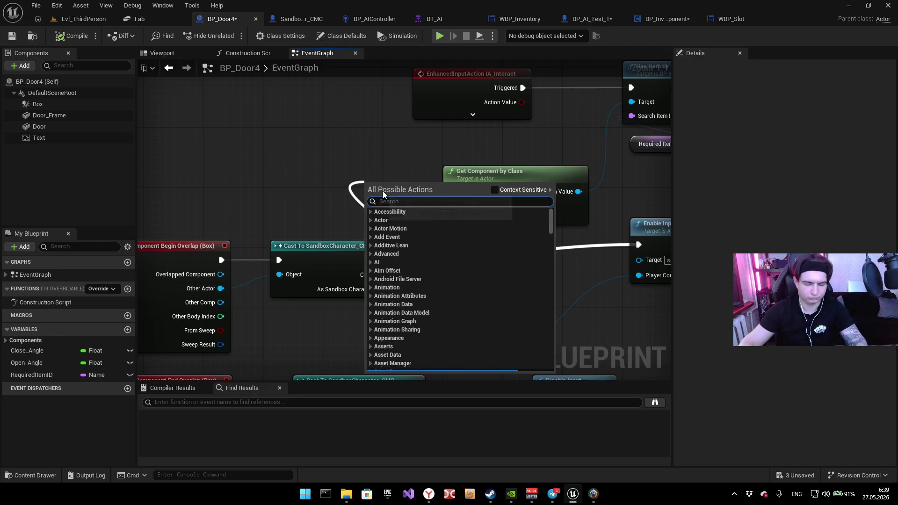
Step: Add a Get All Actors Of Class node into the cast's execution chain
type("get all com")
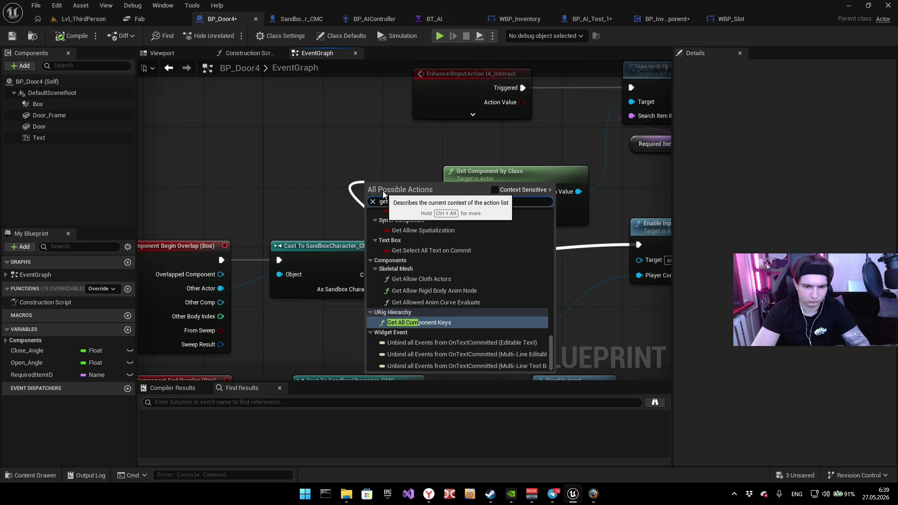
key("BackSpace")
key("BackSpace")
key("BackSpace")
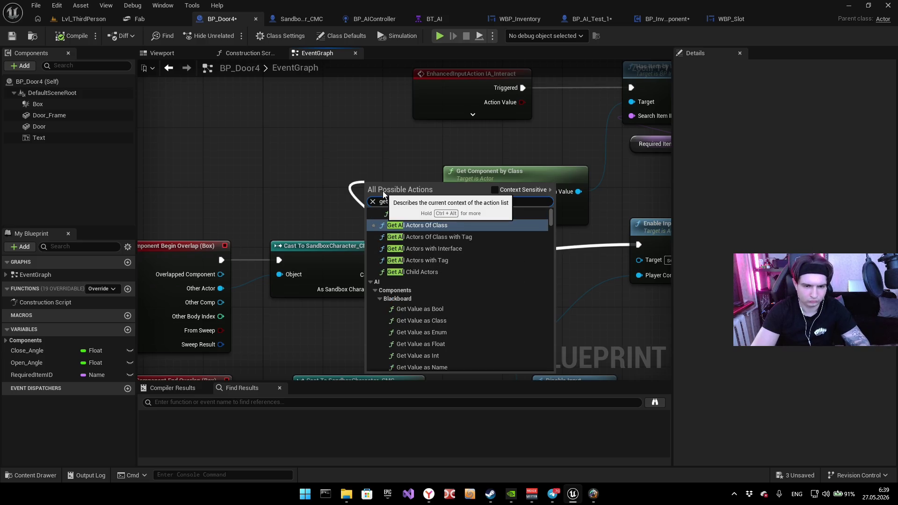
type("l")
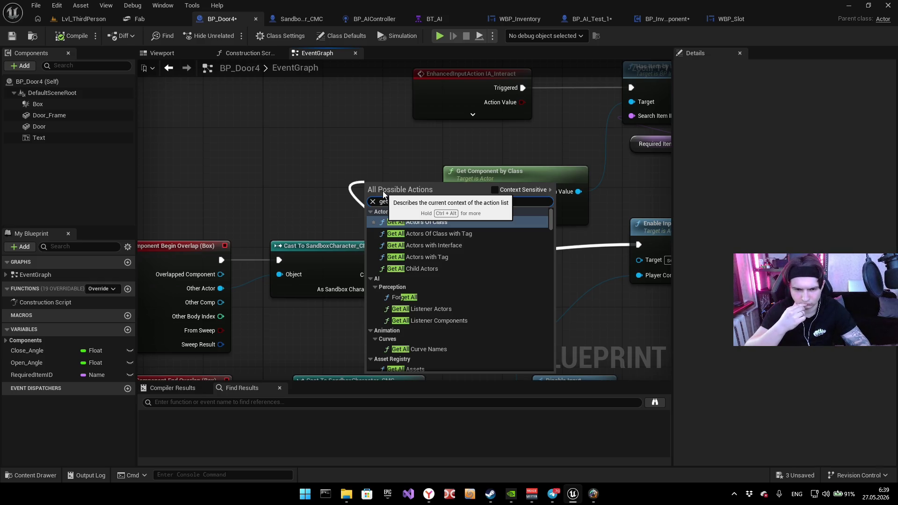
key("Return")
mouse_move(386, 186)
left_mouse_down()
mouse_move(463, 249)
mouse_move(397, 245)
left_mouse_up()
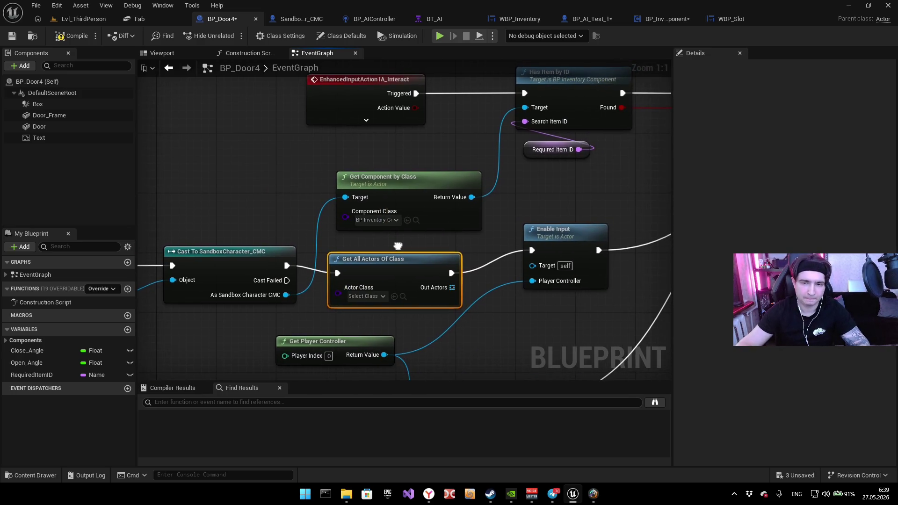
Step: Delete the Get All Actors Of Class node, using undo/redo until Cast links straight to Enable Input
mouse_move(357, 310)
left_mouse_down()
mouse_move(380, 300)
mouse_move(402, 249)
left_mouse_up()
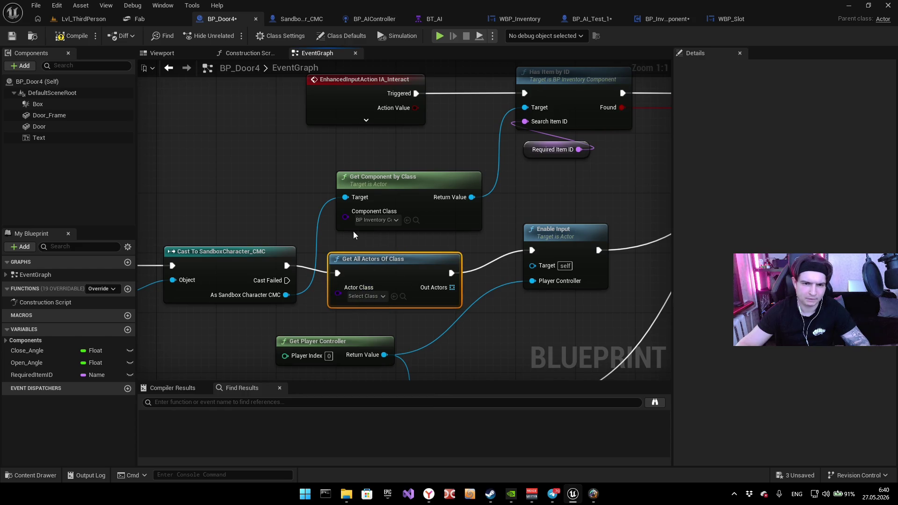
key("Delete")
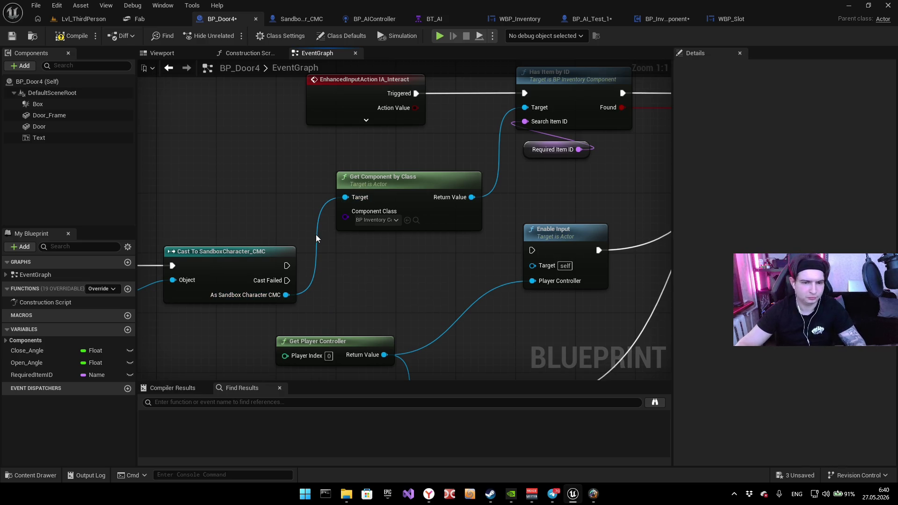
left_click(316, 235, "alt")
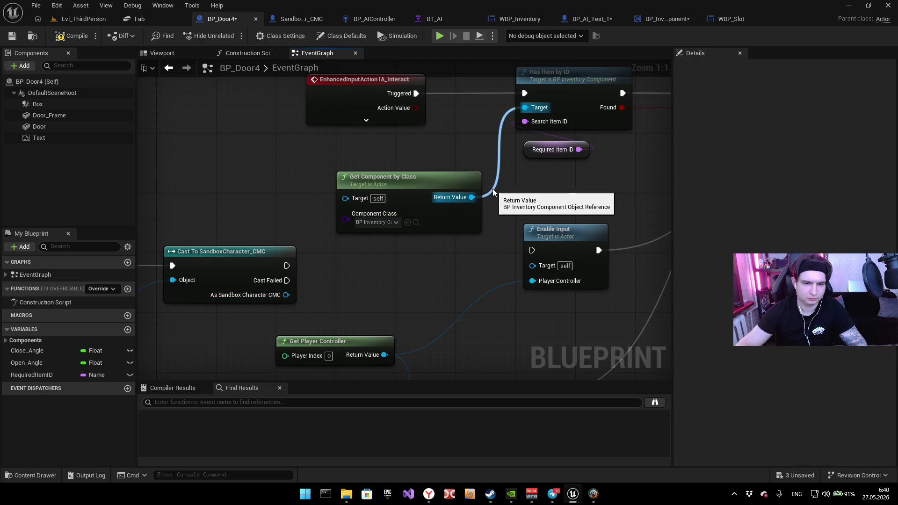
key("ctrl+z")
key("ctrl+z")
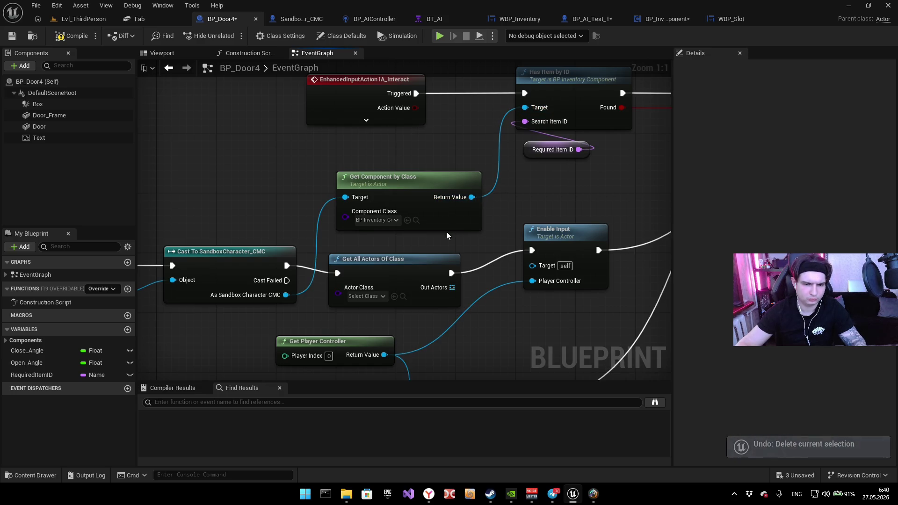
key("ctrl+y")
key("ctrl+y")
key("ctrl+z")
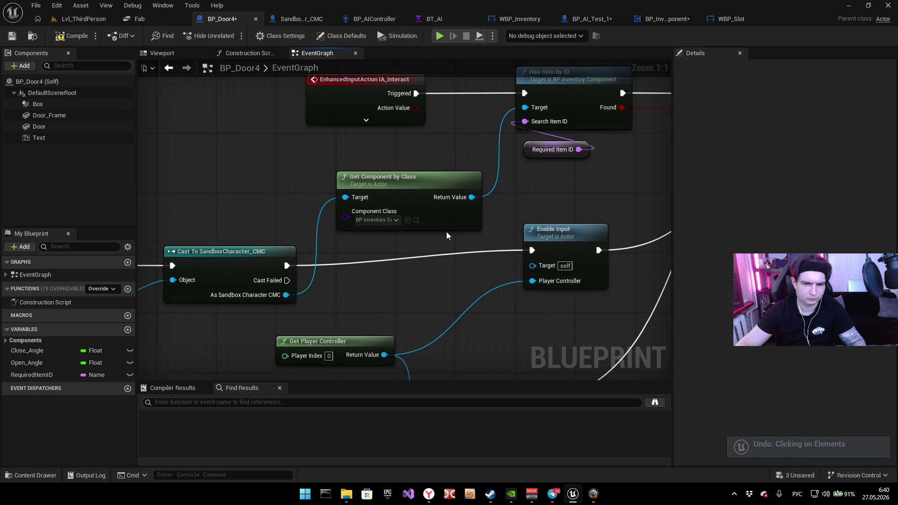
key("alt+shift")
left_click_drag(447, 232, 431, 235)
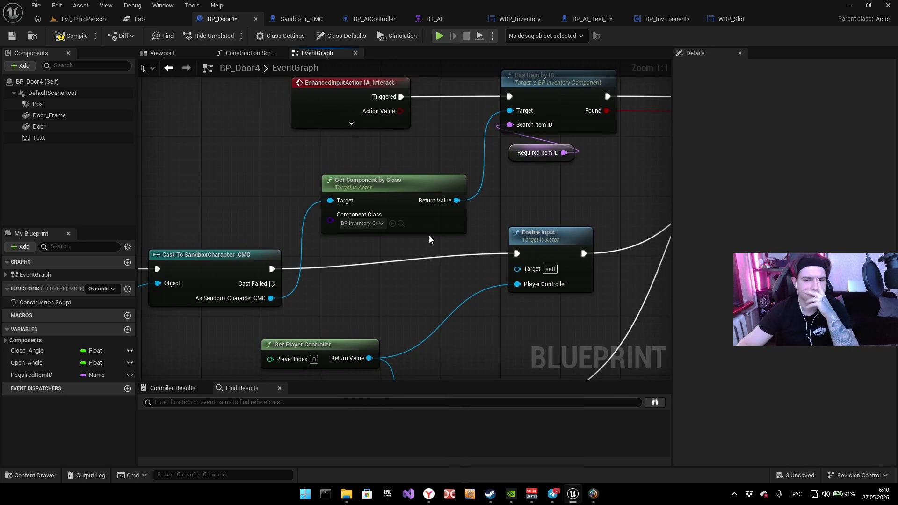
mouse_move(396, 263)
left_mouse_down()
mouse_move(381, 287)
mouse_move(493, 283)
left_mouse_up()
right_click(222, 174)
Step: Add a Get All Actors Of Class node, search its class for 'inve', then cancel and delete it
type("nye ф")
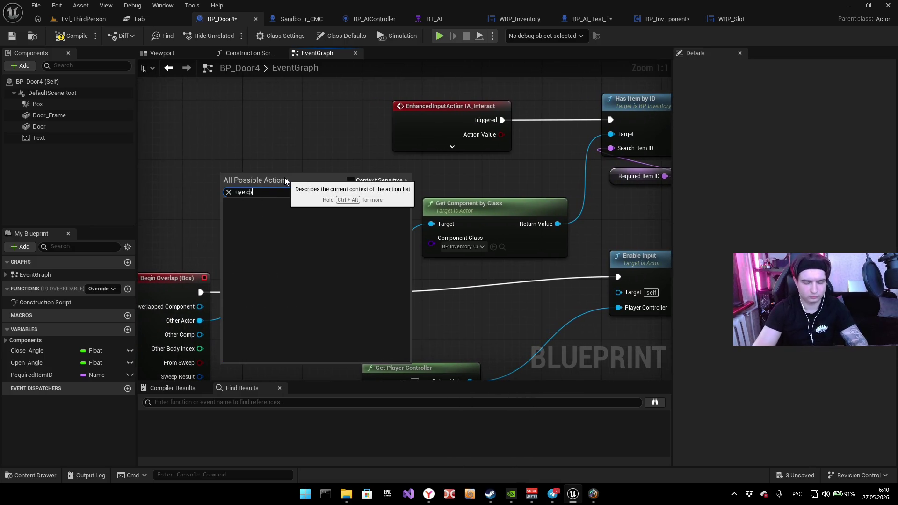
type("t all actor")
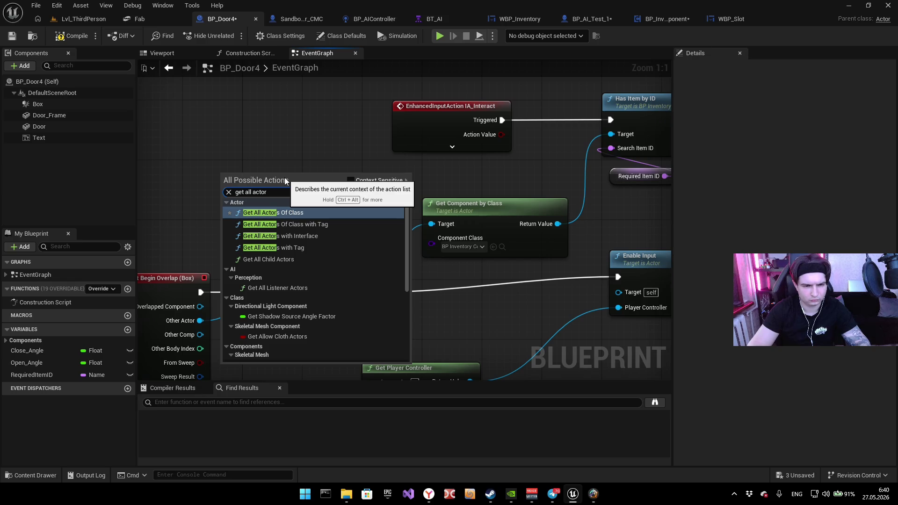
key("Return")
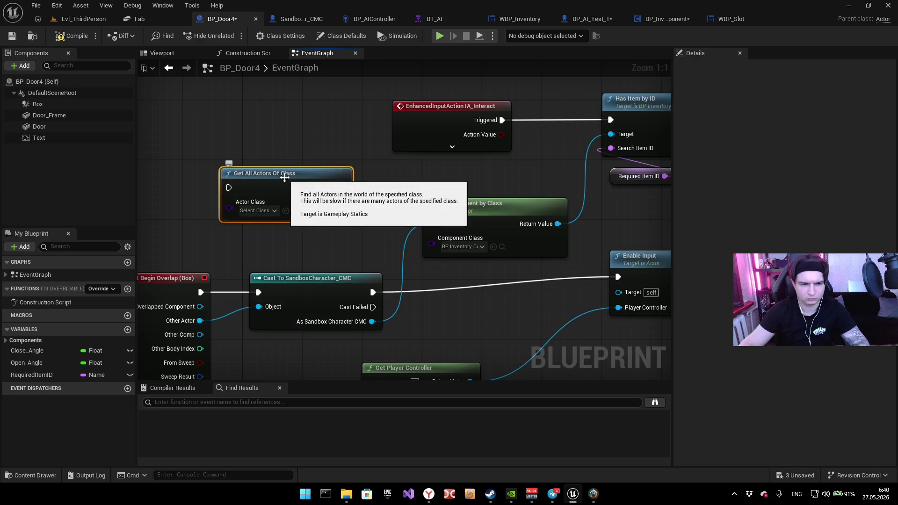
left_click(263, 208)
type("b")
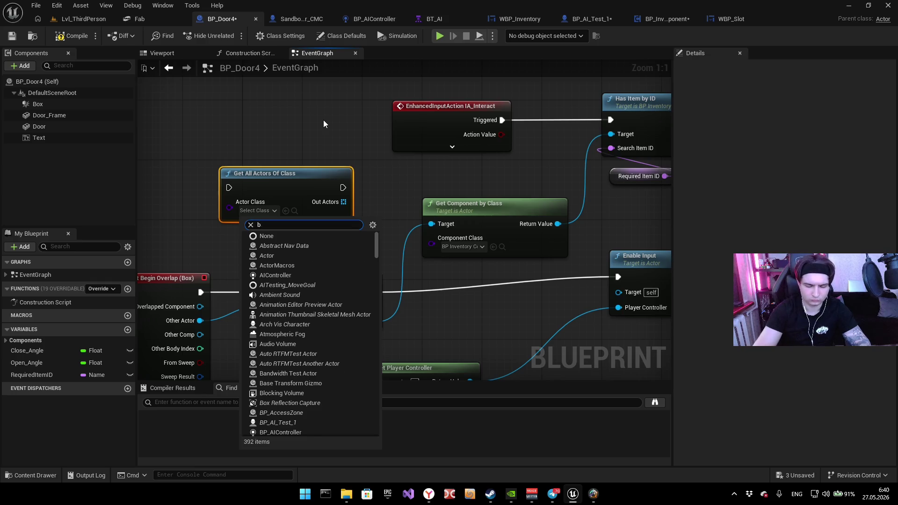
type("p_u")
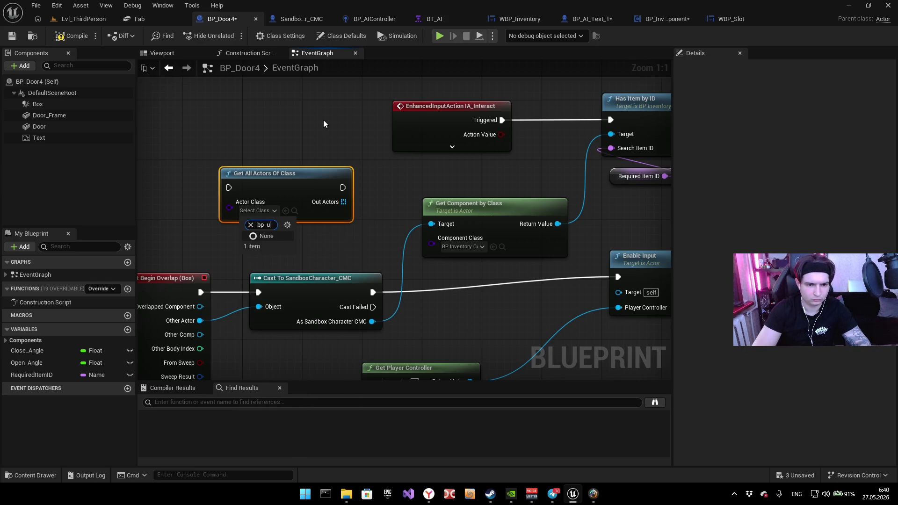
key("BackSpace")
type("inve")
key("Escape")
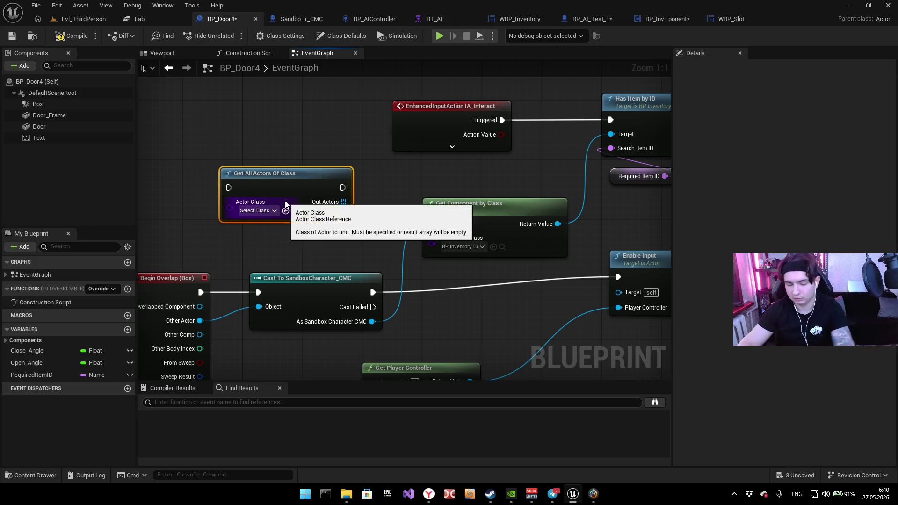
key("Delete")
Step: Move Get Component by Class and Required Item ID nearer Has Item by ID, then open HasItemByID
mouse_move(450, 244)
left_mouse_down()
mouse_move(386, 246)
mouse_move(476, 266)
mouse_move(419, 279)
mouse_move(416, 264)
left_mouse_up()
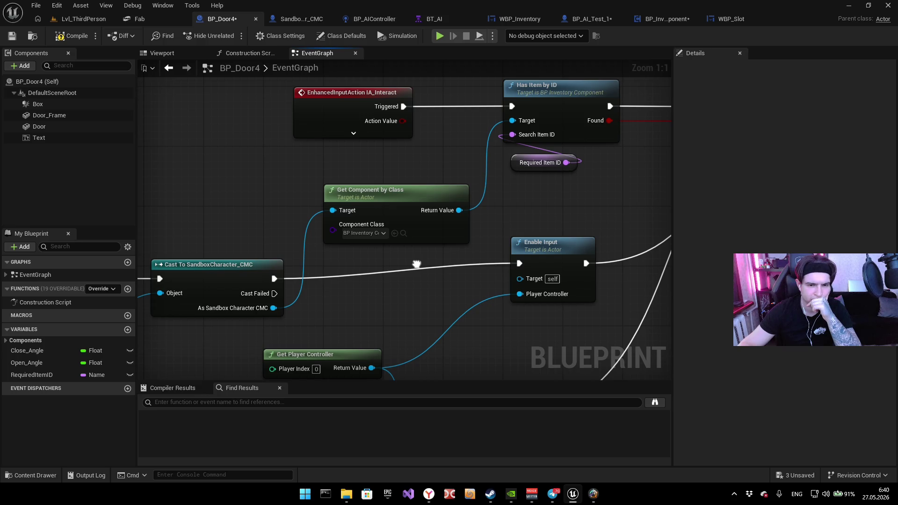
mouse_move(387, 198)
left_mouse_down()
mouse_move(388, 162)
mouse_move(359, 177)
mouse_move(364, 189)
left_mouse_up()
left_click_drag(499, 183, 389, 266)
left_click(401, 249)
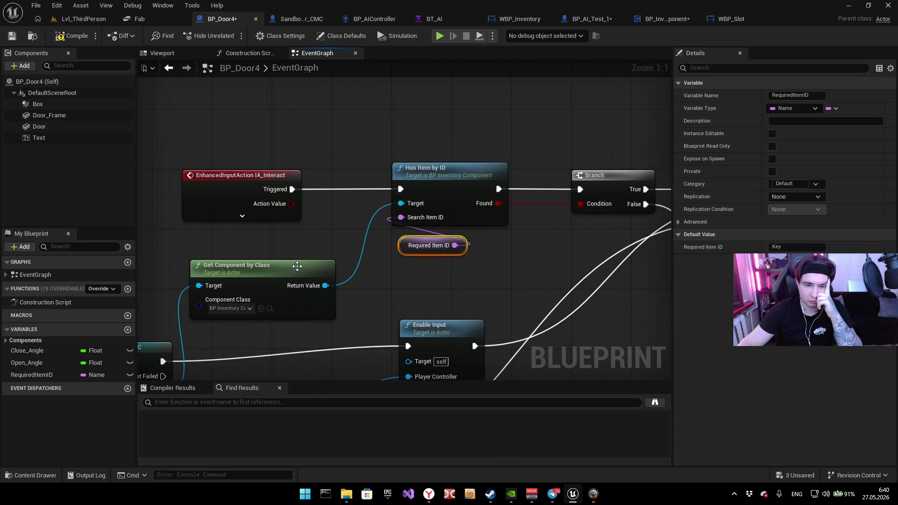
left_click_drag(295, 265, 317, 260)
left_click(405, 248)
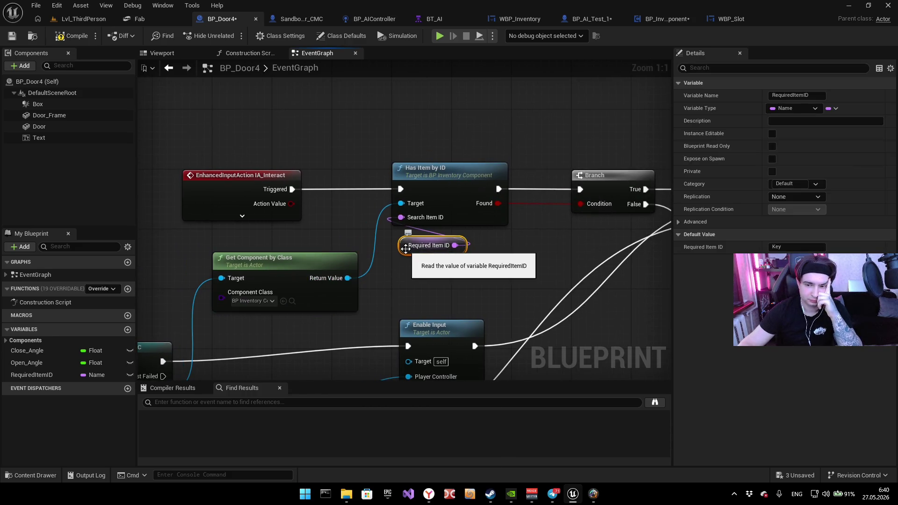
left_click_drag(405, 249, 294, 267)
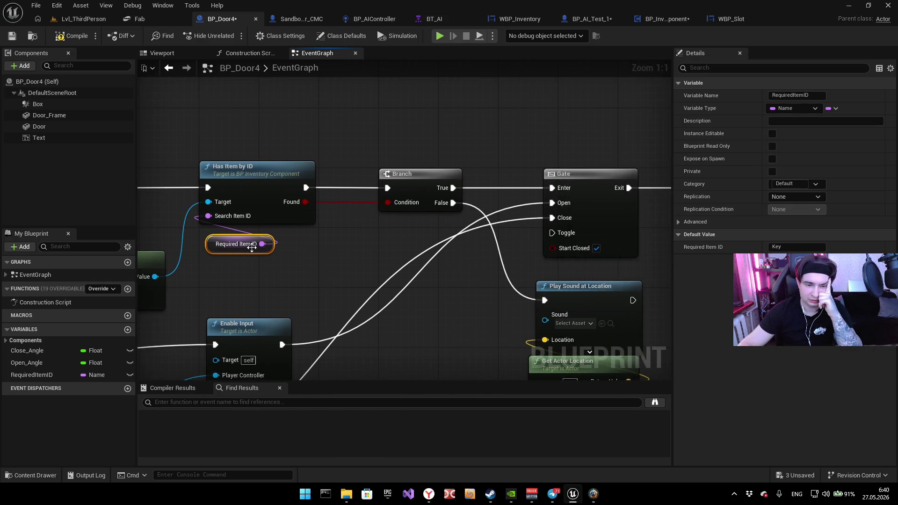
left_click_drag(252, 248, 261, 246)
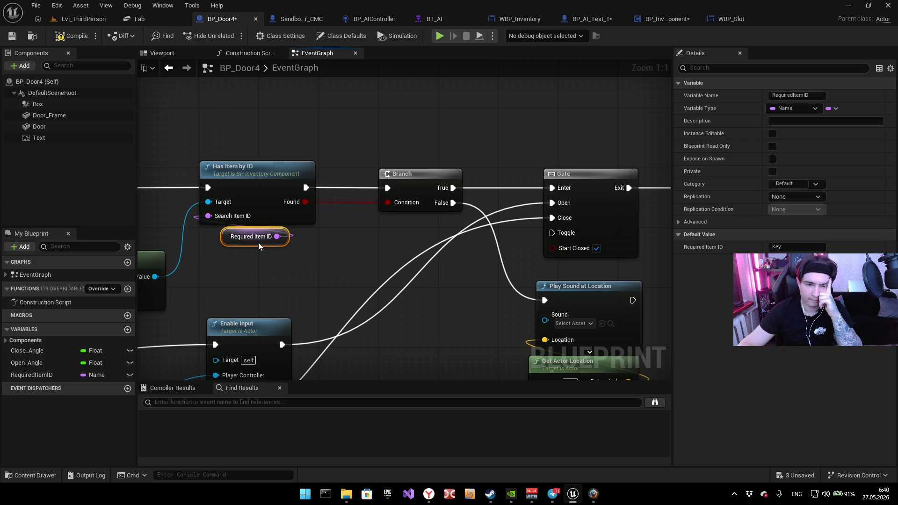
left_click(263, 183)
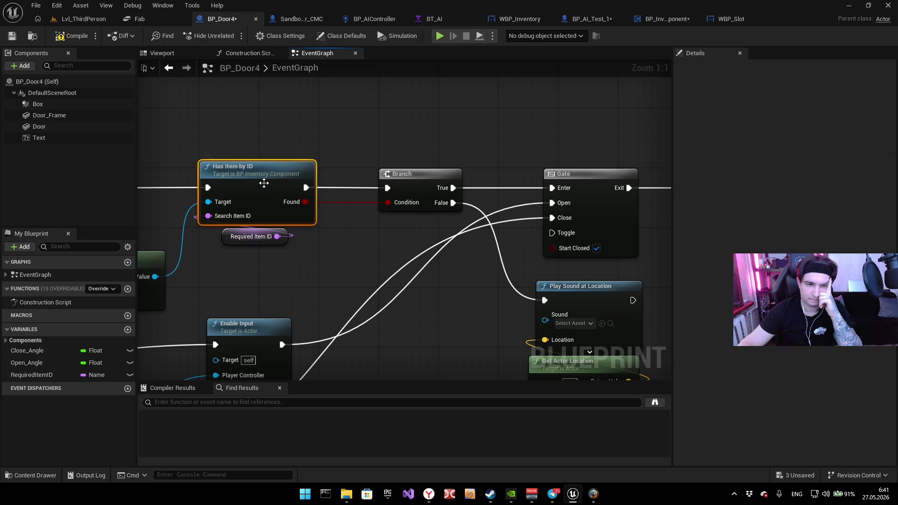
double_click(264, 183)
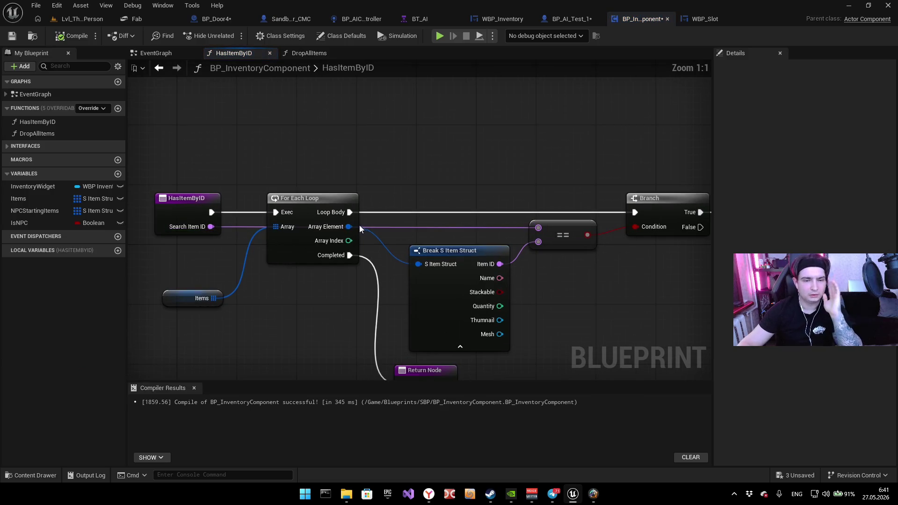
Step: Inspect HasItemByID's Items array, Break S Item Struct and Branch nodes, panning to the Return Node
scroll(476, 176, "up", 2)
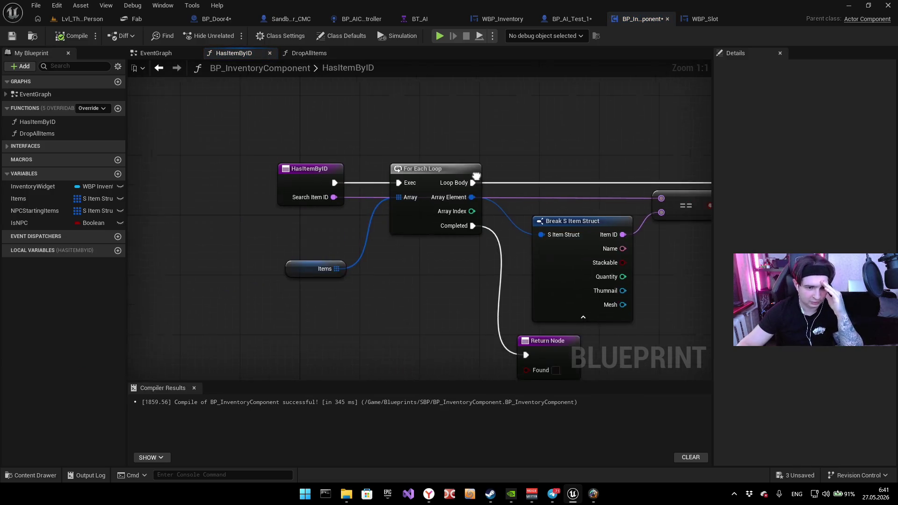
mouse_move(447, 268)
left_mouse_down()
mouse_move(355, 281)
mouse_move(478, 278)
mouse_move(349, 353)
mouse_move(340, 294)
mouse_move(365, 301)
mouse_move(243, 297)
mouse_move(229, 279)
left_mouse_up()
left_click(335, 283)
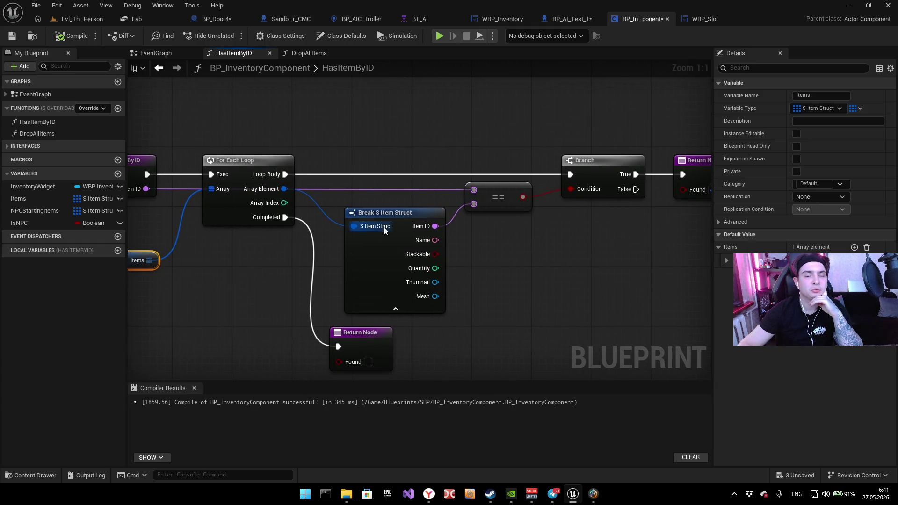
left_click(387, 215)
mouse_move(473, 294)
left_mouse_down()
mouse_move(475, 229)
mouse_move(431, 305)
left_mouse_up()
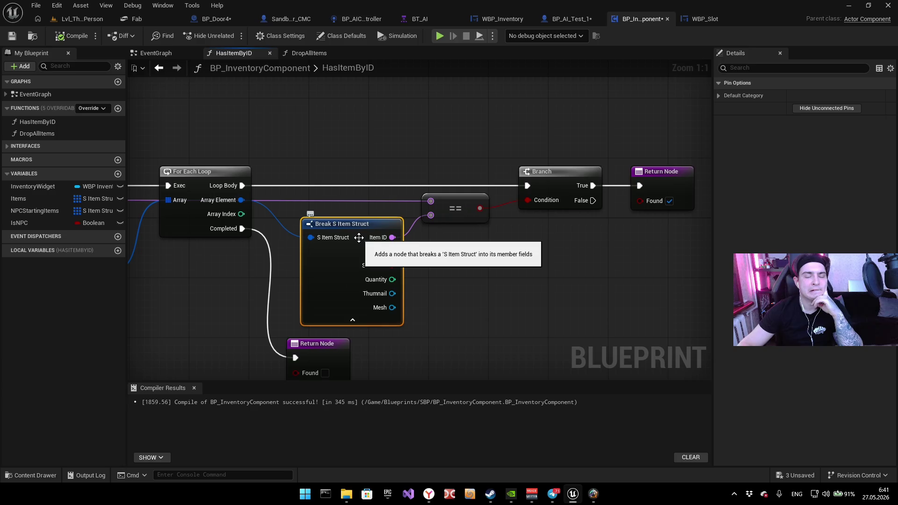
mouse_move(360, 241)
left_mouse_down()
mouse_move(566, 226)
mouse_move(626, 238)
mouse_move(274, 252)
left_mouse_up()
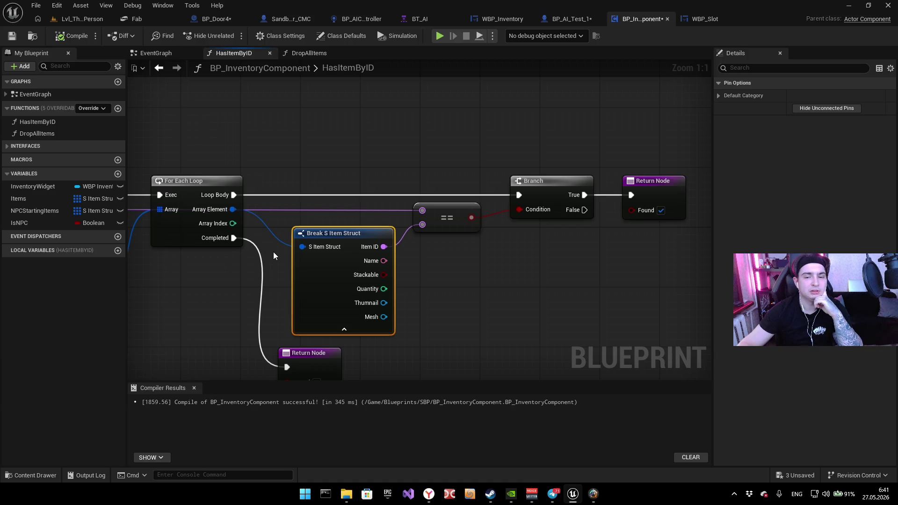
left_click_drag(426, 246, 341, 254)
mouse_move(388, 304)
left_mouse_down()
mouse_move(471, 186)
mouse_move(413, 287)
mouse_move(293, 234)
left_mouse_up()
Step: Duplicate the Return Node onto Branch False, compile with F7, and start a play test
left_click(293, 232)
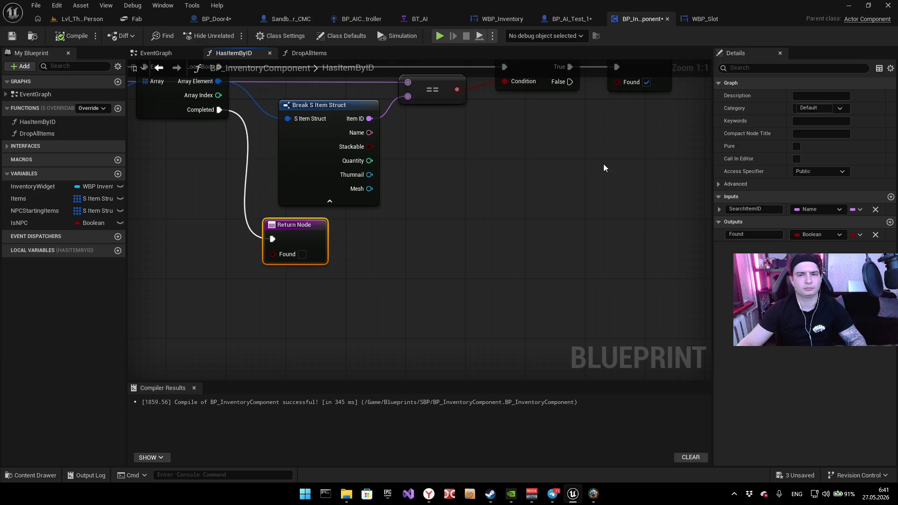
key("ctrl+c")
key("ctrl+v")
mouse_move(608, 141)
left_mouse_down()
mouse_move(569, 203)
mouse_move(518, 147)
left_mouse_up()
key("F7")
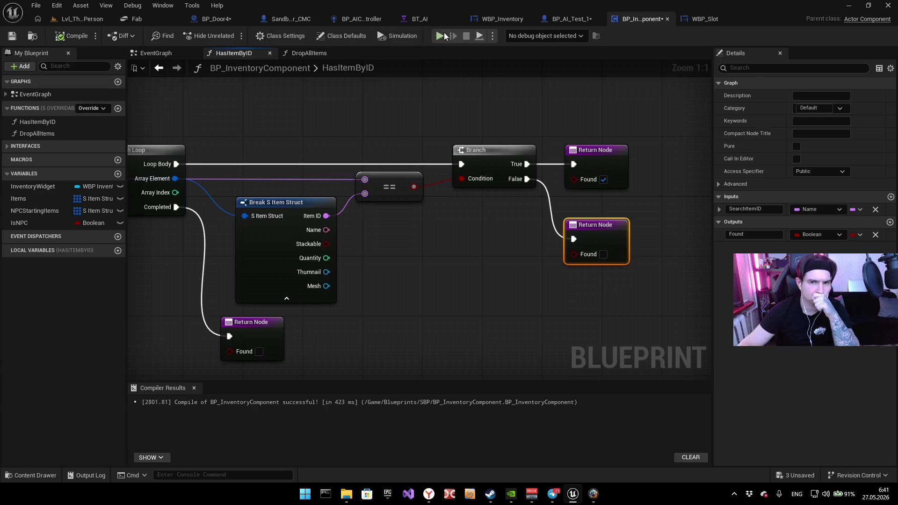
key("alt+p")
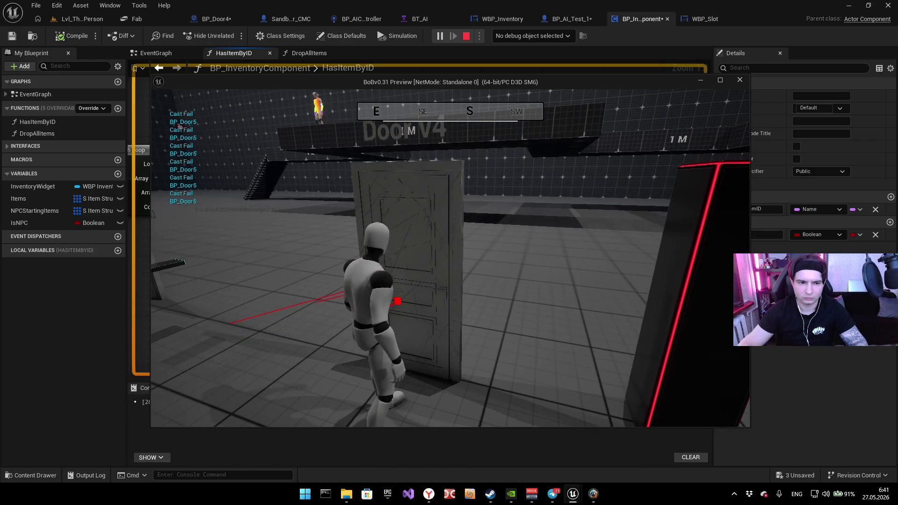
Step: Open the in-game inventory, stop play, and delete the False-branch Return Node
key("i")
key("i")
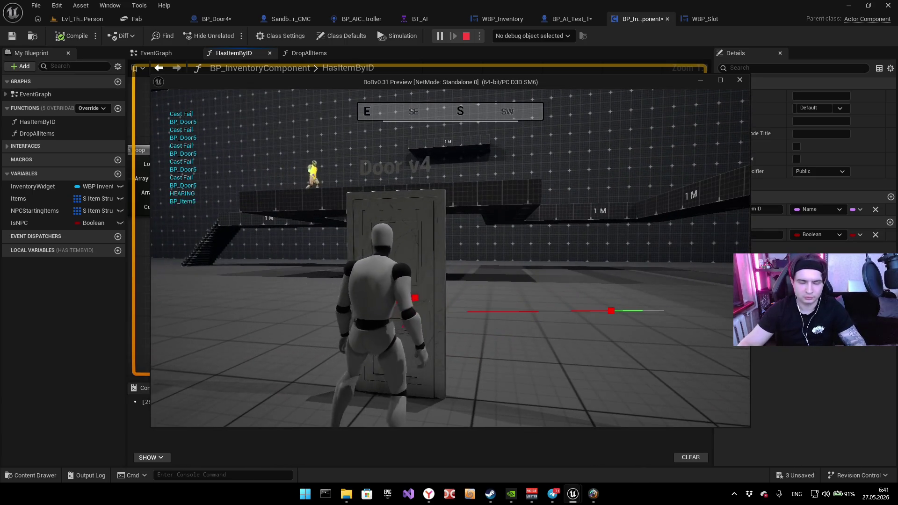
key("Escape")
key("Delete")
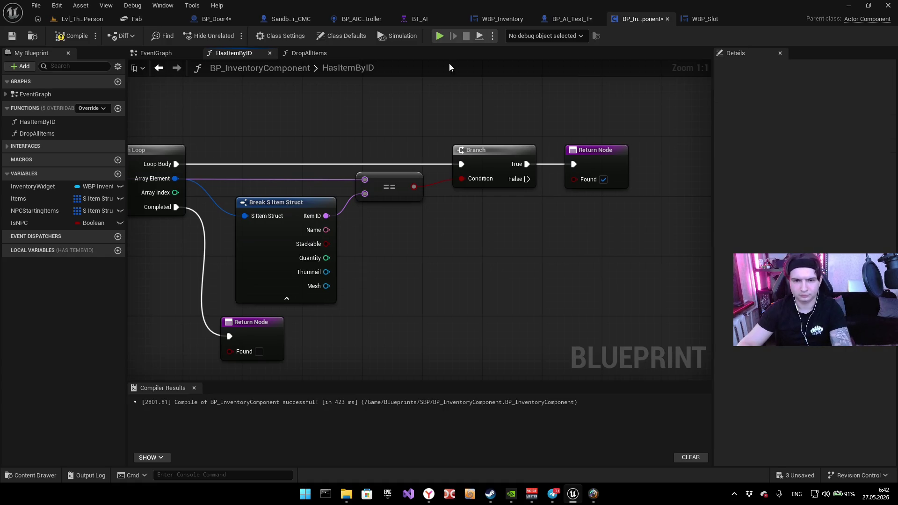
Step: Play again, run the character to the door, and stop to get the Accessed None log
key("alt+p")
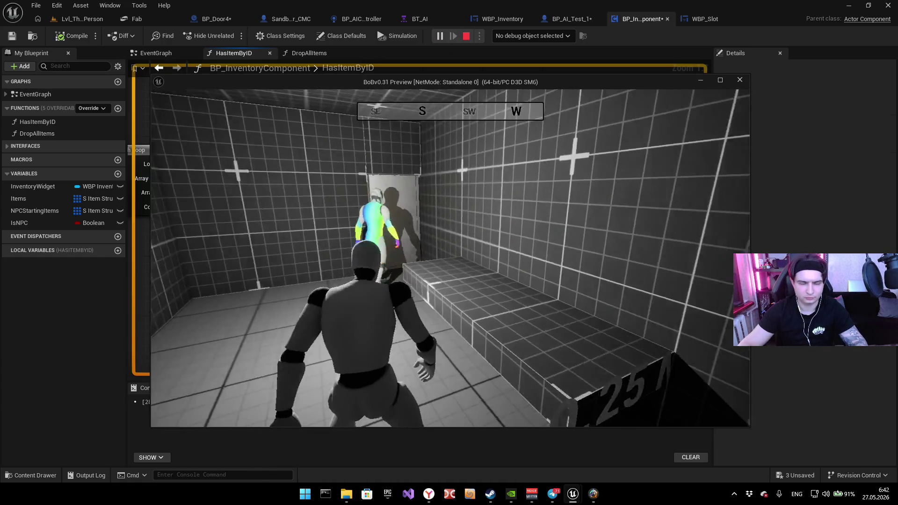
key("w")
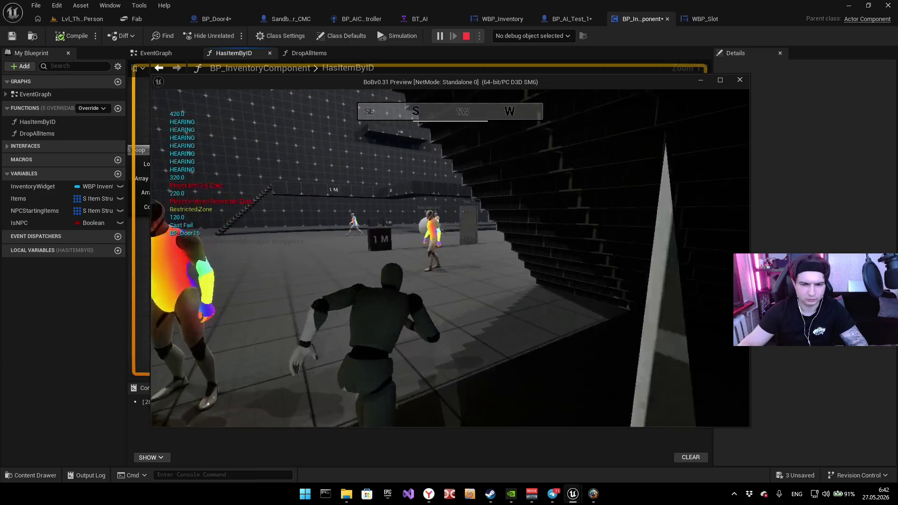
key("w")
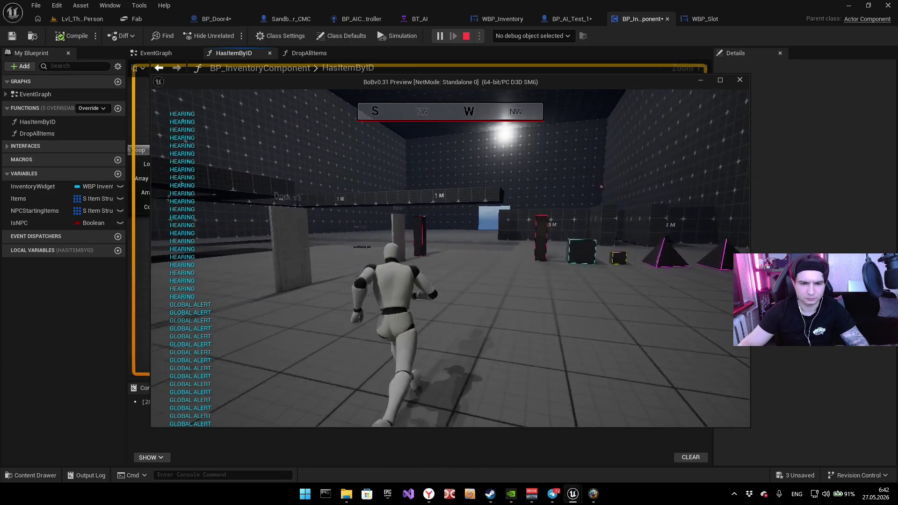
key("w")
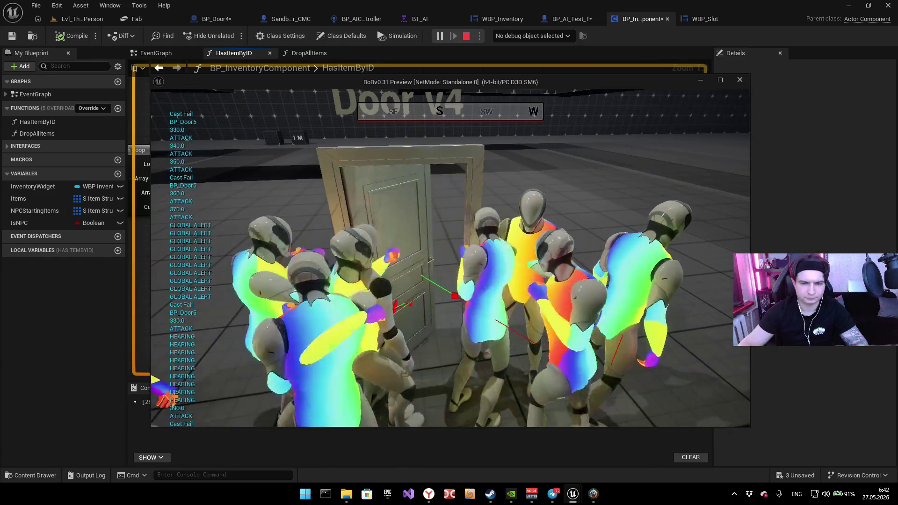
key("Escape")
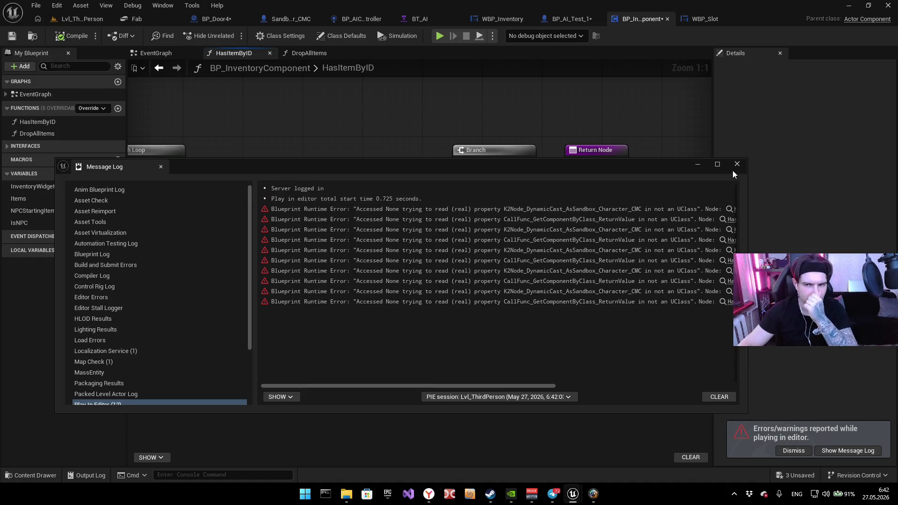
Step: Close the Message Log and pan over HasItemByID's For Each Loop, Branch and Return Nodes
left_click(733, 167)
mouse_move(431, 231)
left_mouse_down()
mouse_move(511, 211)
mouse_move(512, 221)
mouse_move(327, 207)
left_mouse_up()
mouse_move(515, 235)
left_mouse_down()
mouse_move(475, 248)
mouse_move(430, 214)
mouse_move(389, 204)
mouse_move(400, 241)
left_mouse_up()
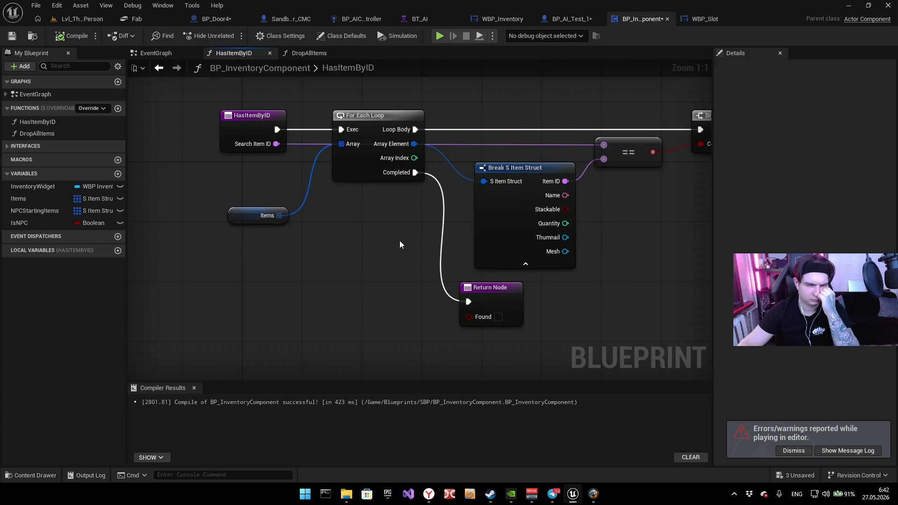
mouse_move(400, 244)
left_mouse_down()
mouse_move(259, 233)
mouse_move(272, 235)
left_mouse_up()
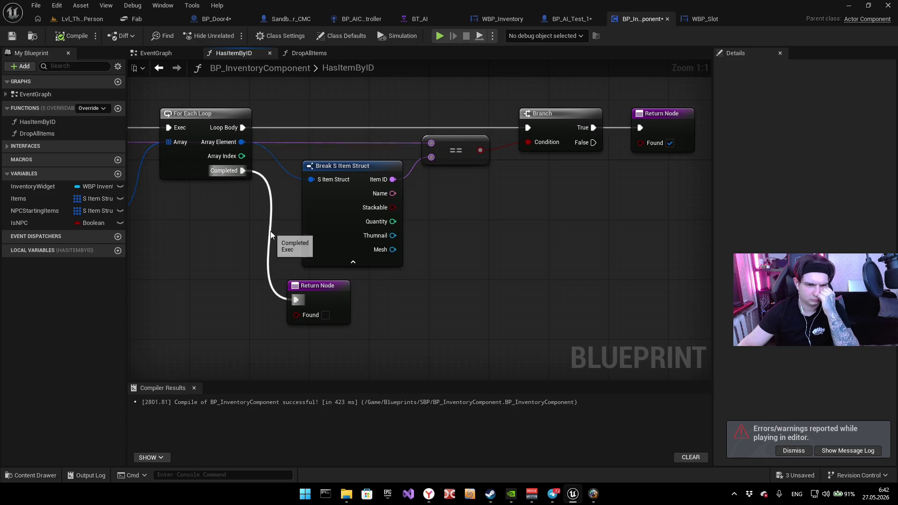
left_click_drag(234, 207, 315, 198)
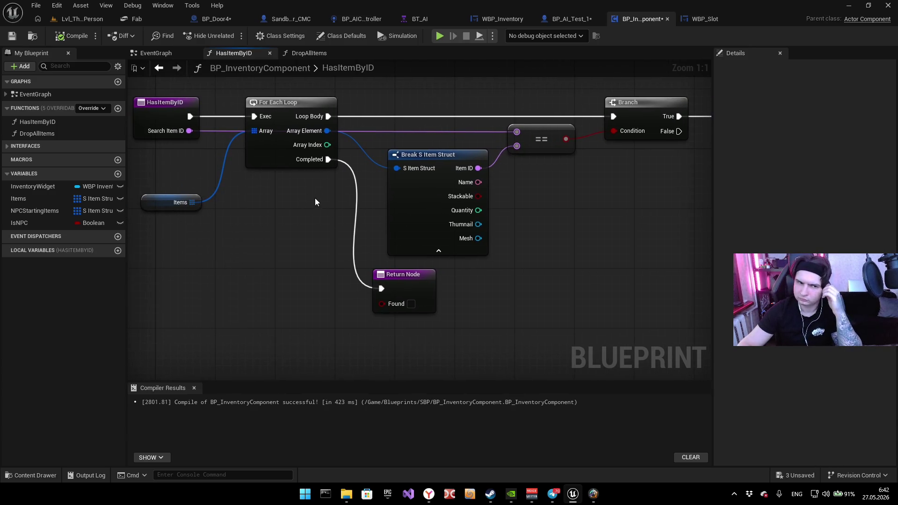
right_click(311, 198)
left_click(307, 70)
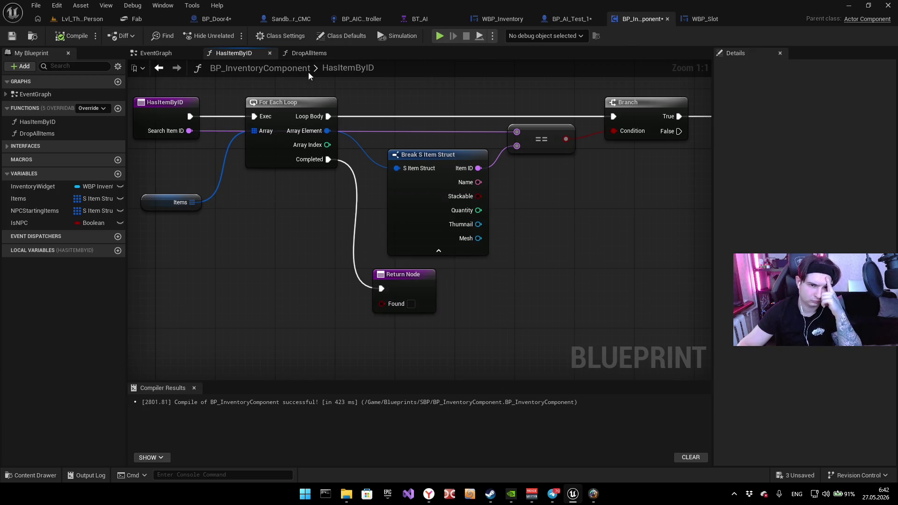
Step: Look over the start of the DropAllItems function graph
left_click(309, 52)
scroll(421, 226, "down", 5)
scroll(384, 221, "up", 5)
mouse_move(384, 221)
left_mouse_down()
mouse_move(212, 251)
mouse_move(807, 250)
mouse_move(798, 258)
mouse_move(597, 240)
mouse_move(337, 201)
mouse_move(294, 127)
left_mouse_up()
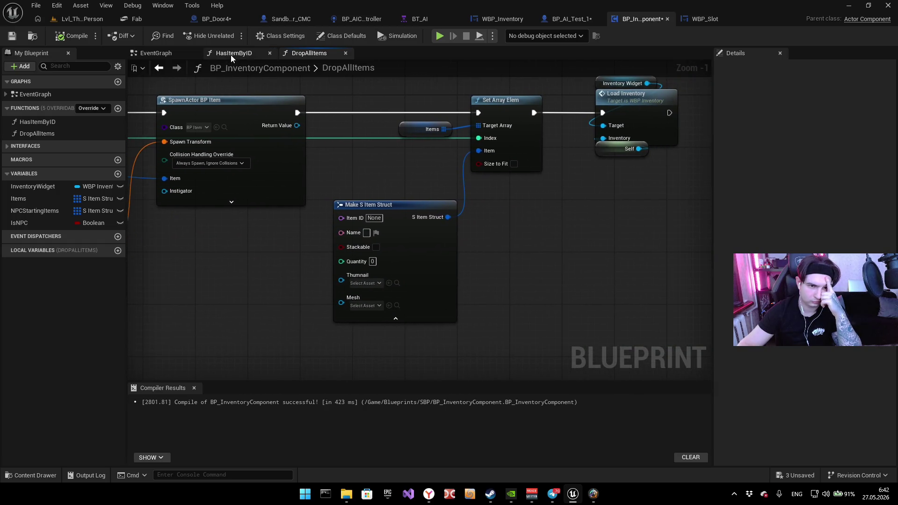
Step: In HasItemByID, break the For Each Loop's Completed link to the lower Return Node
left_click(231, 54)
mouse_move(506, 164)
left_mouse_down()
mouse_move(206, 198)
mouse_move(383, 190)
mouse_move(295, 205)
left_mouse_up()
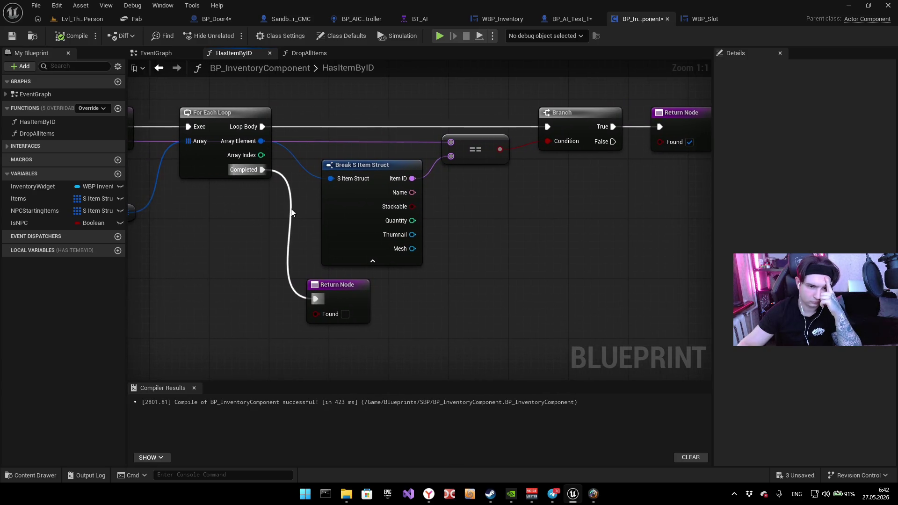
left_click(291, 210, "alt")
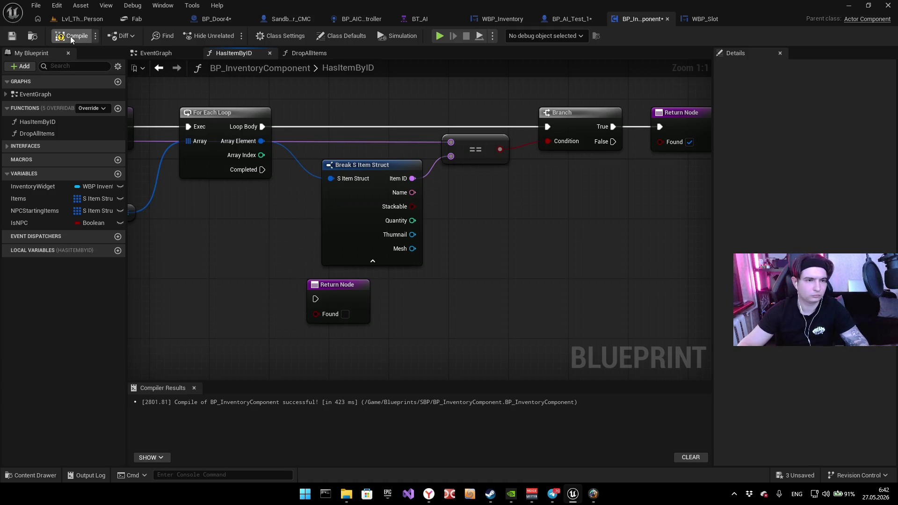
left_click(92, 20)
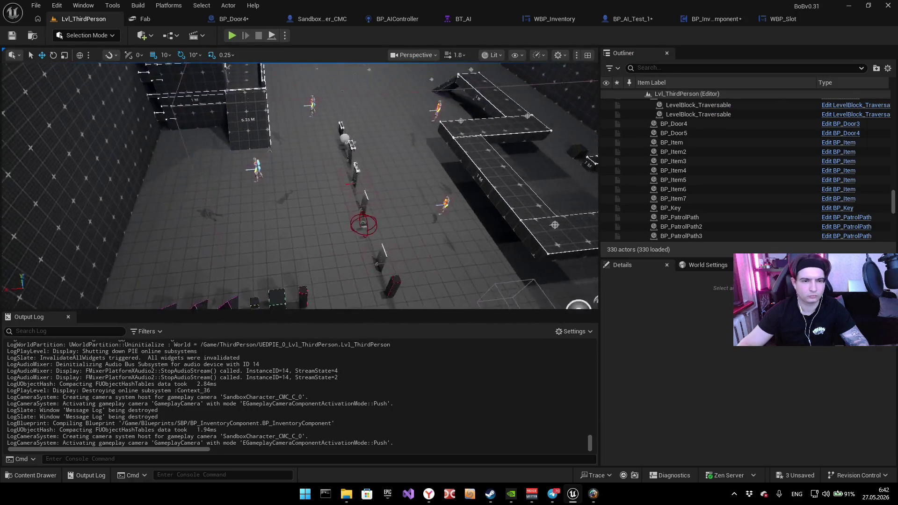
Step: Alt-drag BP_Door5 into a new copy, BP_Door29, and frame it in the viewport
left_click(354, 263)
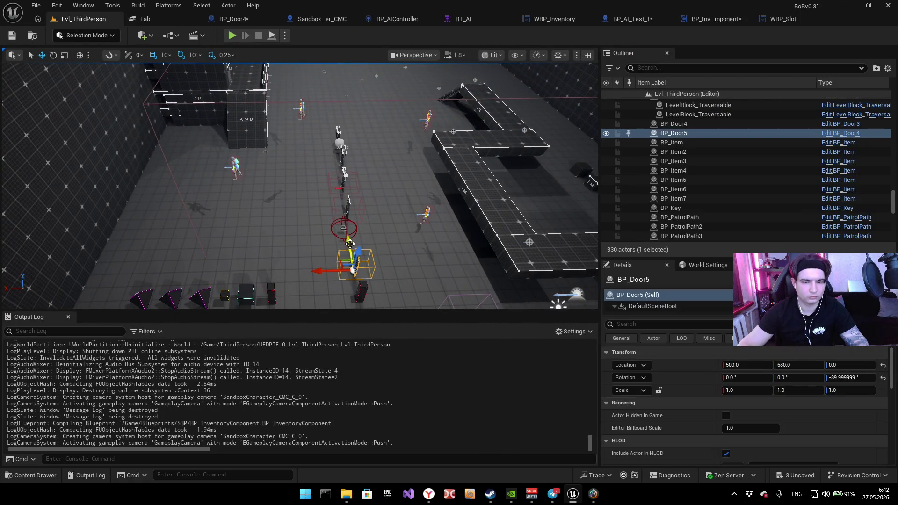
left_click_drag(349, 243, 330, 96)
mouse_move(339, 243)
left_mouse_down()
mouse_move(428, 215)
mouse_move(407, 93)
left_mouse_up()
key("f")
left_click_drag(287, 256, 287, 256)
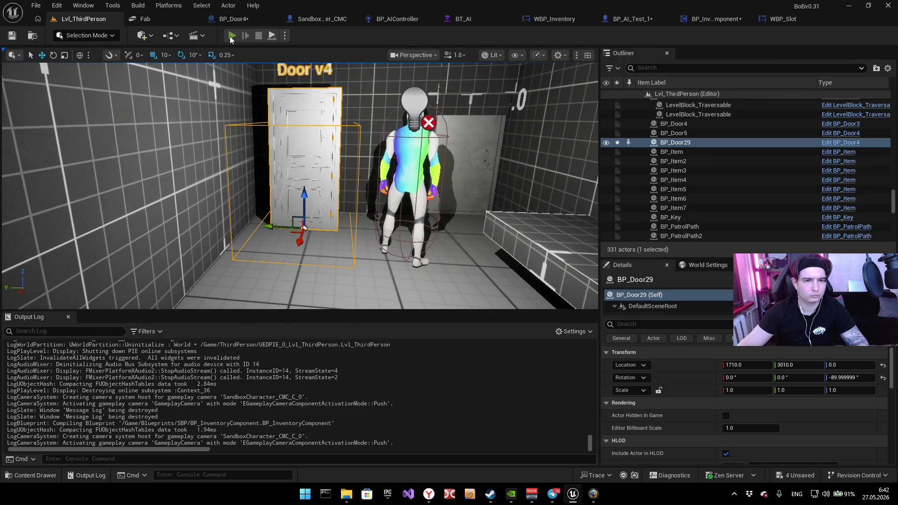
Step: Play-test by dropping the key from the inventory, then trying to open BP_Door29 without it
key("alt+p")
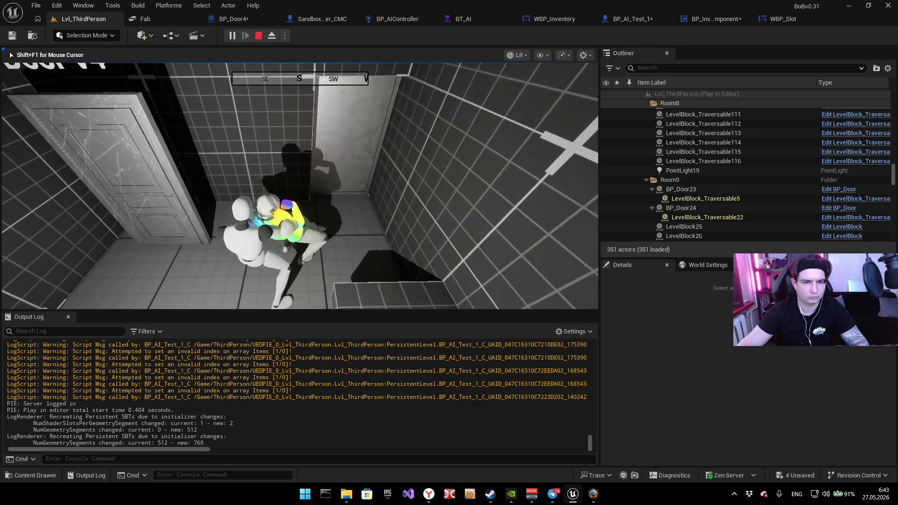
key("w")
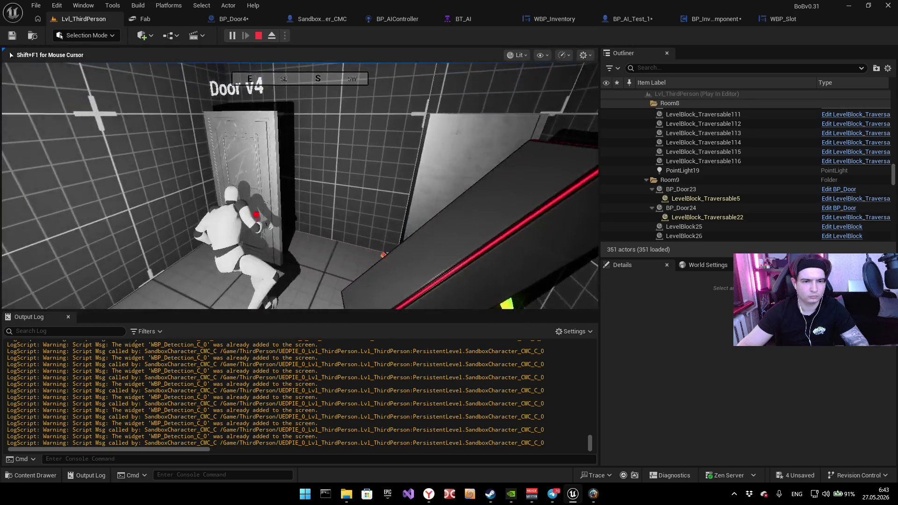
key("w")
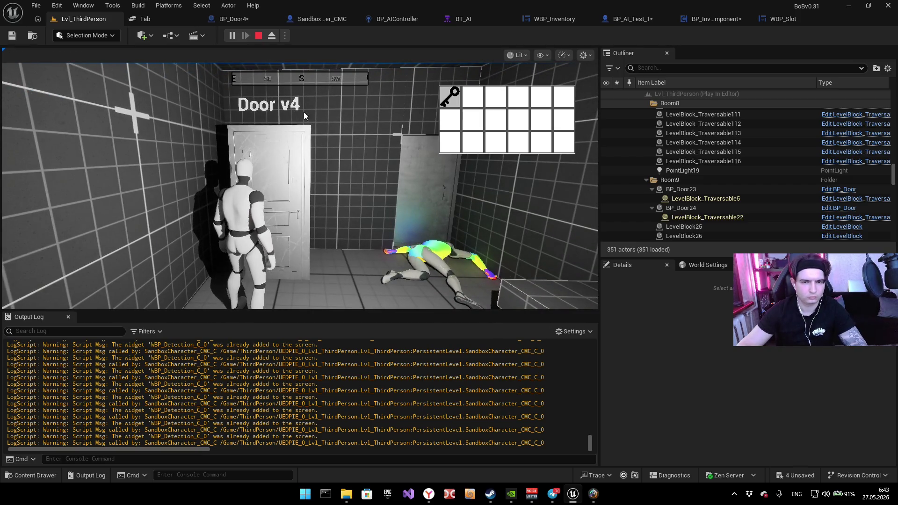
left_click(456, 97)
key("i")
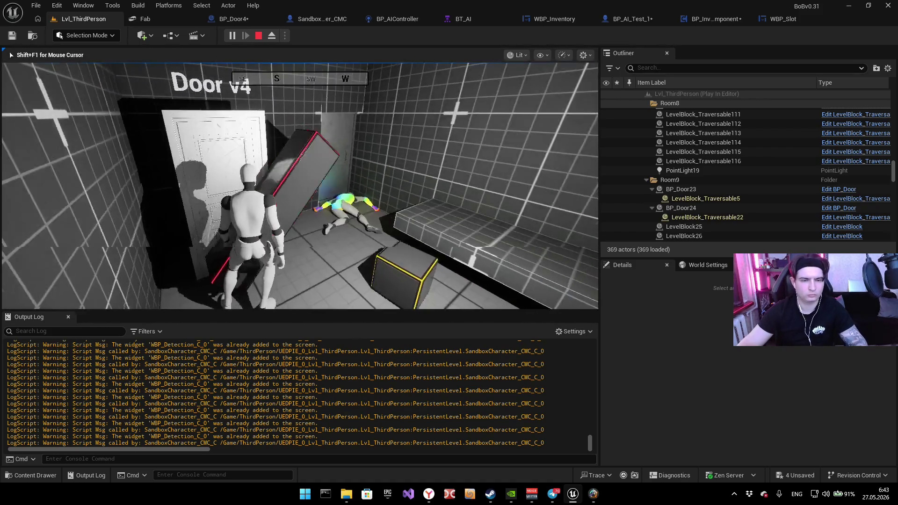
key("w")
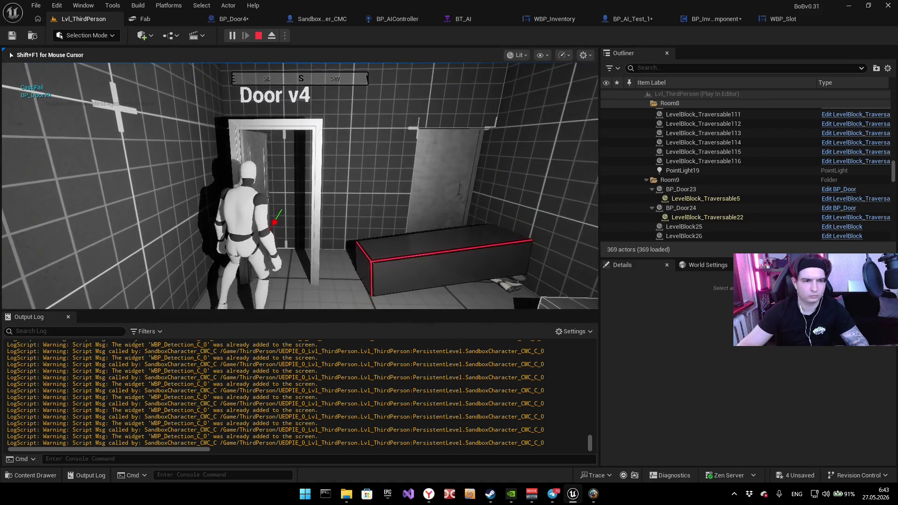
key("e")
key("e")
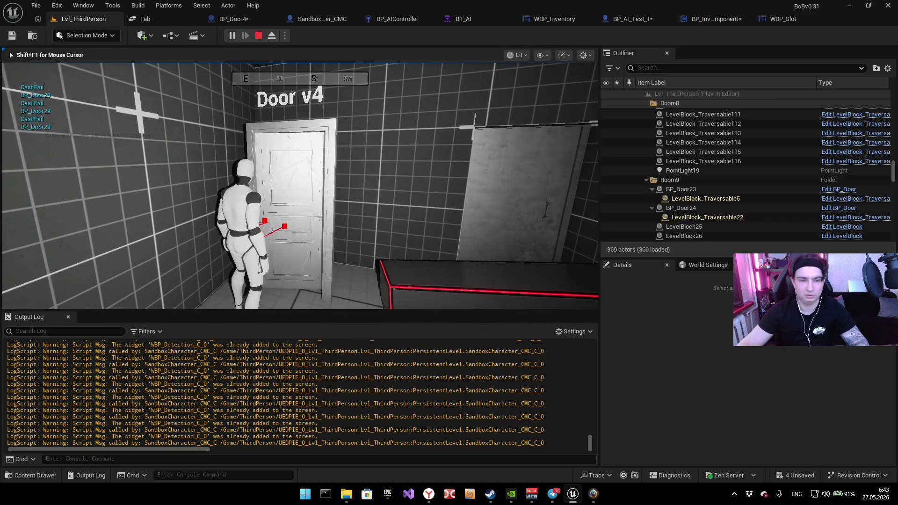
key("e")
key("i")
key("i")
key("Escape")
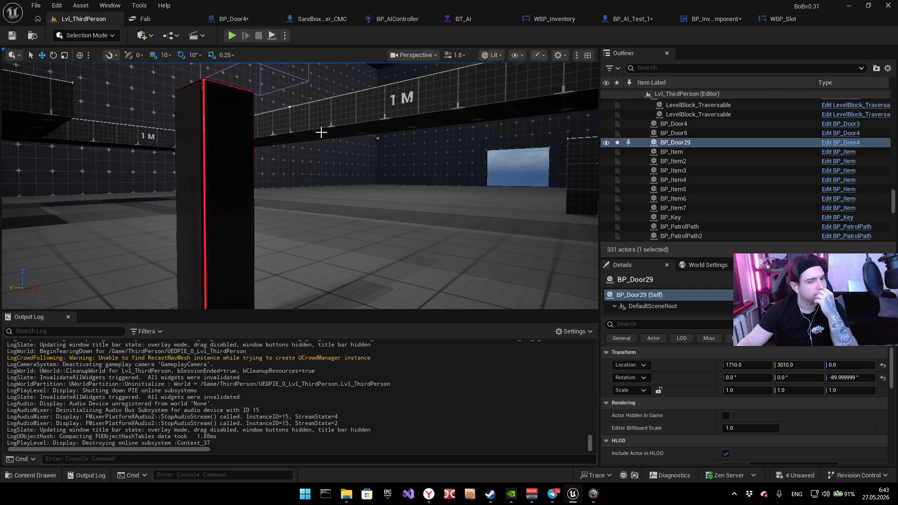
Step: Follow Has Item by ID from BP_Door4 into its function, and check WBP_Inventory's graphs
left_click(245, 20)
left_click_drag(313, 137, 349, 131)
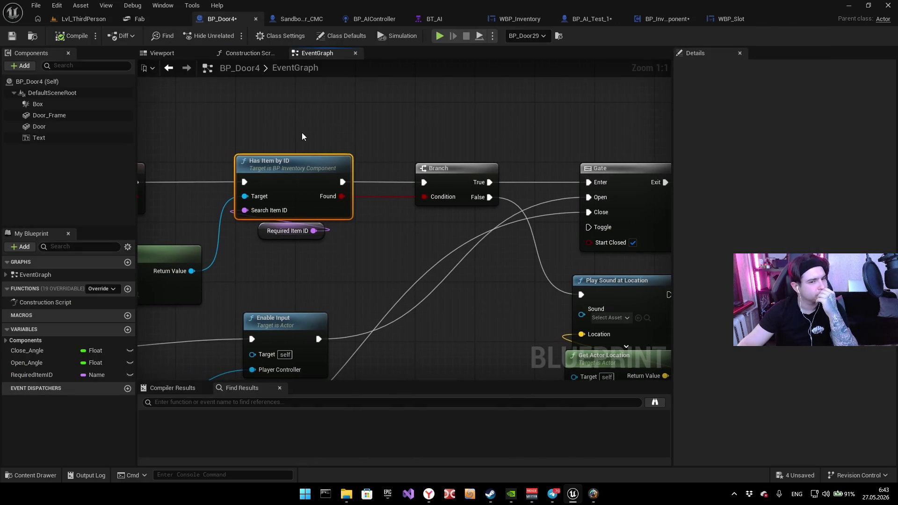
double_click(296, 161)
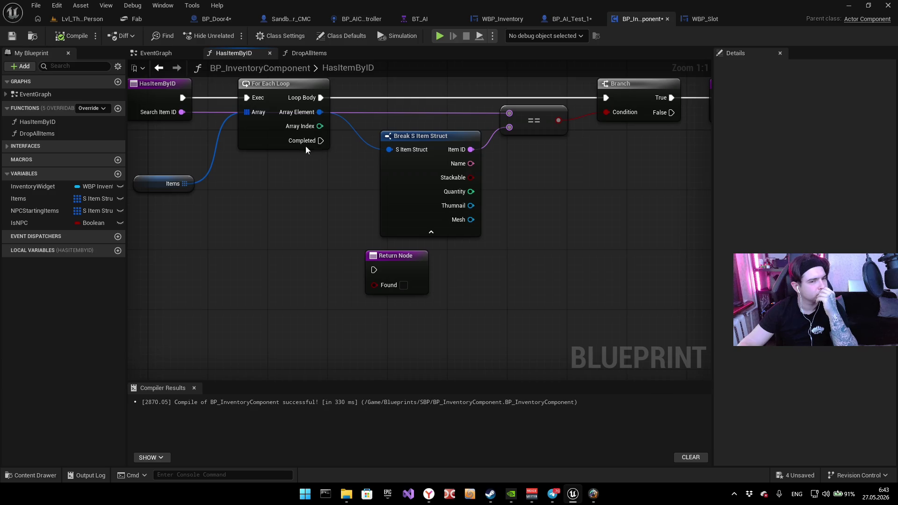
left_click(225, 14)
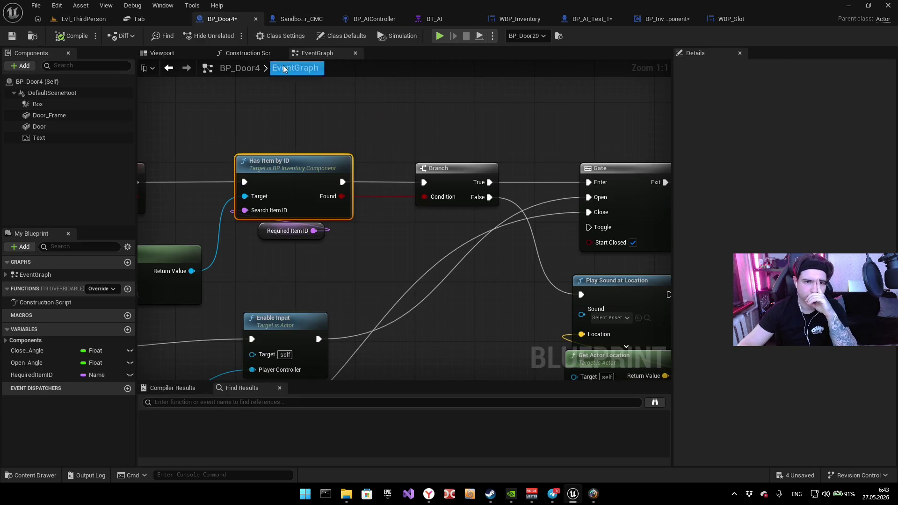
left_click(664, 19)
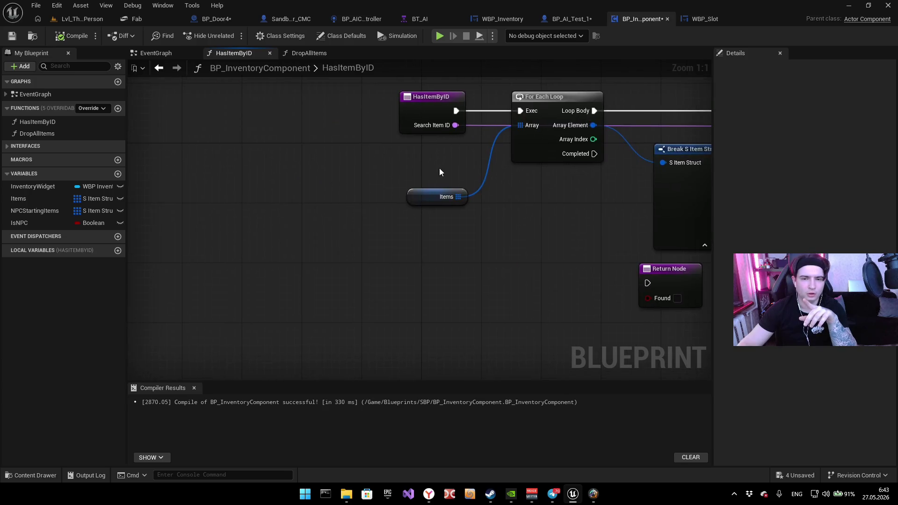
scroll(440, 172, "down", 2)
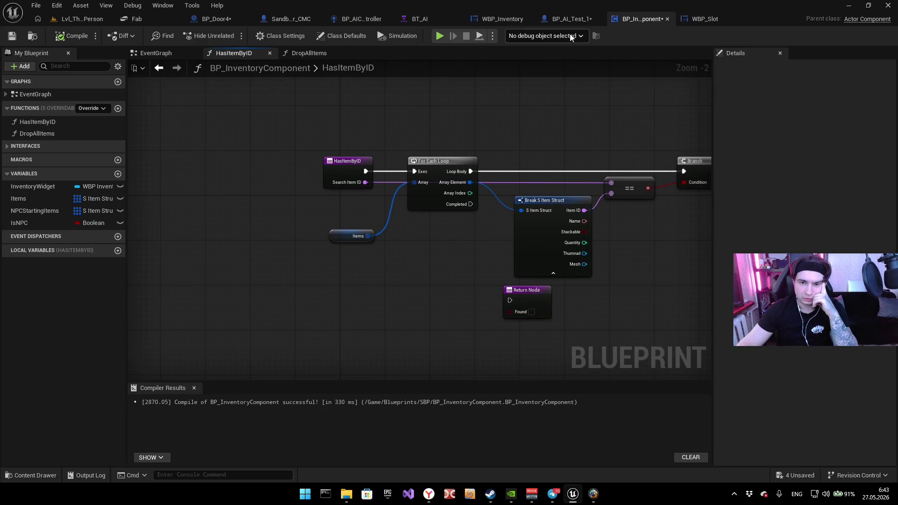
left_click(499, 19)
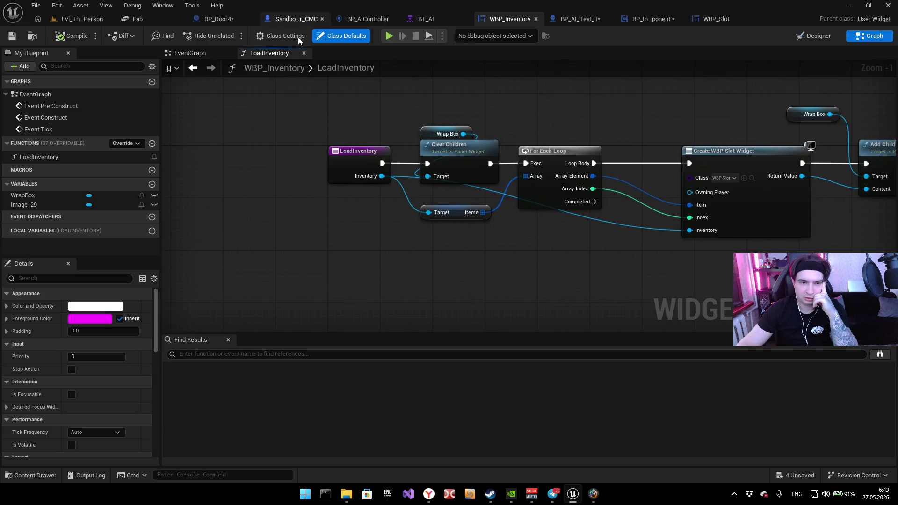
left_click(193, 54)
key("ctrl+Tab")
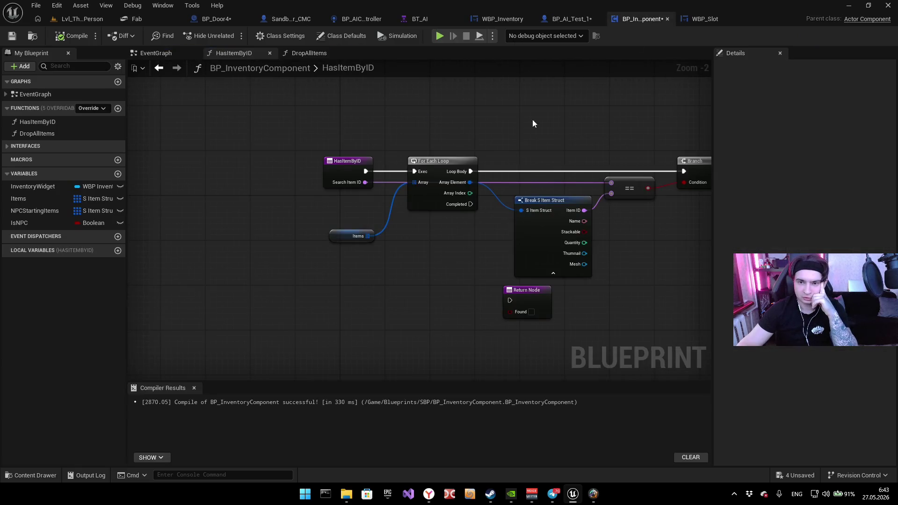
Step: Delete the Cast Fail Print String node from the inventory component's Event Interact chain
left_click(156, 53)
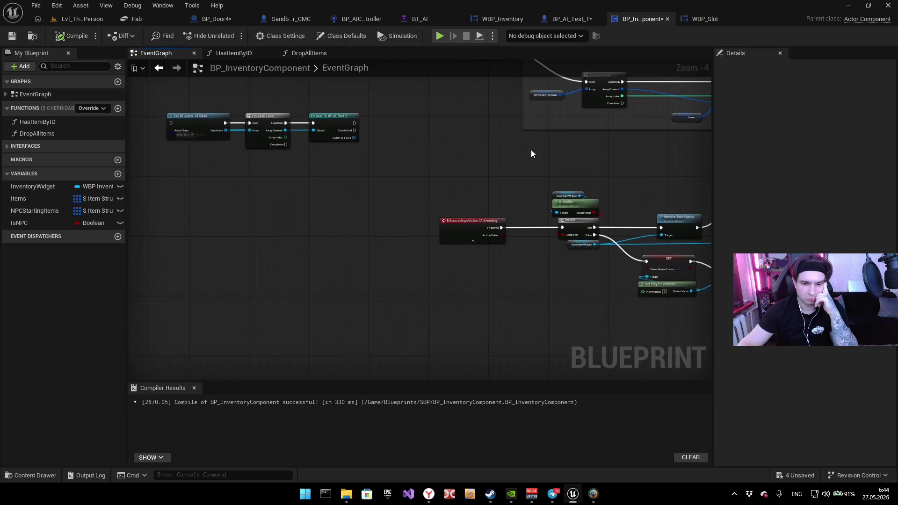
scroll(451, 198, "up", 4)
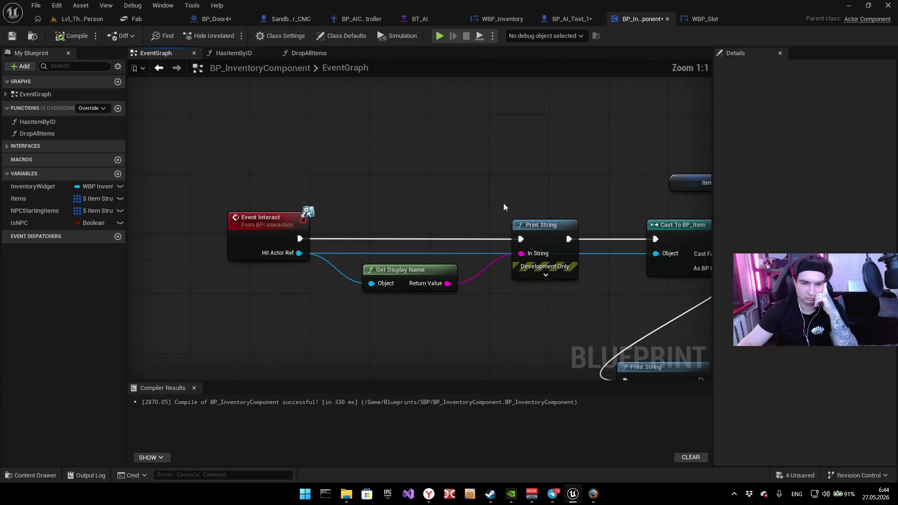
mouse_move(387, 273)
left_mouse_down()
mouse_move(540, 136)
mouse_move(354, 122)
mouse_move(401, 25)
left_mouse_up()
left_click(463, 188)
key("Delete")
left_click_drag(316, 200, 447, 321)
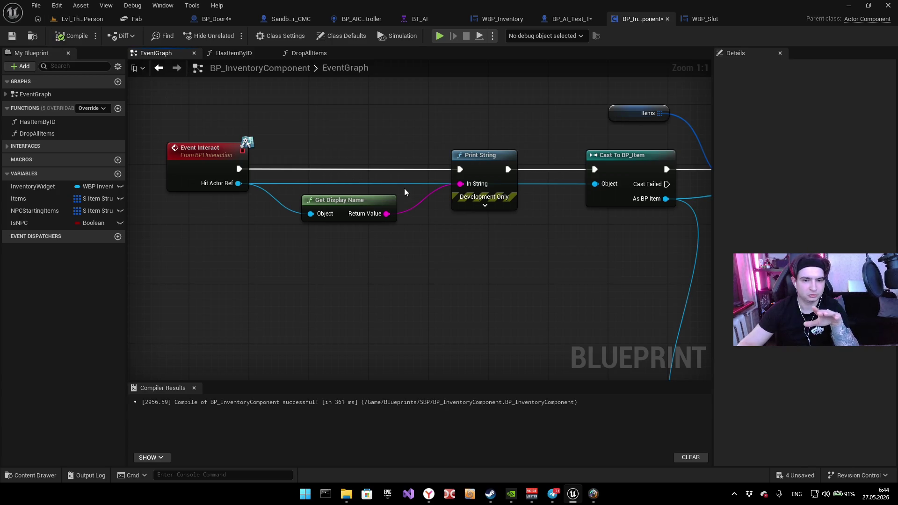
left_click(70, 19)
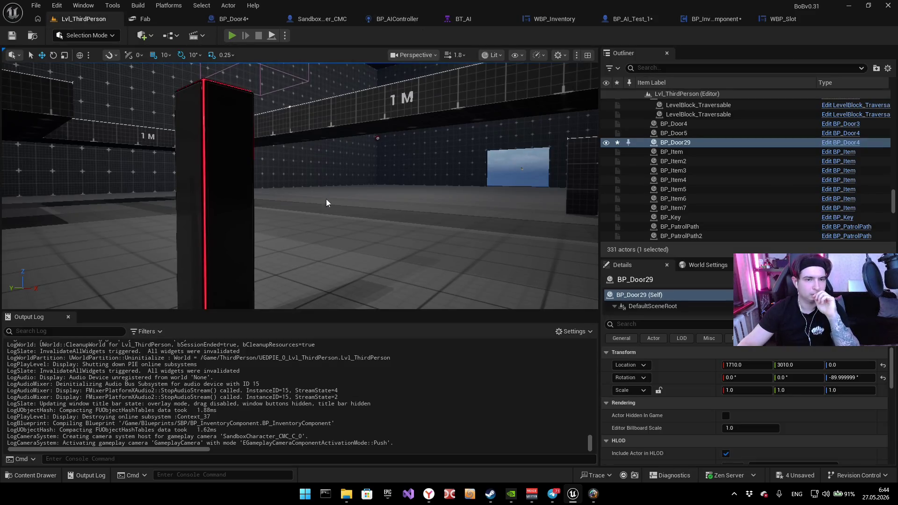
Step: Play-test walking through the BP_Door29 doorway, then stop
key("alt+p")
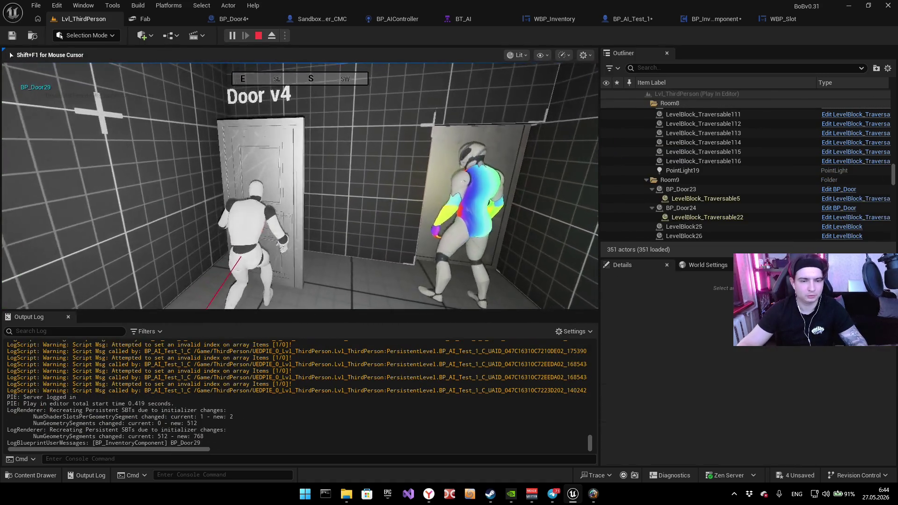
key("e")
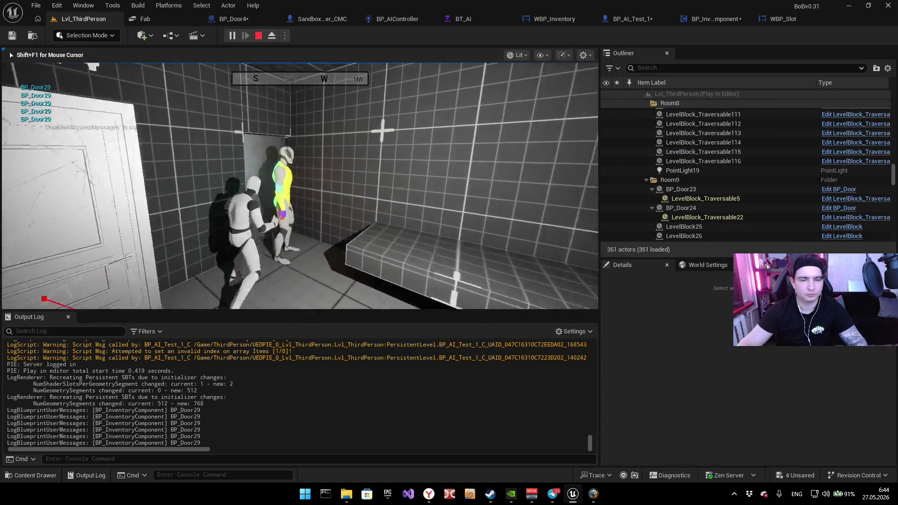
key("w")
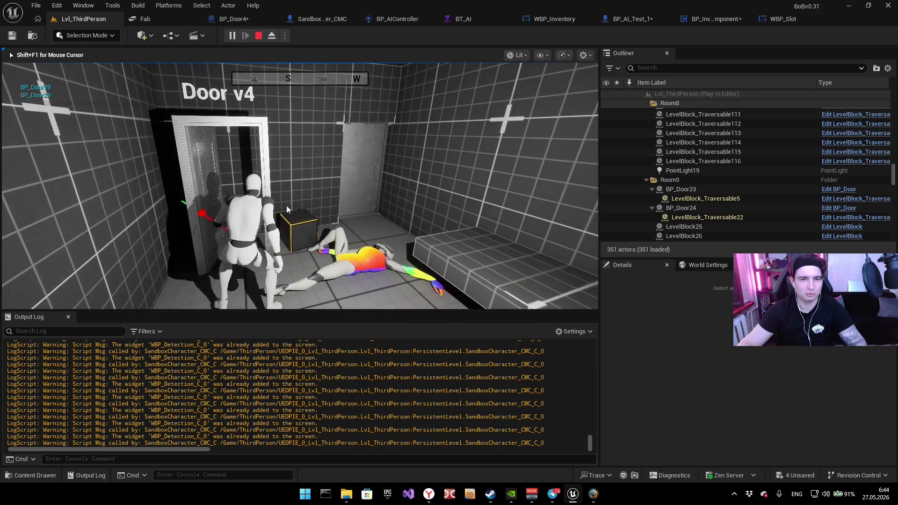
key("Escape")
Step: Run another play test: interact with Door v4, check the inventory for the key, then stop
key("alt+p")
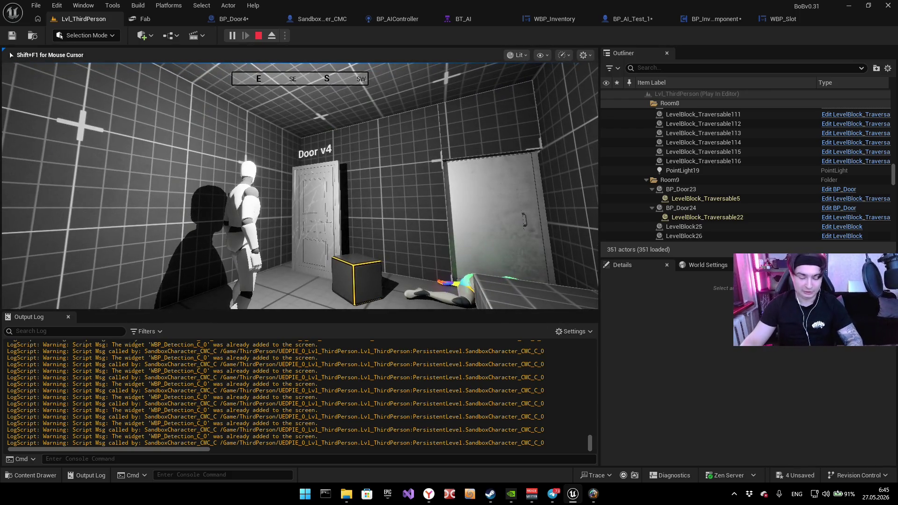
key("w")
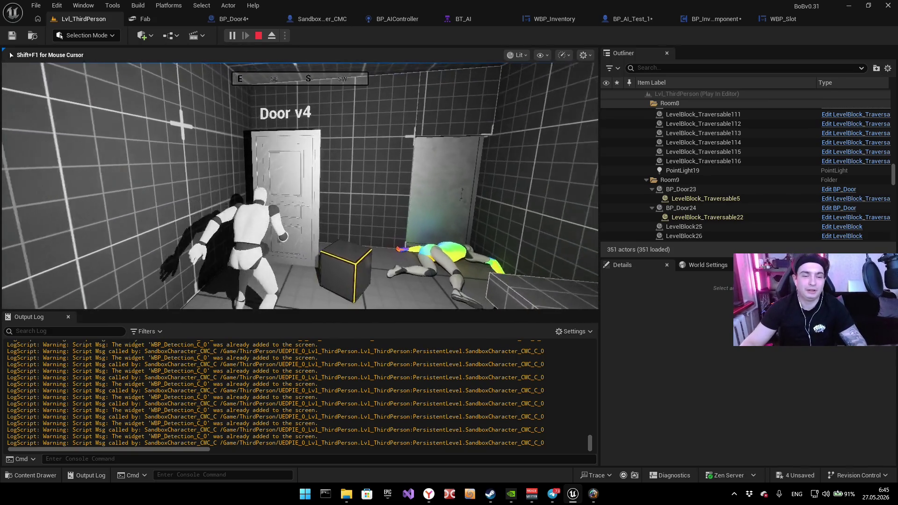
key("e")
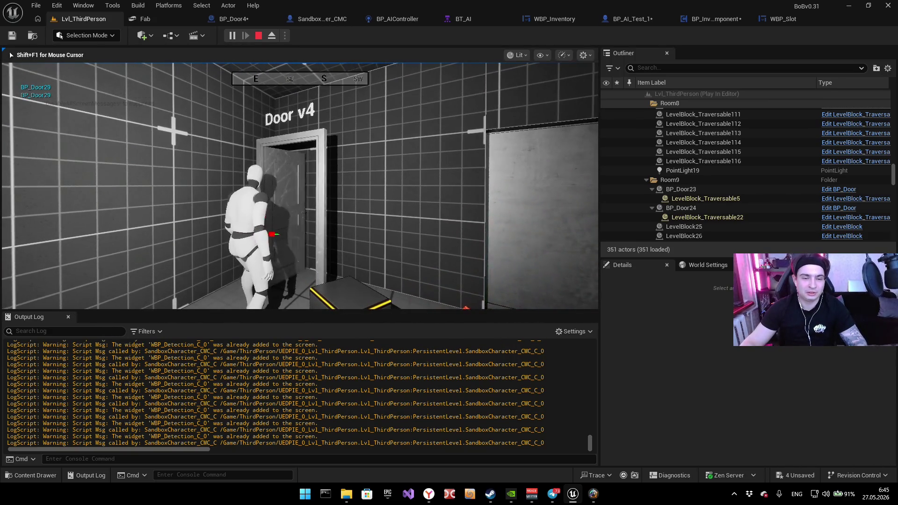
key("w")
key("w")
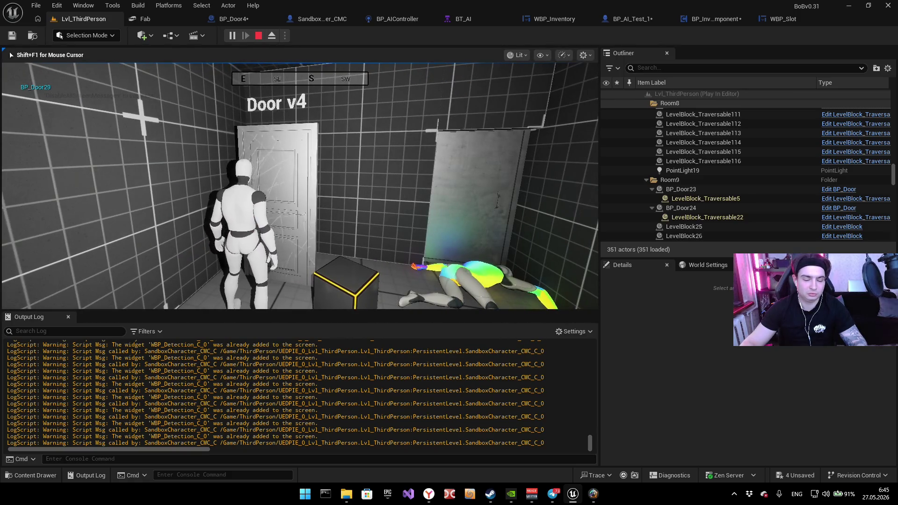
key("e")
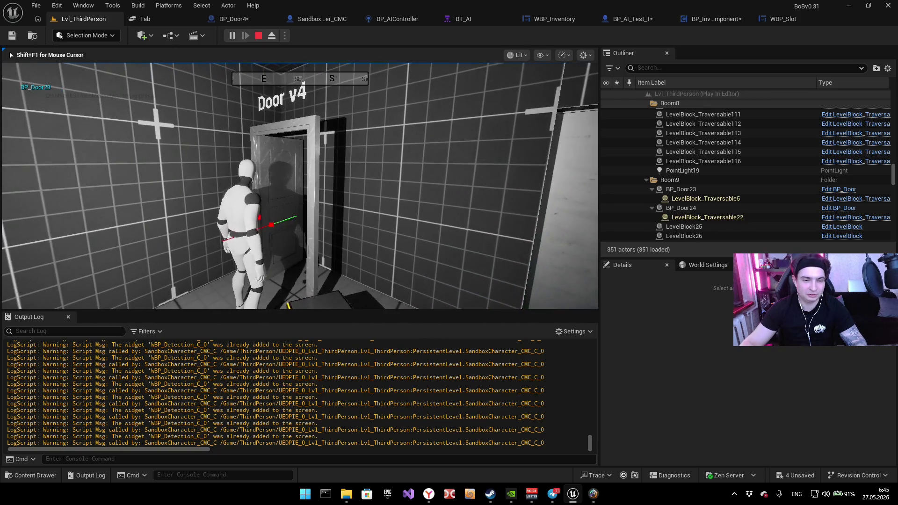
key("e")
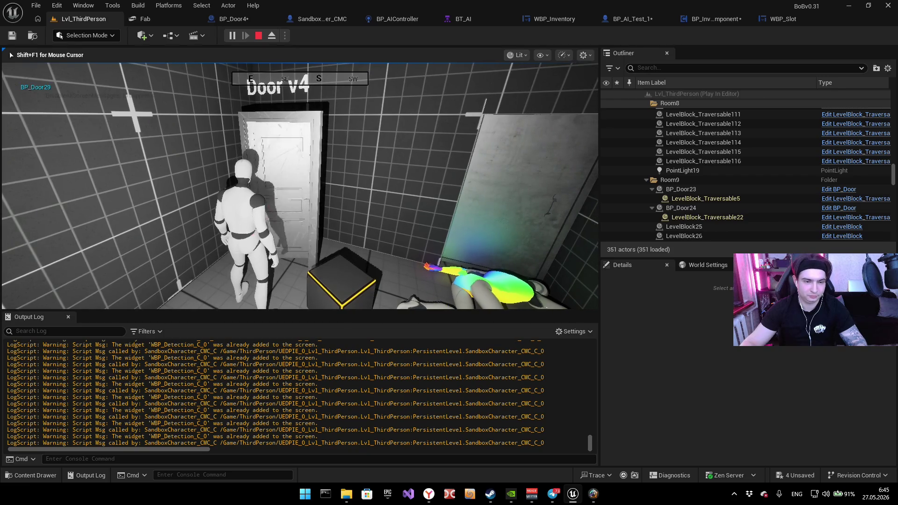
key("i")
key("i")
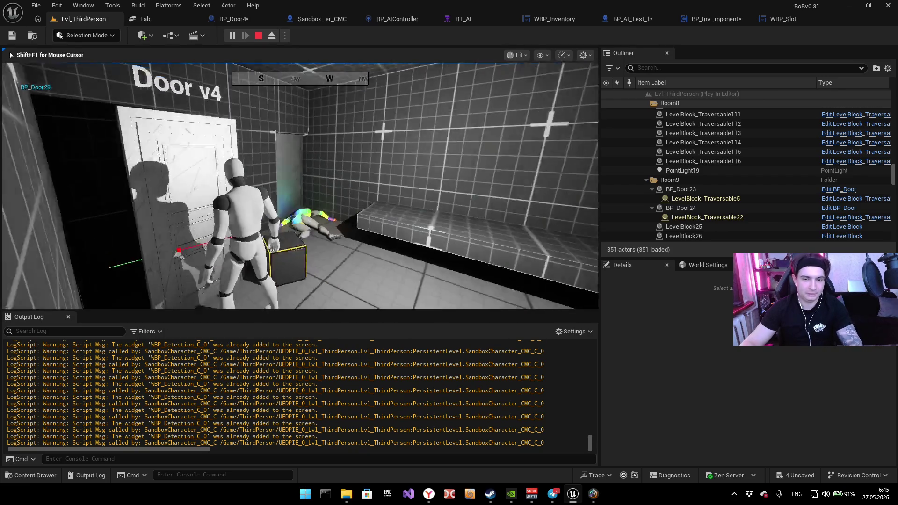
key("i")
key("i")
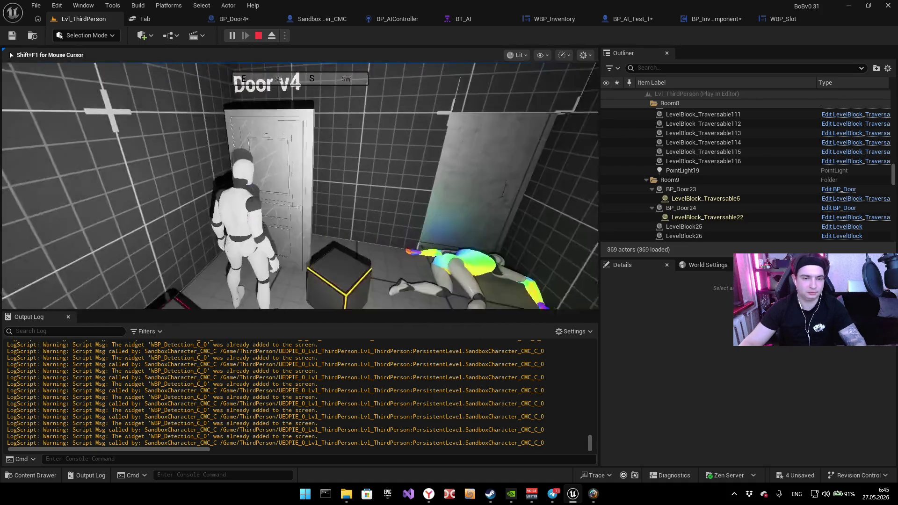
key("Escape")
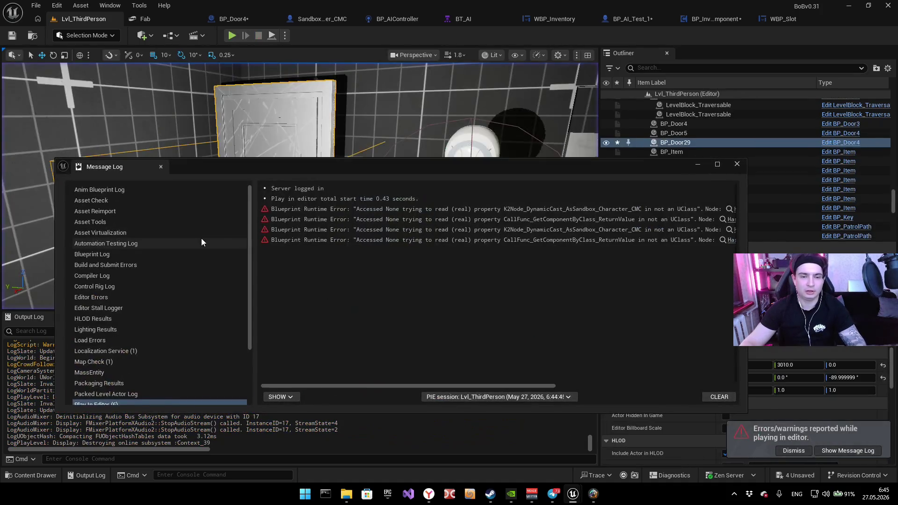
Step: Scroll the Message Log to read the HasItemByID error entries, then close it for BP_Door4
mouse_move(500, 383)
left_mouse_down()
mouse_move(526, 392)
mouse_move(683, 385)
left_mouse_up()
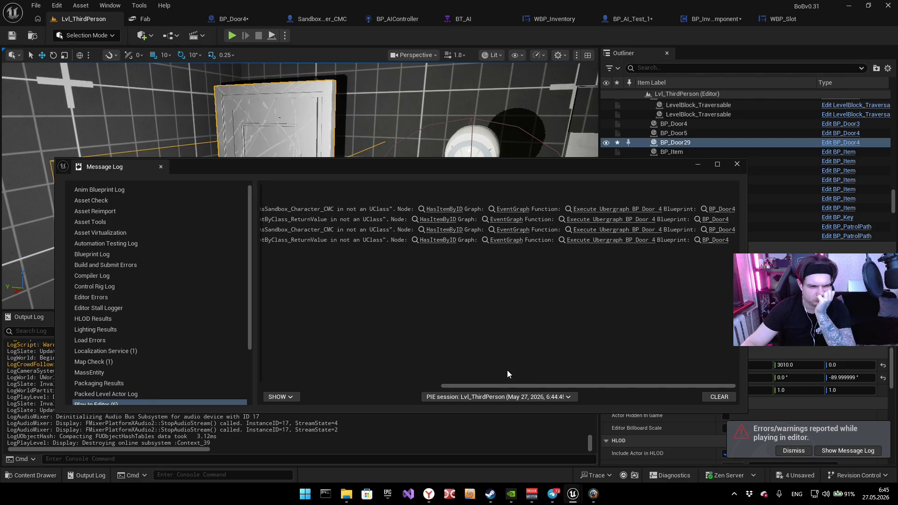
mouse_move(546, 386)
left_mouse_down()
mouse_move(564, 385)
mouse_move(511, 386)
left_mouse_up()
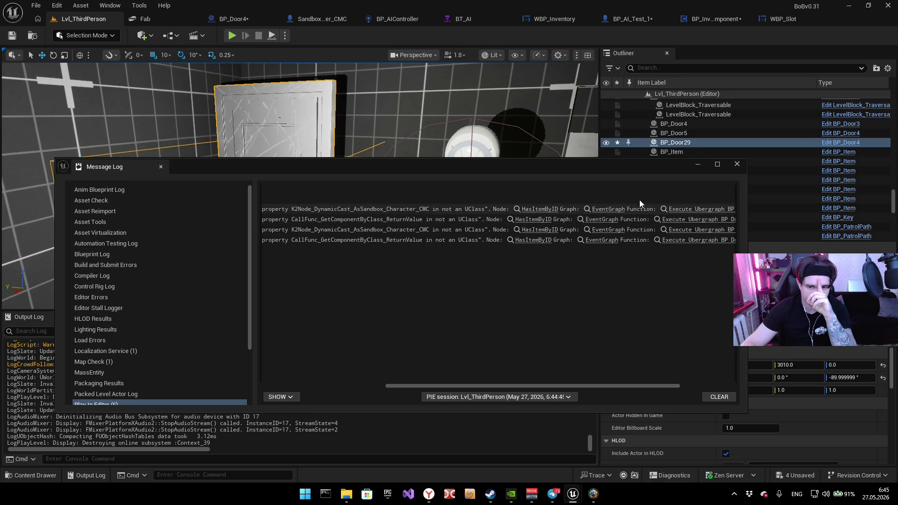
left_click(736, 164)
left_click(241, 21)
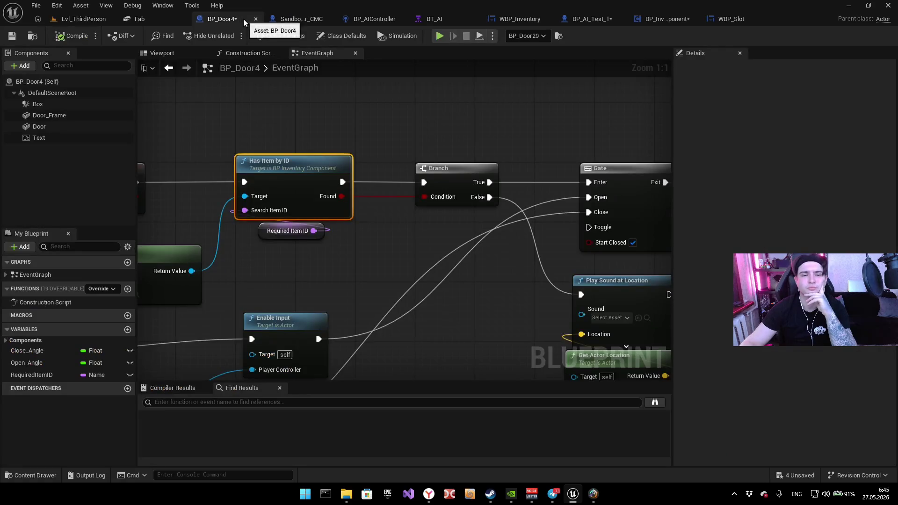
Step: Cut the end-overlap cast's link to Disable Input and wire End Overlap's exec into its Cast node
scroll(219, 199, "down", 4)
scroll(370, 252, "up", 2)
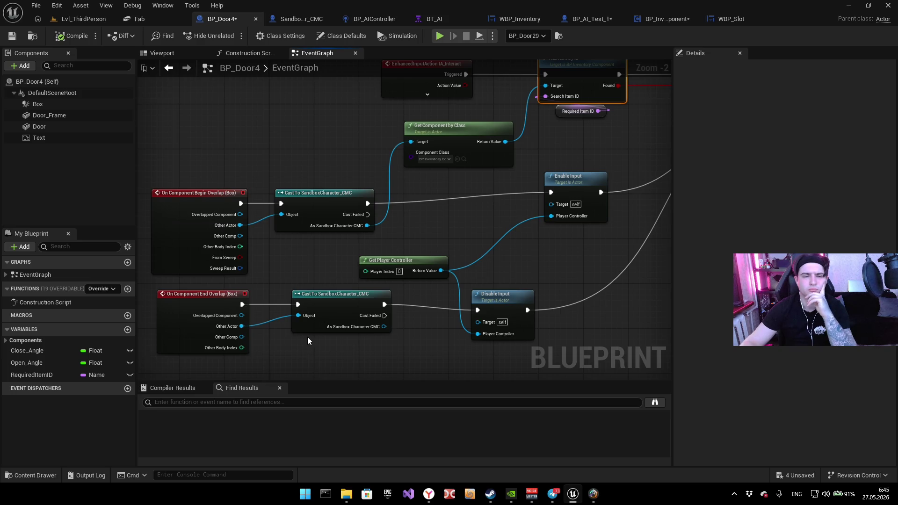
left_click_drag(267, 354, 273, 347)
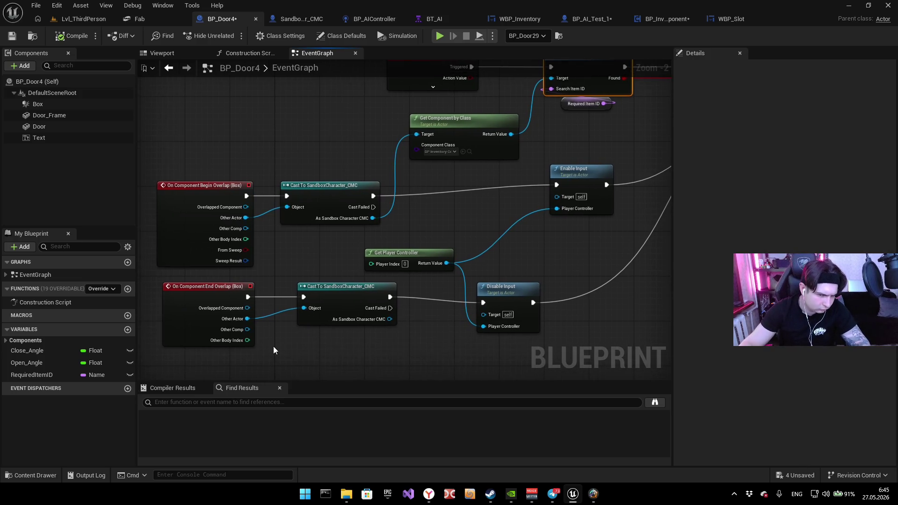
scroll(273, 350, "up", 2)
left_click(467, 294, "alt")
left_click_drag(463, 296, 448, 267)
left_click_drag(368, 261, 369, 328)
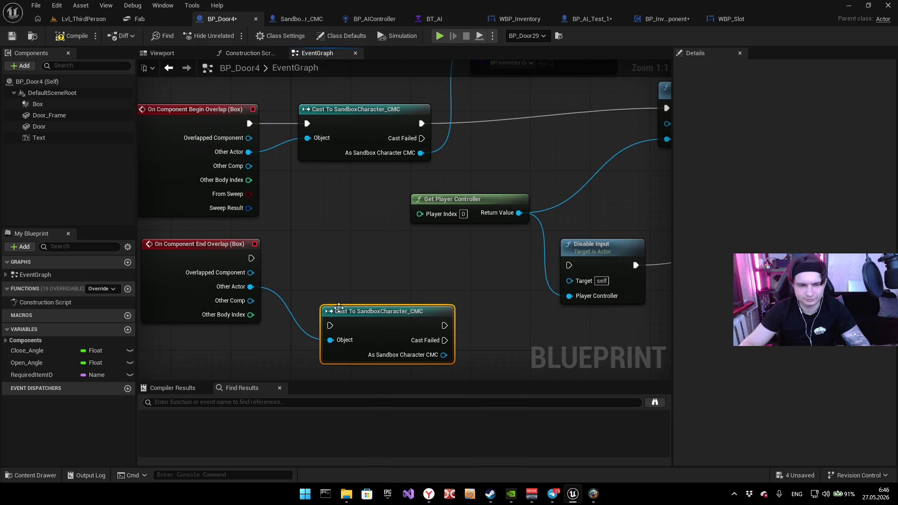
mouse_move(251, 258)
left_mouse_down()
mouse_move(583, 268)
mouse_move(389, 256)
left_mouse_up()
left_click(353, 249)
key("ctrl+z")
mouse_move(251, 258)
left_mouse_down()
mouse_move(346, 280)
mouse_move(329, 258)
left_mouse_up()
Step: Wire Begin Overlap's execution straight into Enable Input, bypassing the character cast
mouse_move(587, 159)
left_mouse_down()
mouse_move(403, 227)
mouse_move(425, 200)
left_mouse_up()
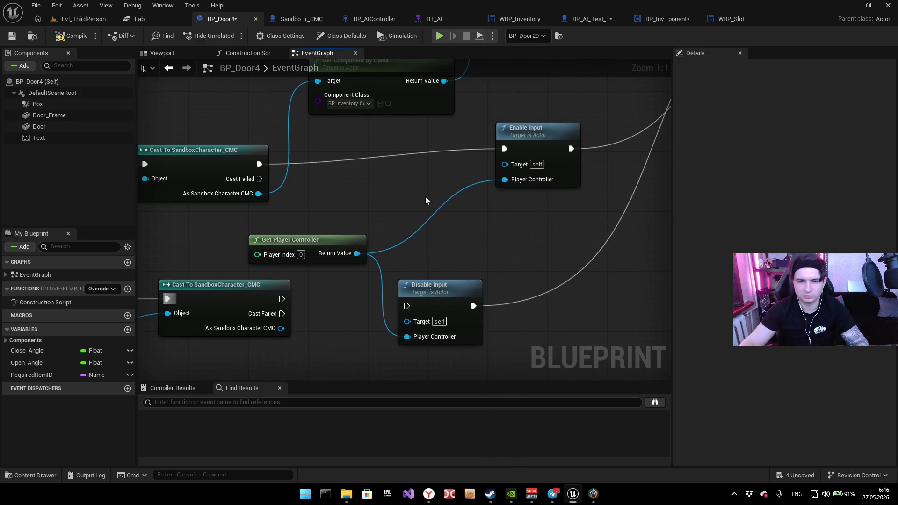
left_click_drag(337, 230, 503, 138)
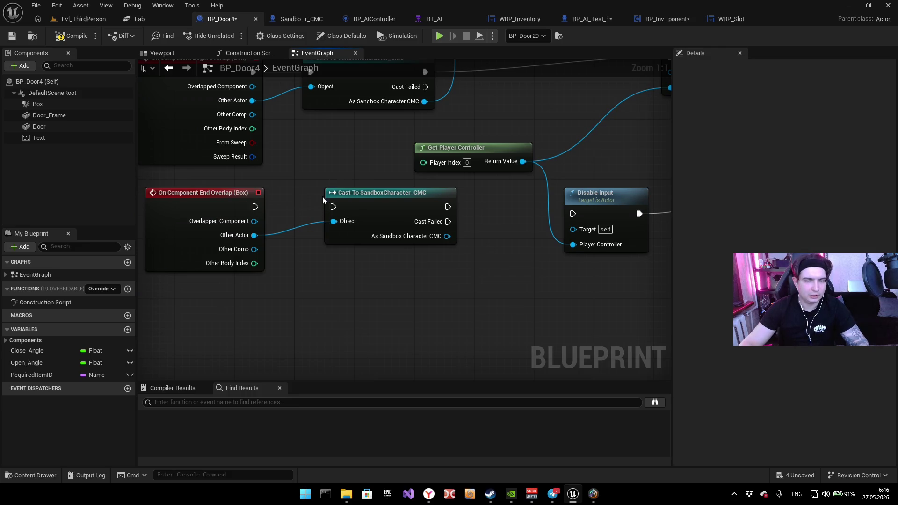
left_click_drag(323, 200, 308, 273)
left_click_drag(333, 159, 301, 314)
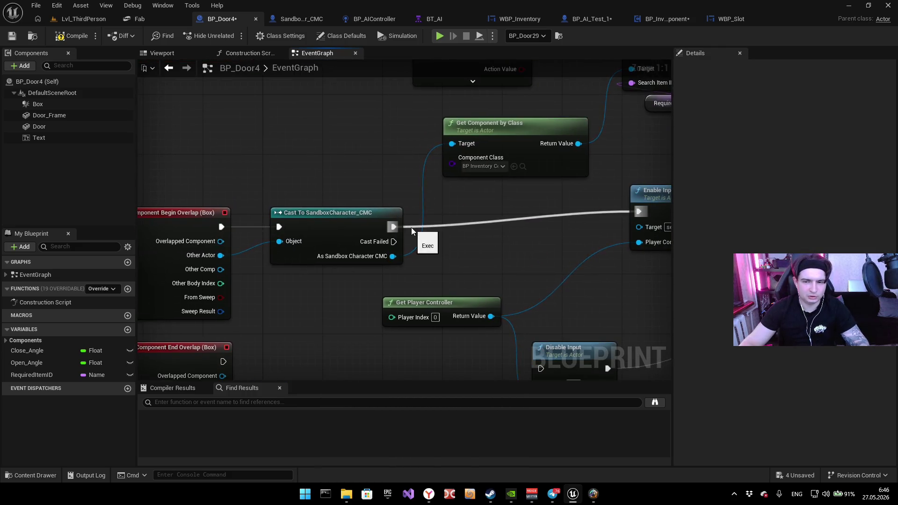
left_click_drag(222, 227, 638, 212)
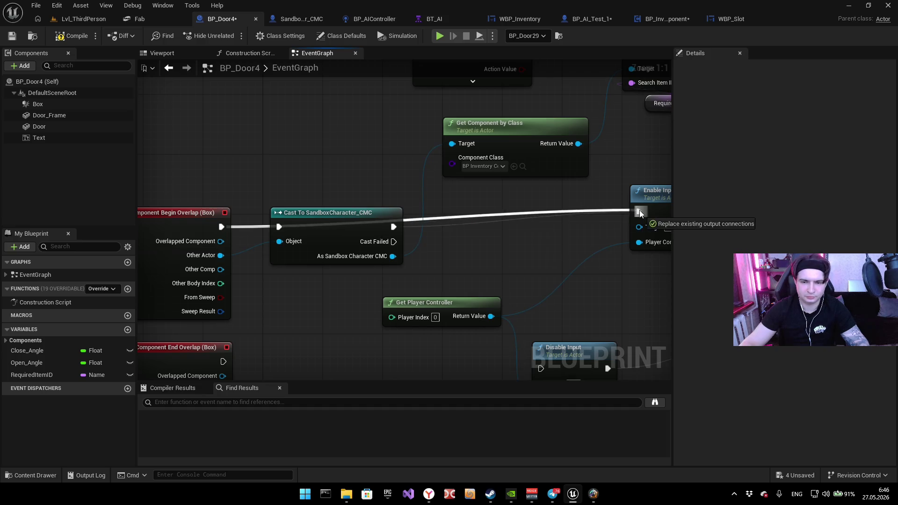
mouse_move(313, 215)
left_mouse_down()
mouse_move(313, 245)
mouse_move(317, 231)
left_mouse_up()
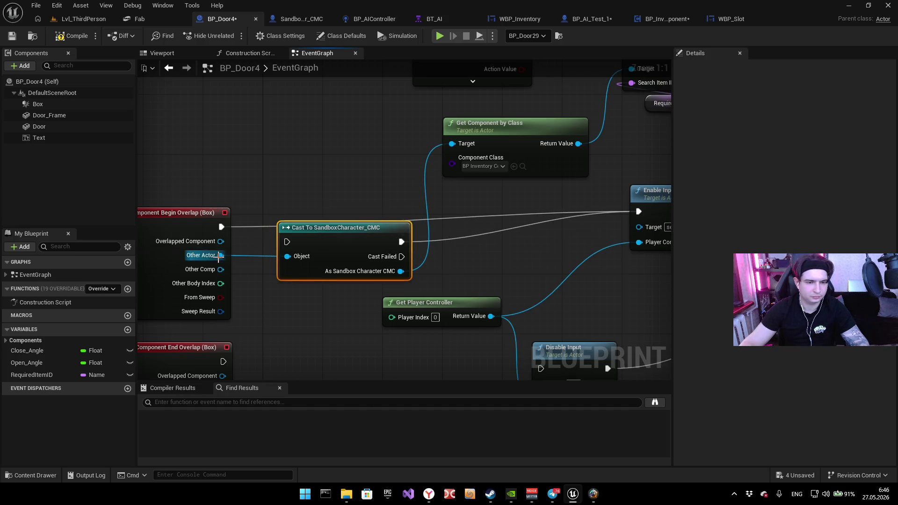
Step: Play-test walking up to Door v4, trying to open it with E, and checking the inventory
mouse_move(442, 220)
left_mouse_down()
mouse_move(391, 230)
mouse_move(423, 193)
mouse_move(406, 215)
left_mouse_up()
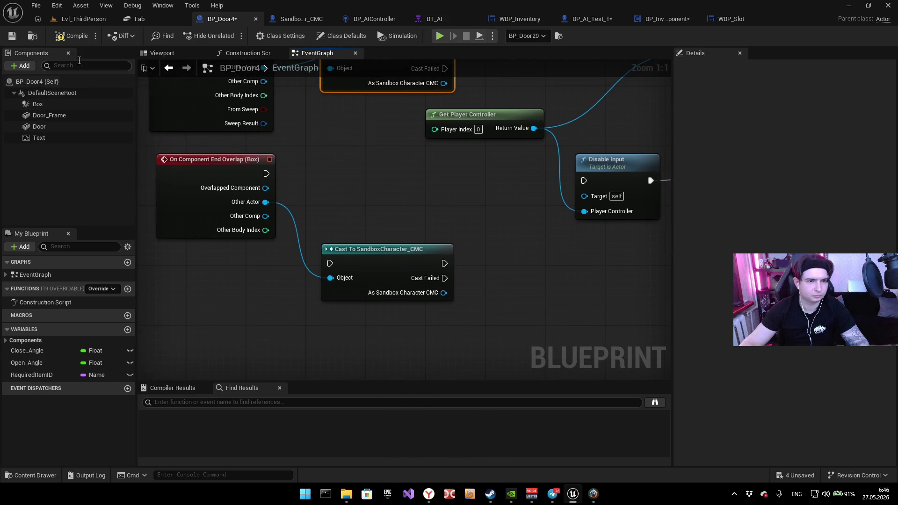
key("alt+p")
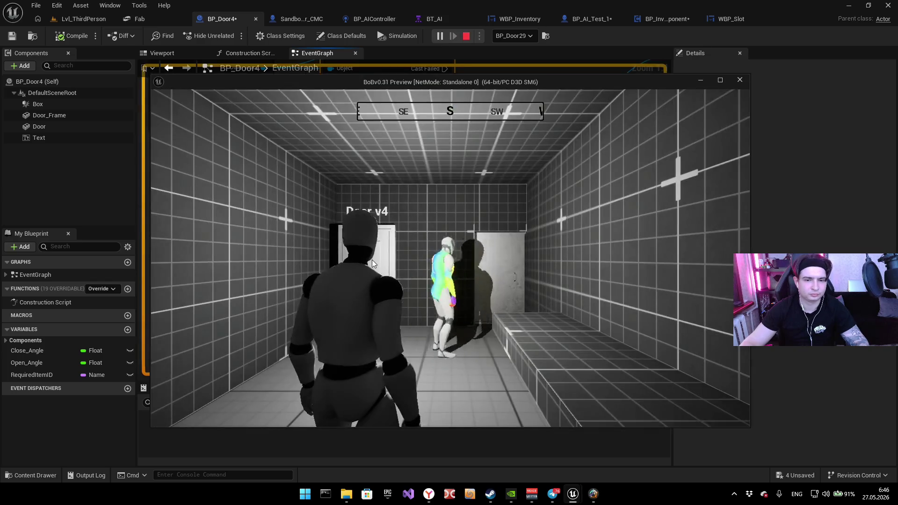
key("w")
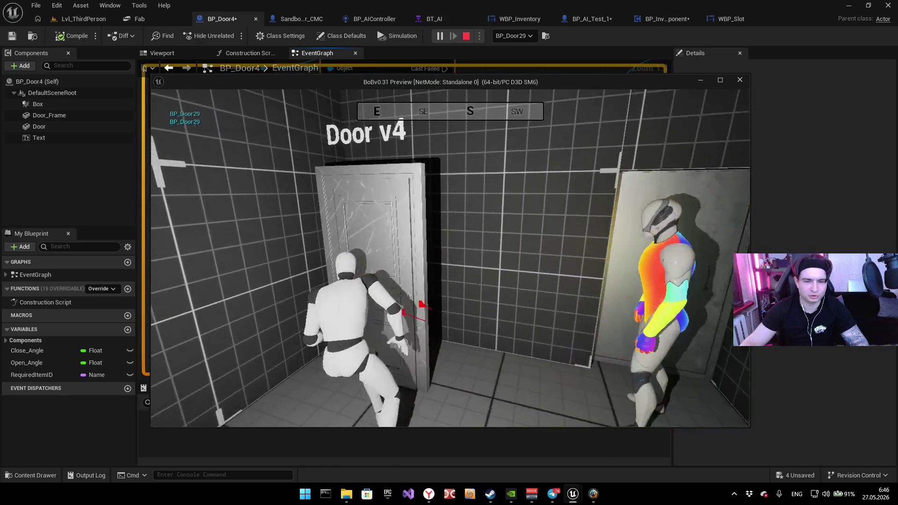
key("w")
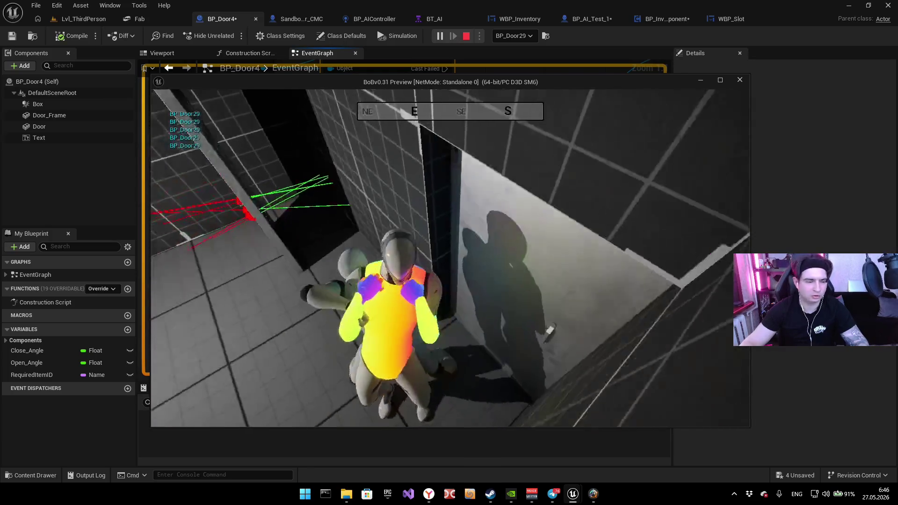
key("w")
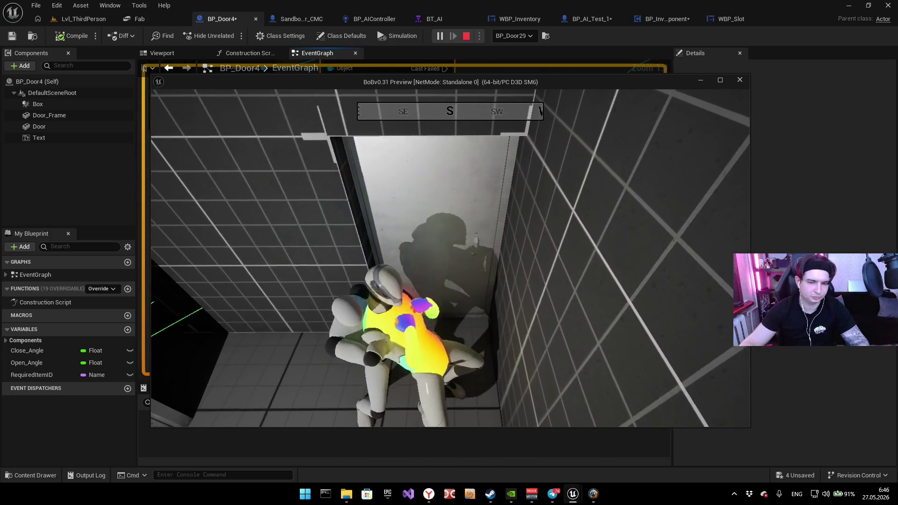
key("w")
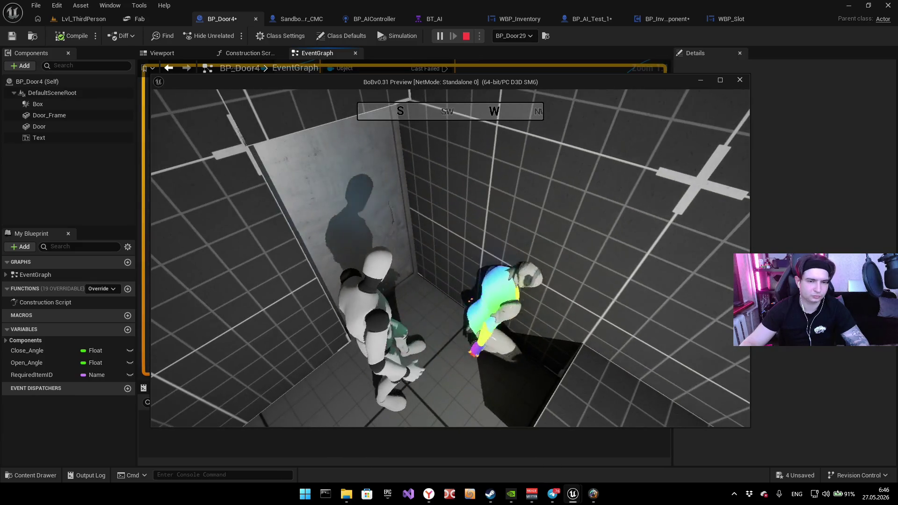
key("w")
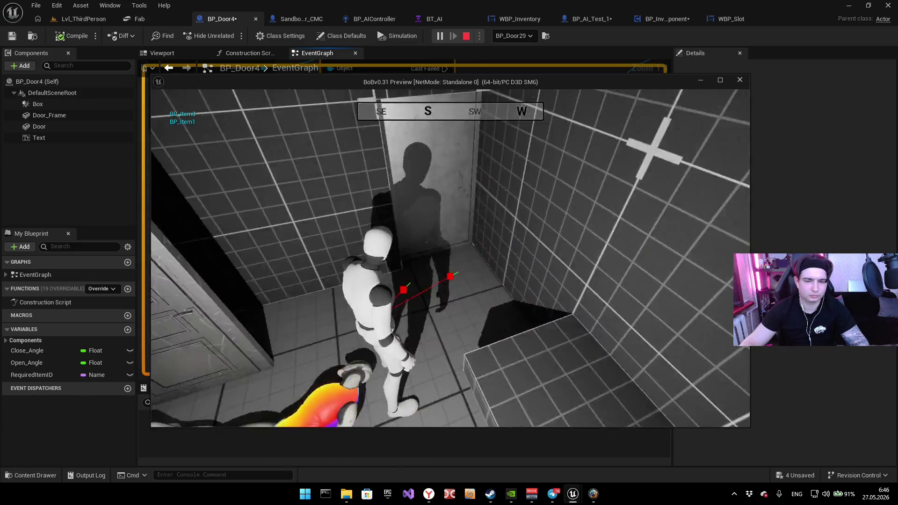
key("e")
key("e")
key("e")
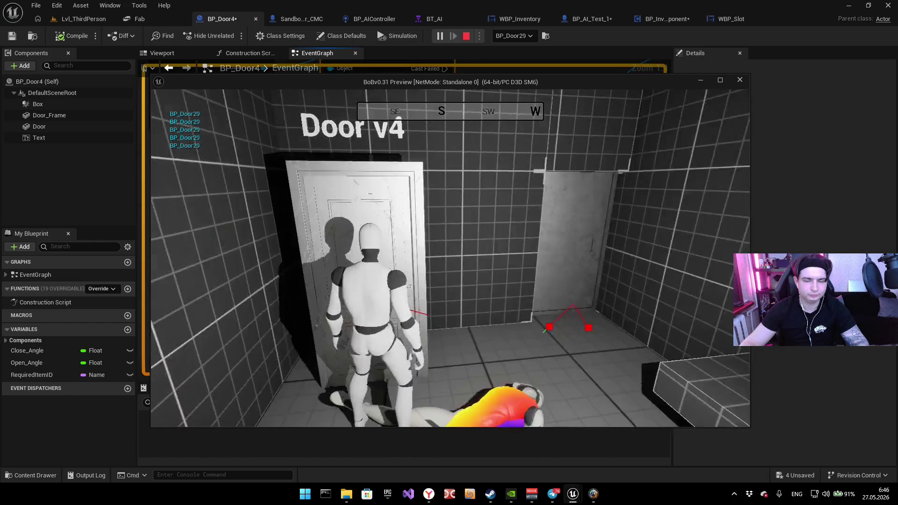
key("i")
key("i")
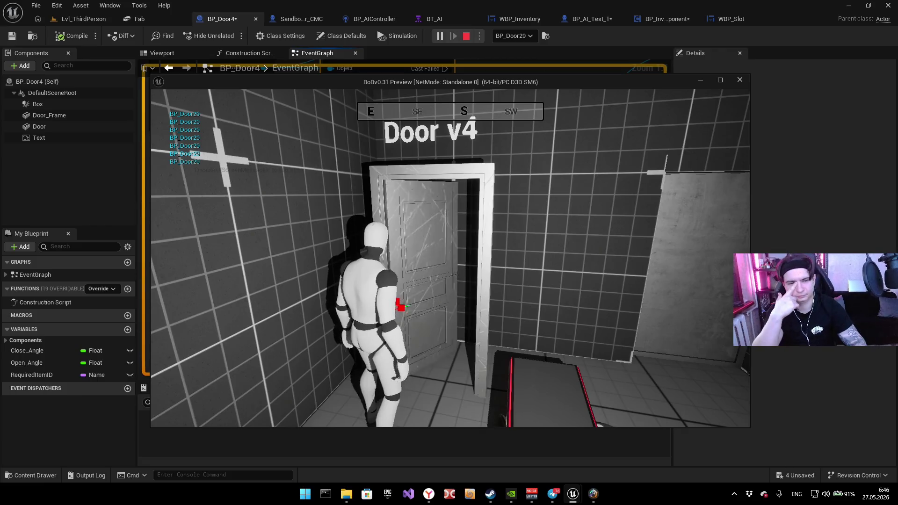
key("Escape")
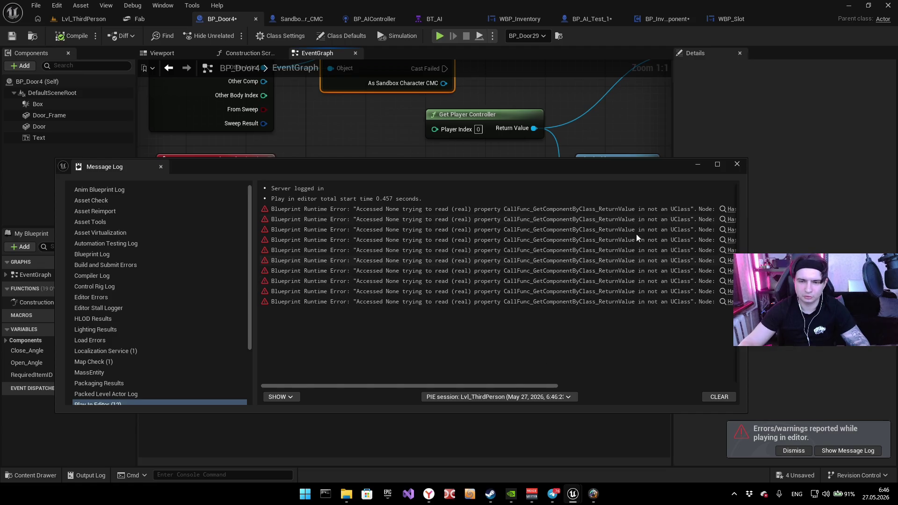
Step: Read the Message Log's node columns, close it, and pan back to the overlap nodes
left_click_drag(504, 385, 664, 352)
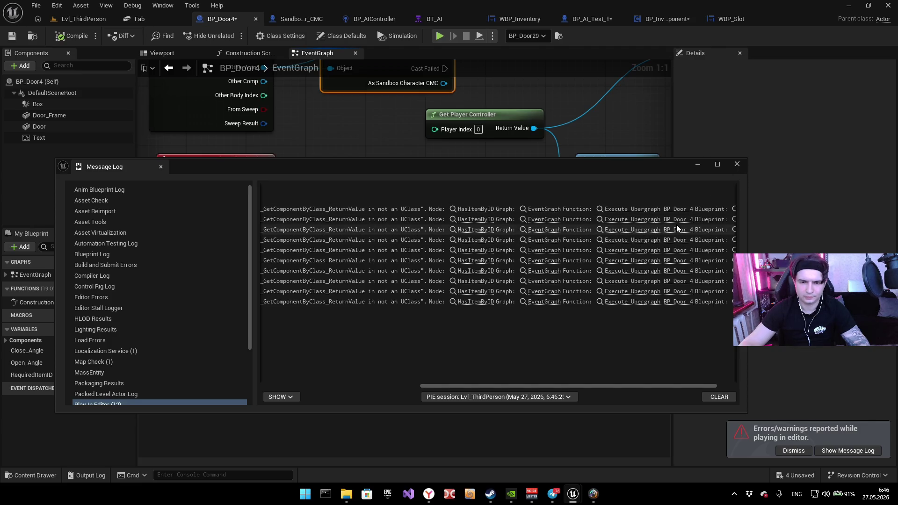
left_click(737, 164)
mouse_move(403, 172)
left_mouse_down()
mouse_move(451, 218)
mouse_move(450, 229)
left_mouse_up()
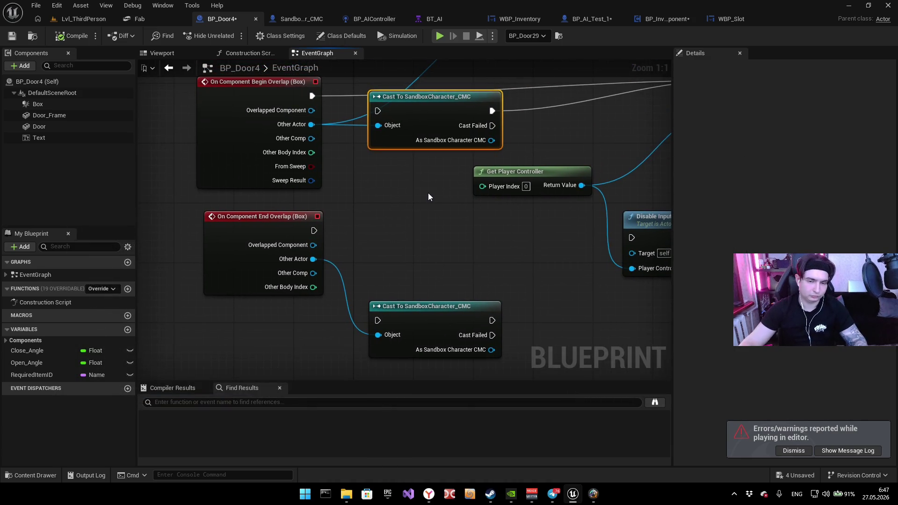
Step: Undo and redo recent edits until End Overlap's exec wire to its Cast node is restored
key("ctrl+z")
key("ctrl+z")
key("ctrl+z")
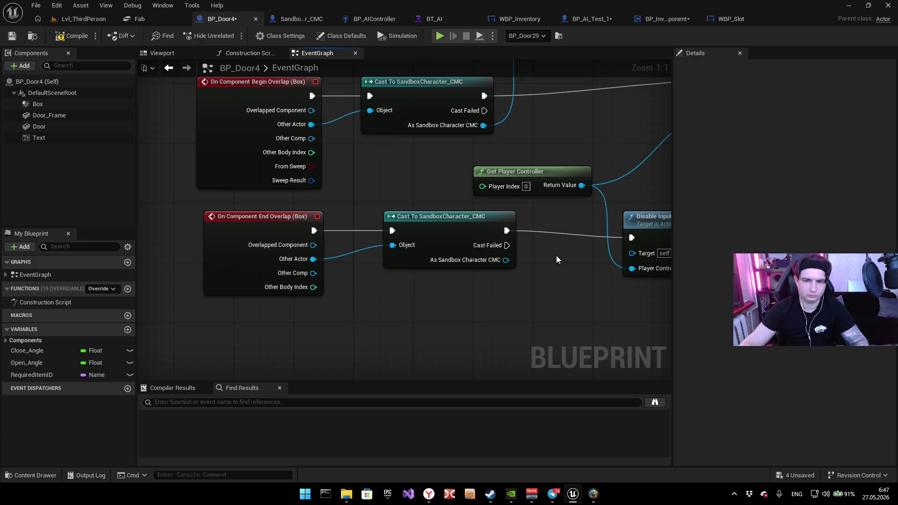
key("alt+shift")
mouse_move(556, 255)
left_mouse_down()
mouse_move(526, 255)
mouse_move(366, 303)
left_mouse_up()
key("ctrl+z")
scroll(386, 216, "down", 2)
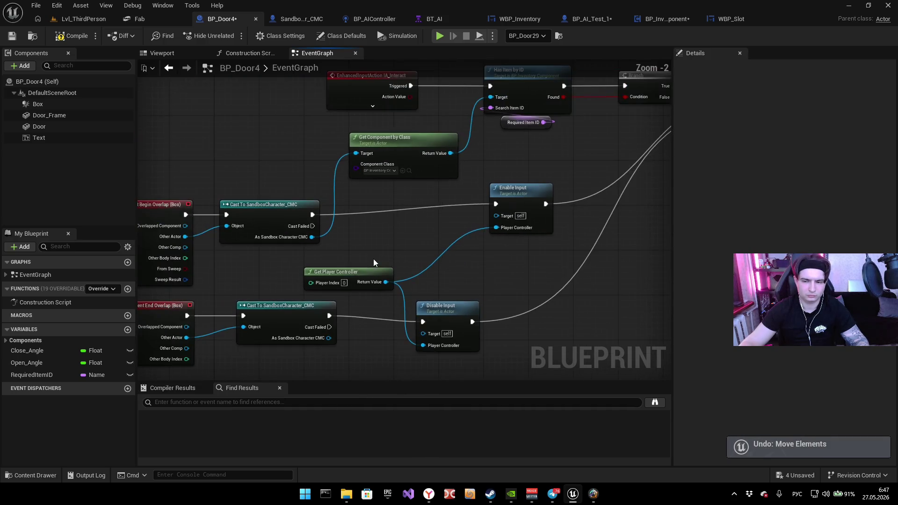
scroll(407, 260, "down", 1)
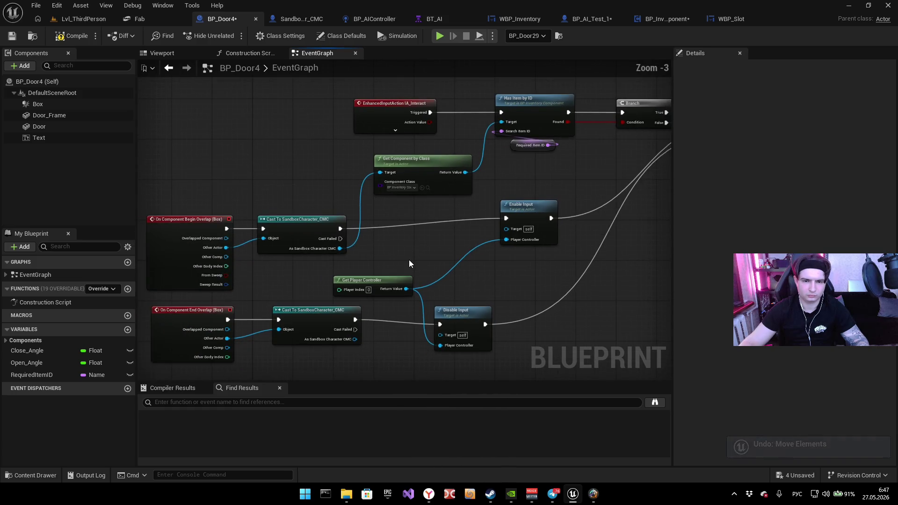
key("ctrl+z")
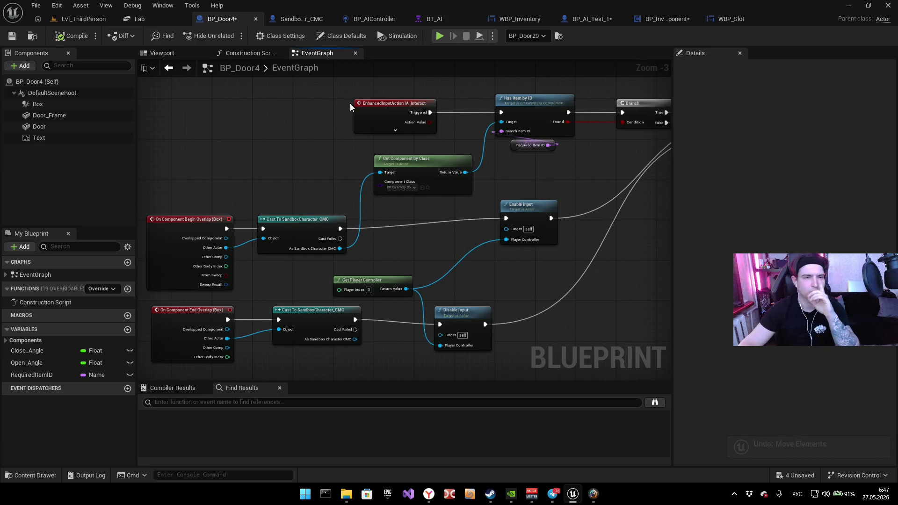
left_click(56, 5)
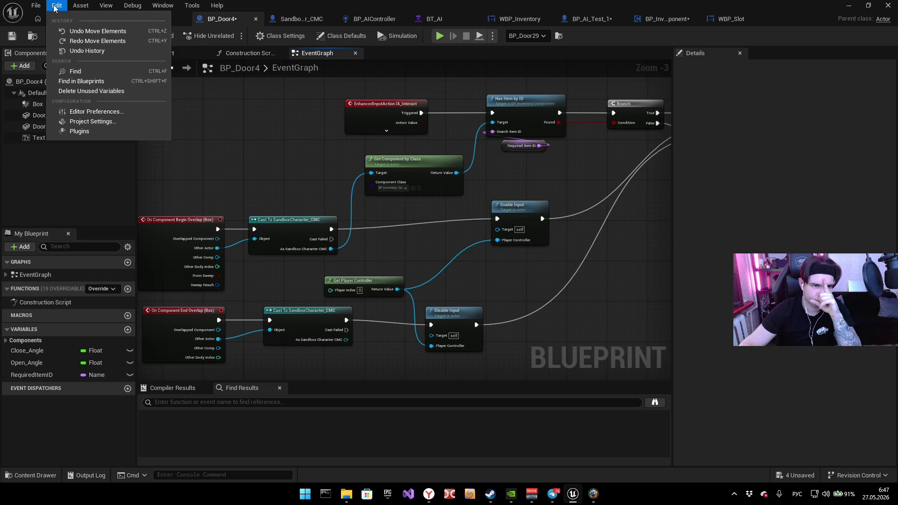
left_click(107, 41)
left_click(80, 5)
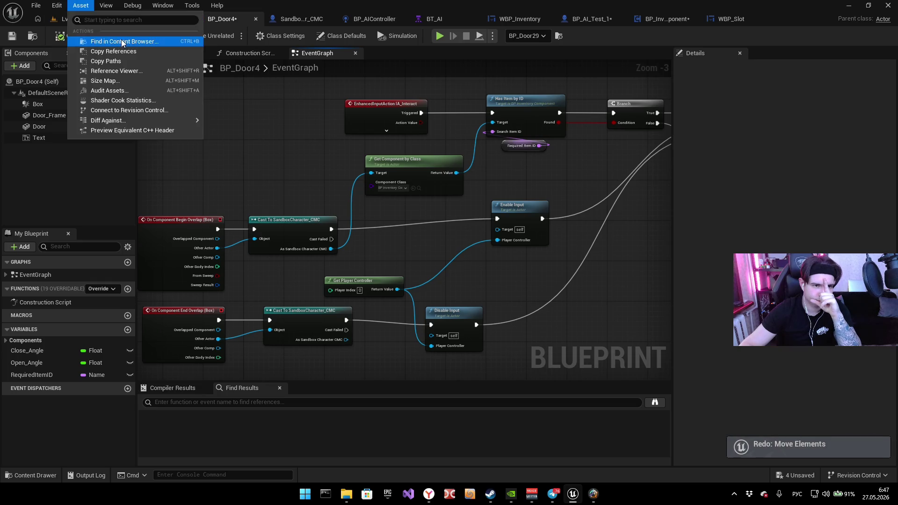
left_click(251, 168)
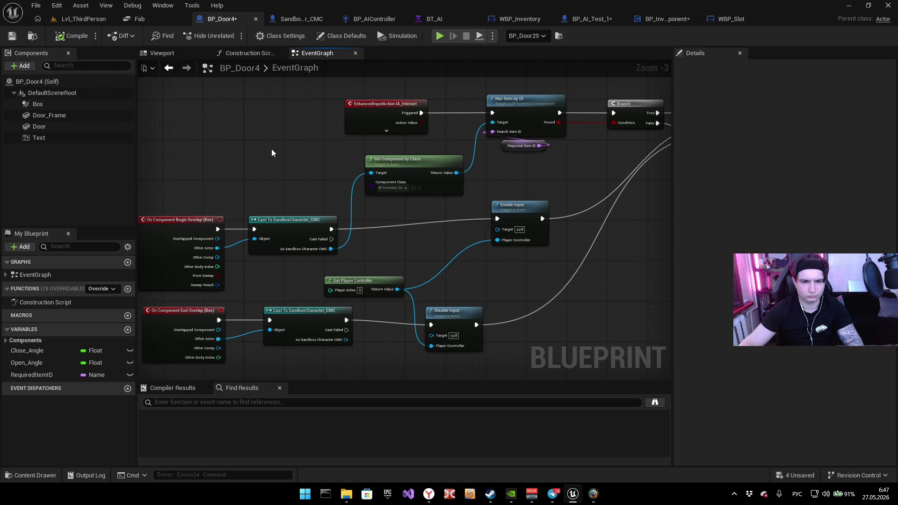
key("ctrl+y")
key("ctrl+z")
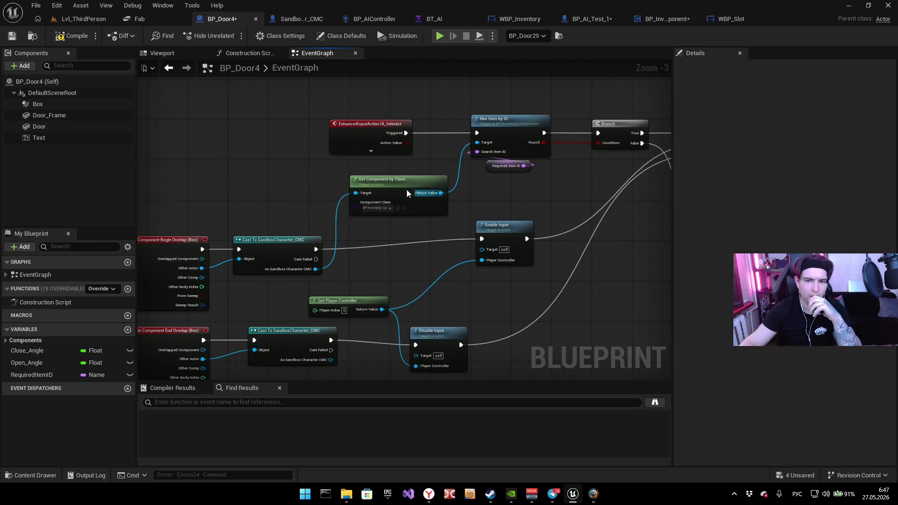
Step: Zoom in and open the HasItemByID function from the Has Item by ID call
scroll(470, 190, "up", 1)
scroll(470, 190, "up", 2)
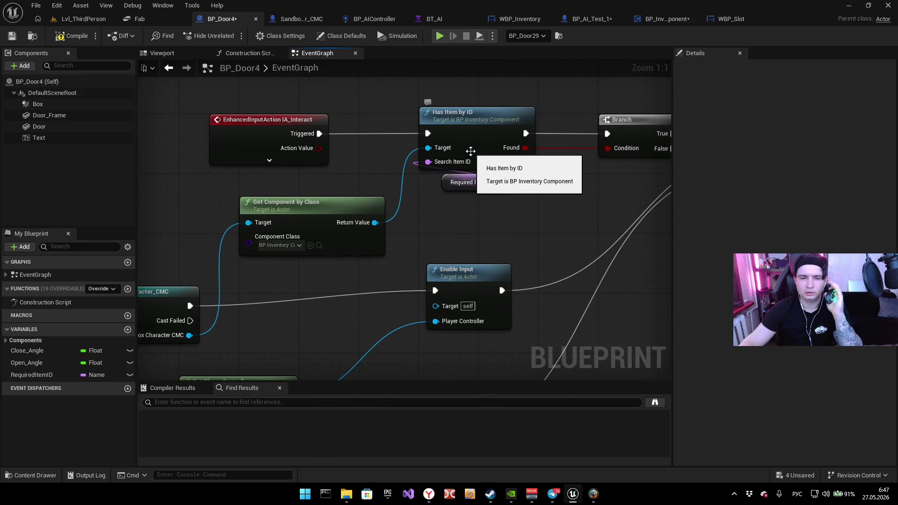
double_click(459, 136)
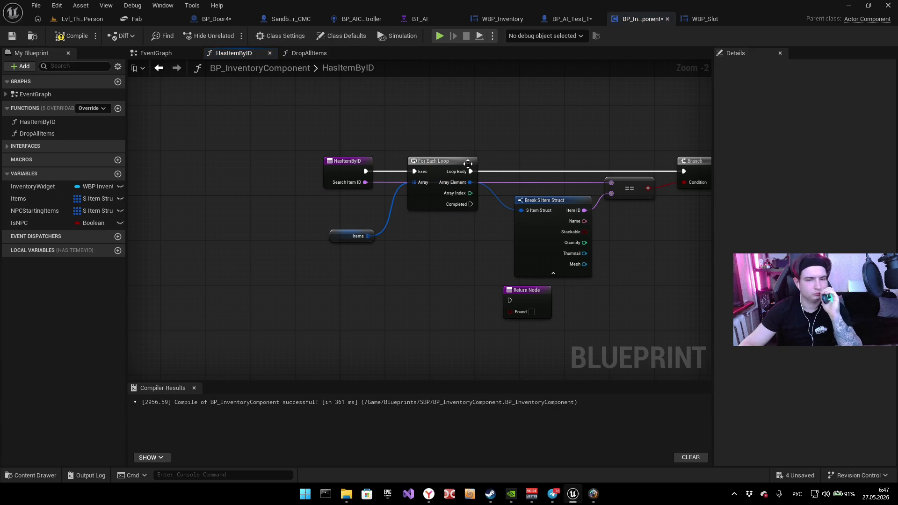
Step: Inspect HasItemByID's entry node, loop and the Return Node after the Branch
scroll(365, 201, "up", 2)
mouse_move(201, 190)
left_mouse_down()
mouse_move(201, 116)
mouse_move(189, 205)
mouse_move(190, 193)
left_mouse_up()
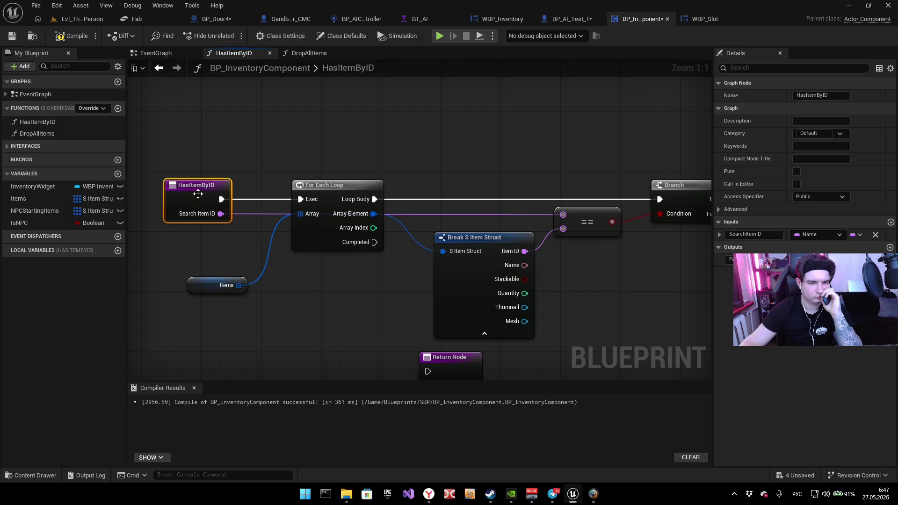
mouse_move(290, 216)
left_mouse_down()
mouse_move(280, 216)
mouse_move(279, 135)
left_mouse_up()
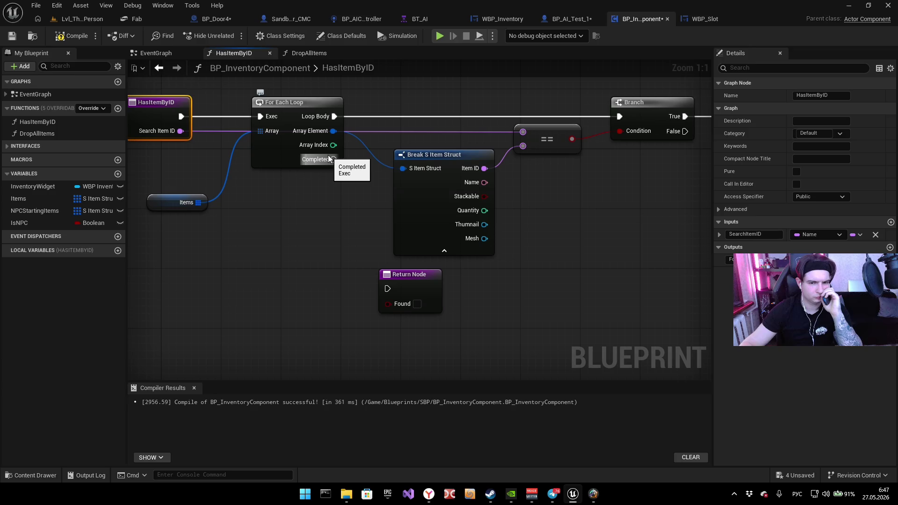
left_click_drag(614, 202, 528, 245)
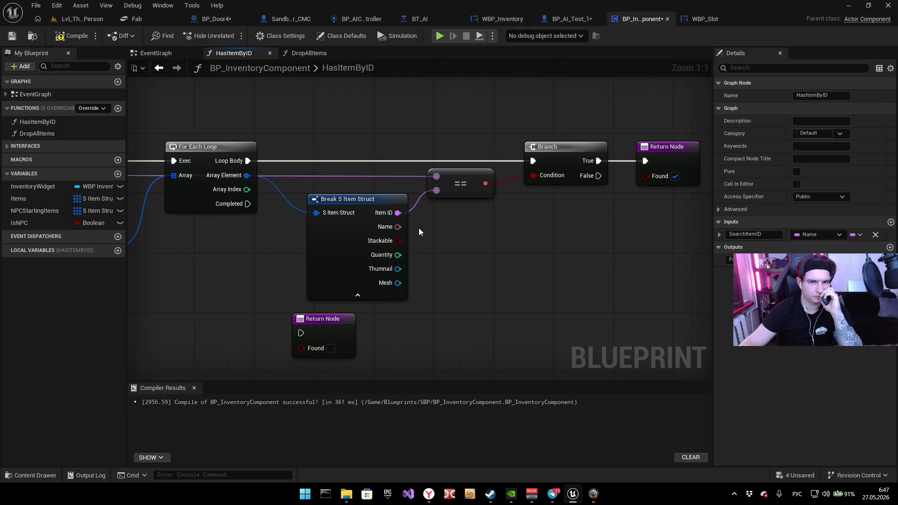
Step: Switch through the open tabs, ending on WBP_Inventory and then BP_AI_Test_1
left_click(690, 22)
left_click(639, 18)
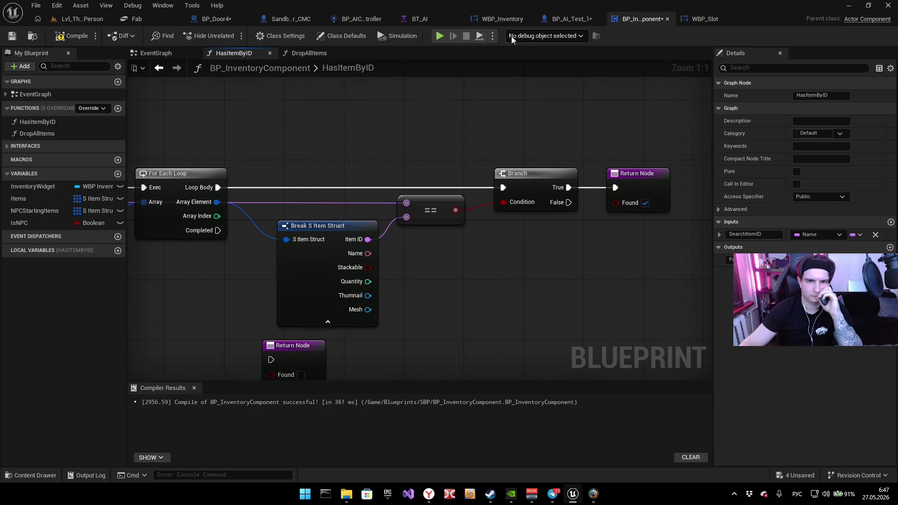
left_click(504, 19)
left_click(571, 21)
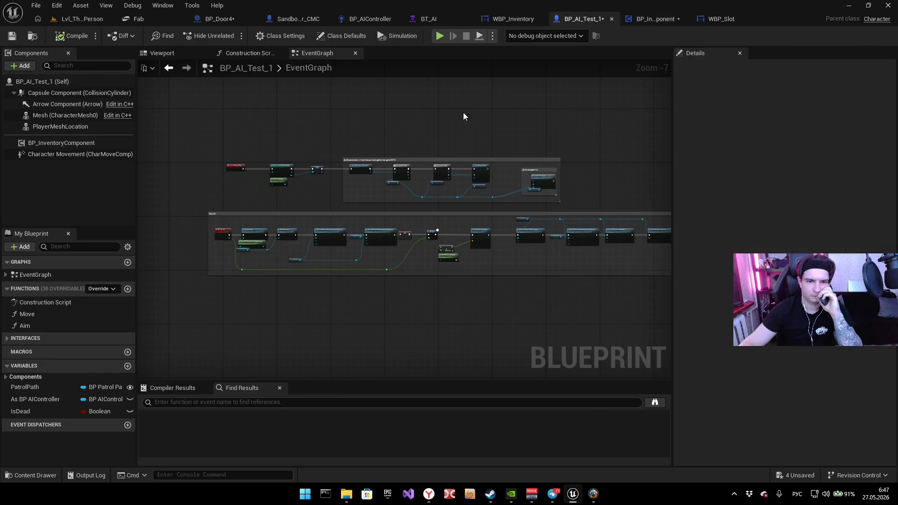
scroll(463, 111, "up", 4)
left_click_drag(514, 154, 228, 151)
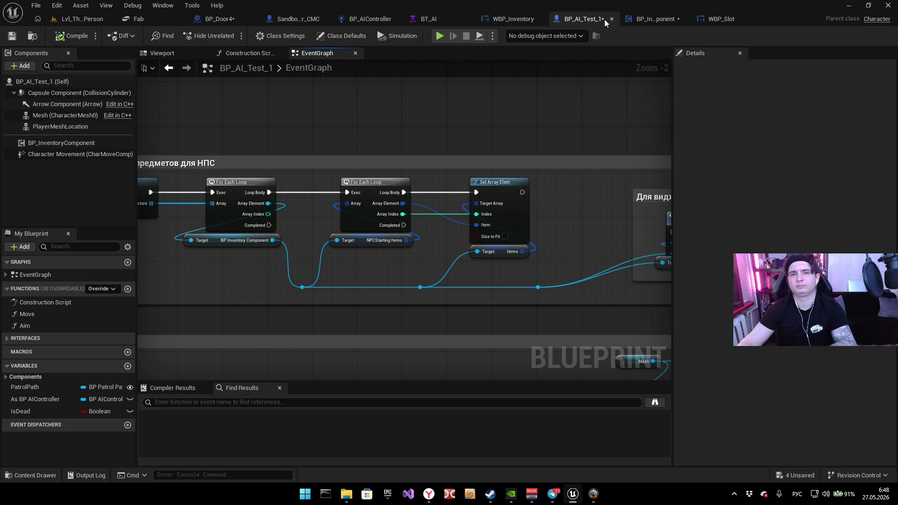
left_click(640, 19)
left_click(558, 21)
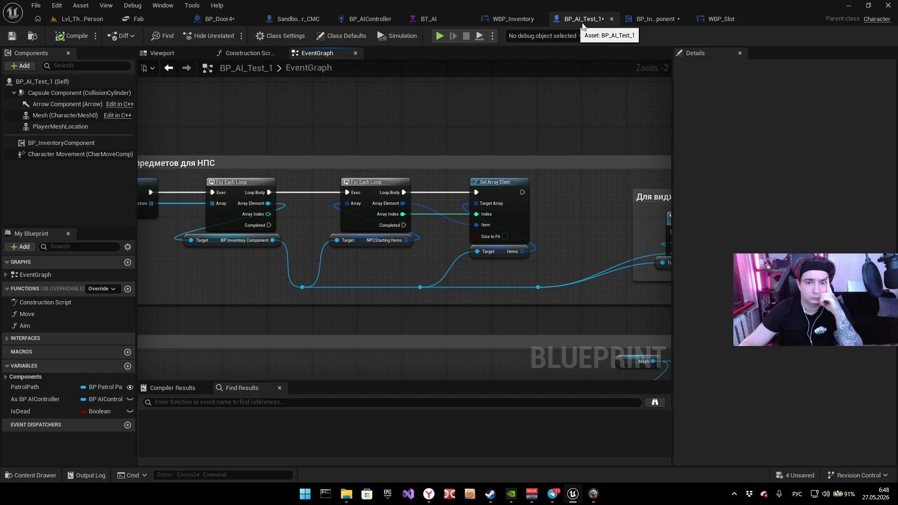
left_click(648, 21)
right_click(338, 121)
type("пуе")
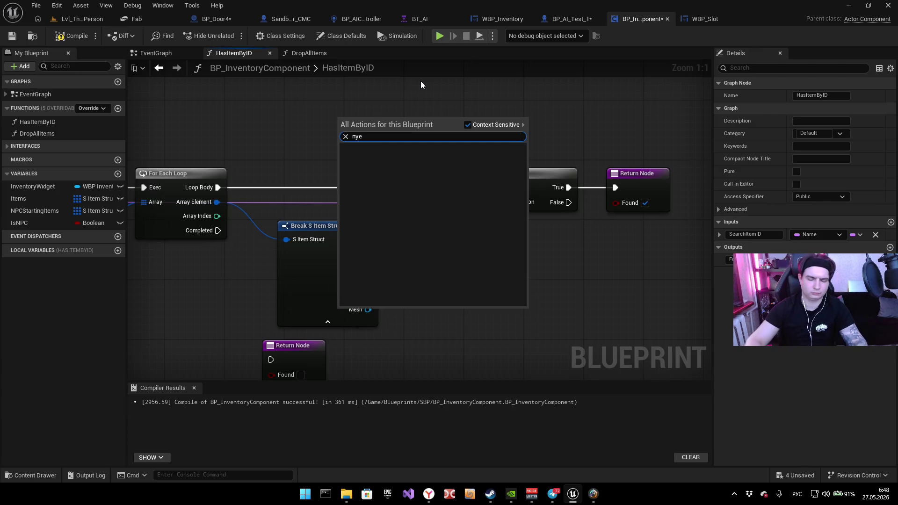
key("alt+shift")
key("BackSpace")
type("get array")
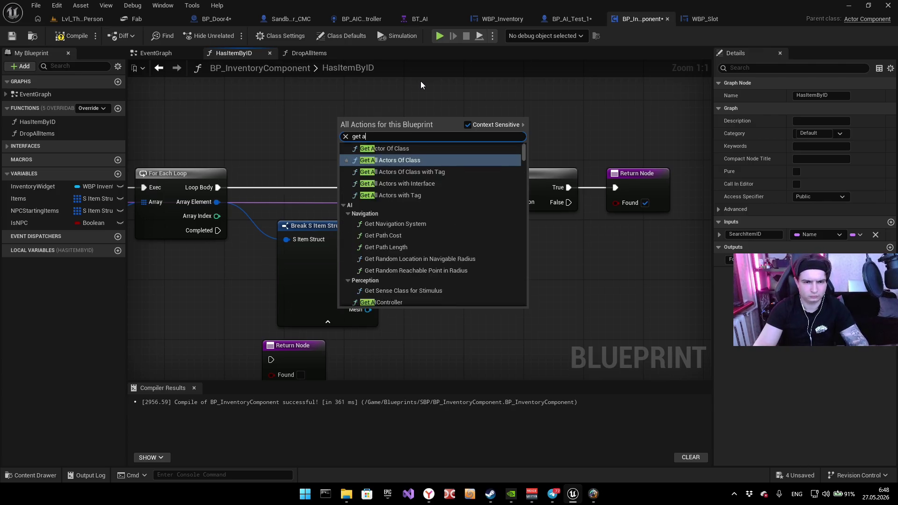
type(" ele")
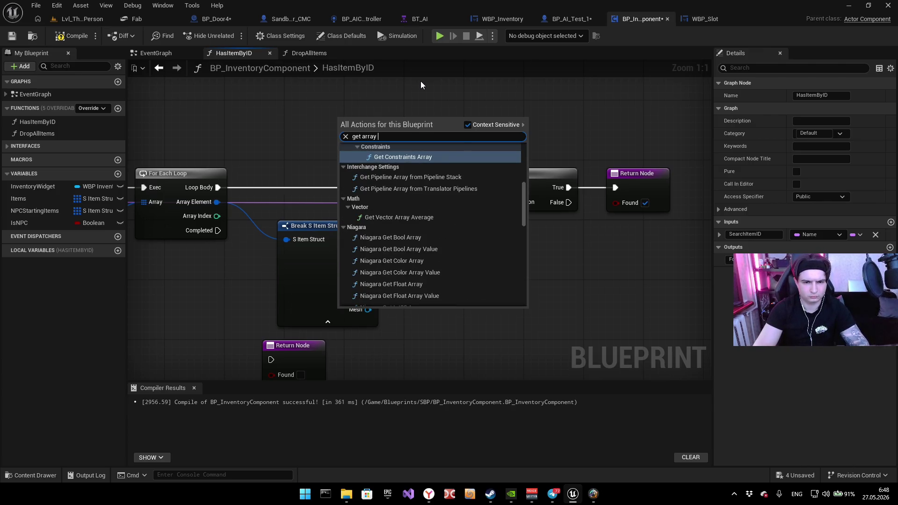
key("Escape")
left_click_drag(217, 216, 311, 173)
type("get array e")
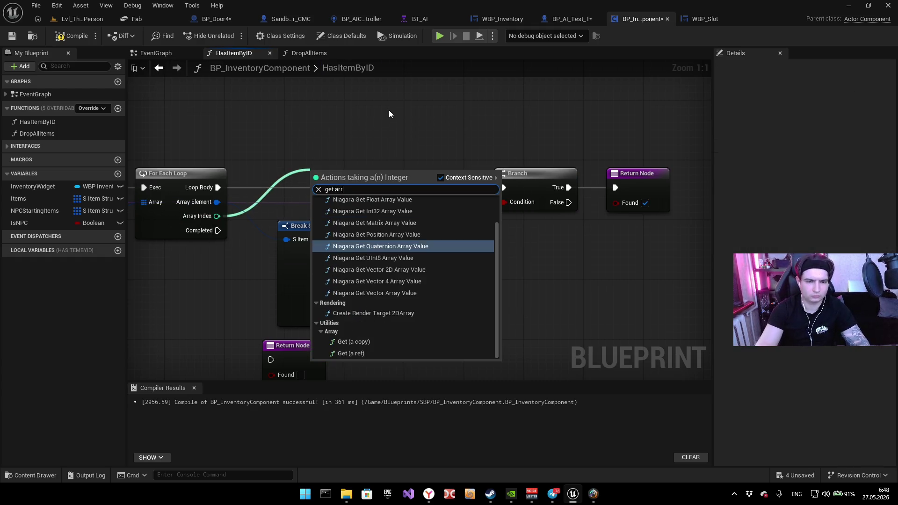
type("lem")
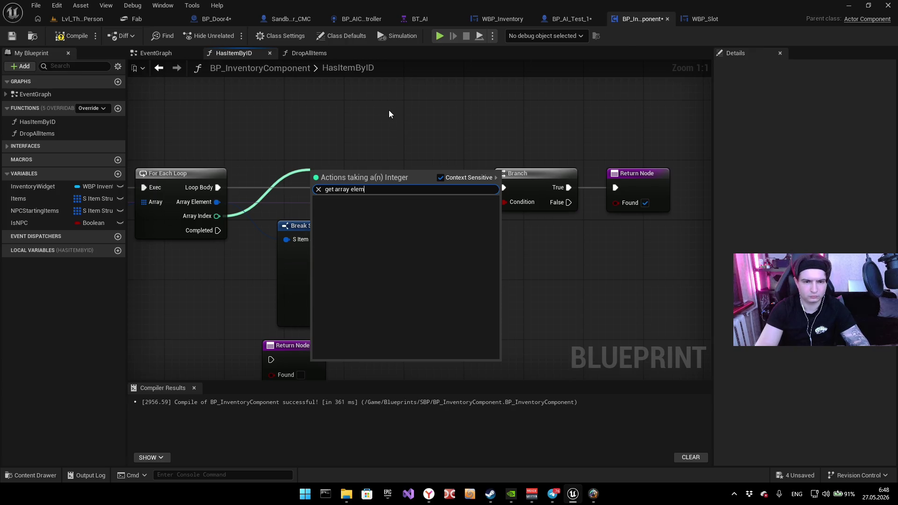
key("Escape")
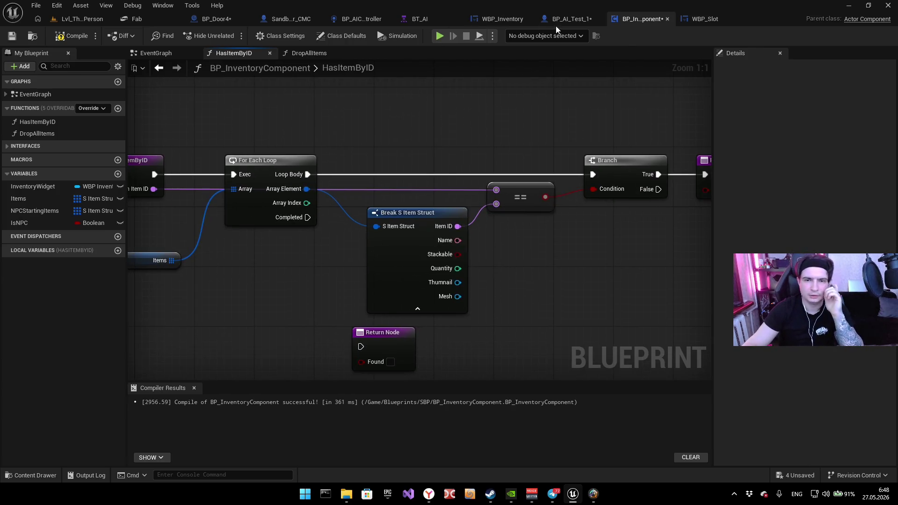
left_click(569, 19)
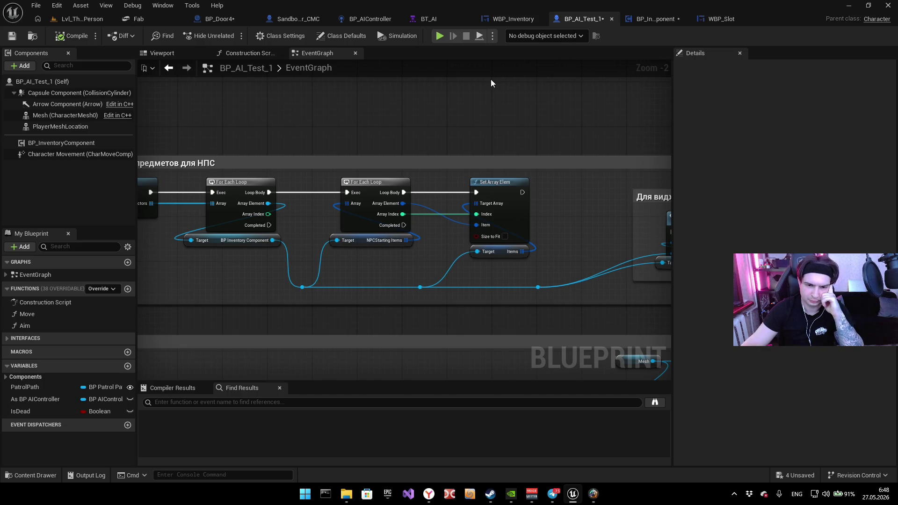
left_click_drag(491, 83, 471, 81)
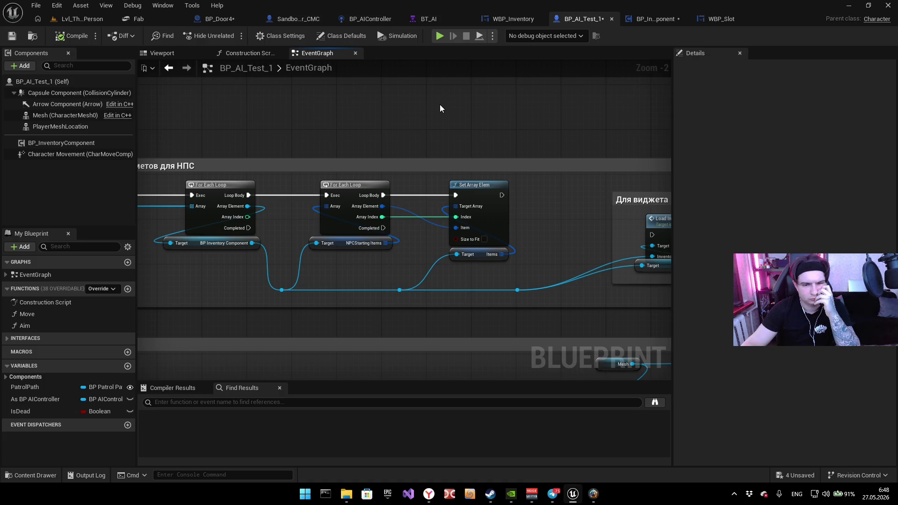
Step: In HasItemByID, wire the For Each Loop's Completed output to the lower Return Node
left_click(656, 21)
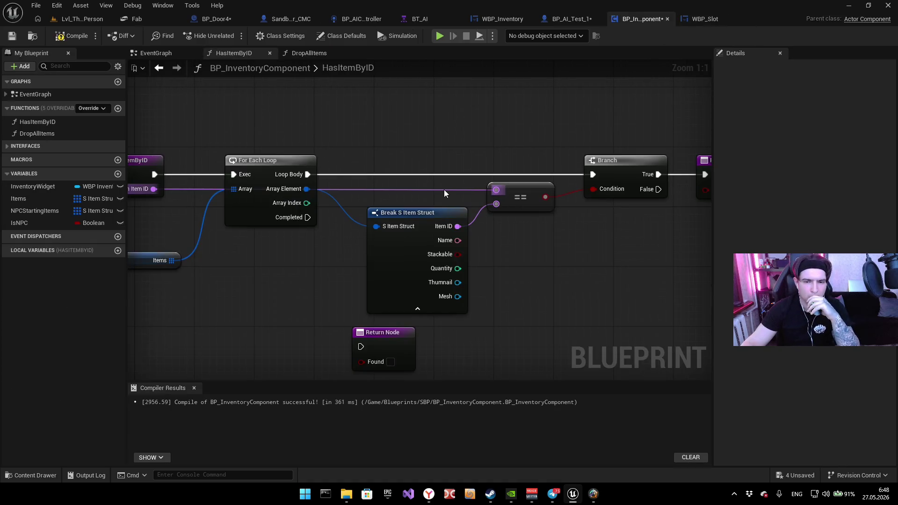
left_click_drag(567, 292, 457, 294)
left_click_drag(333, 221, 470, 206)
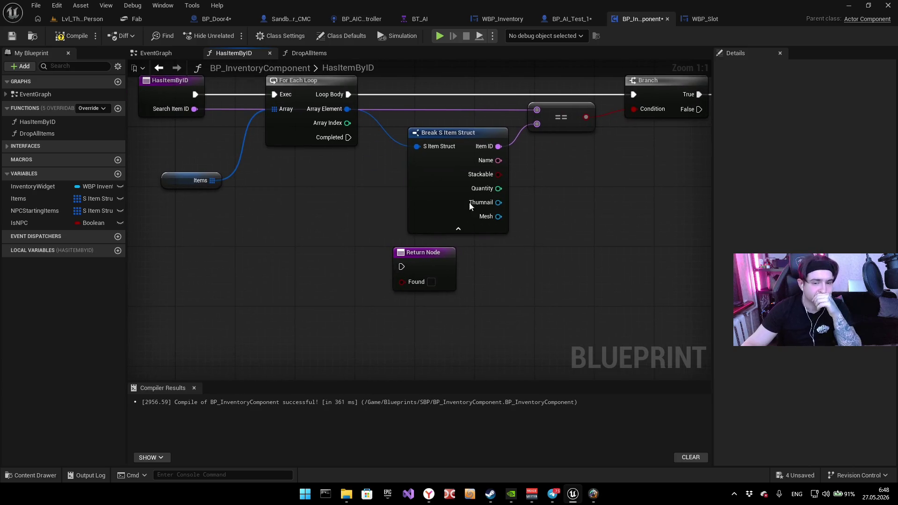
mouse_move(401, 267)
left_mouse_down()
mouse_move(384, 224)
mouse_move(327, 273)
left_mouse_up()
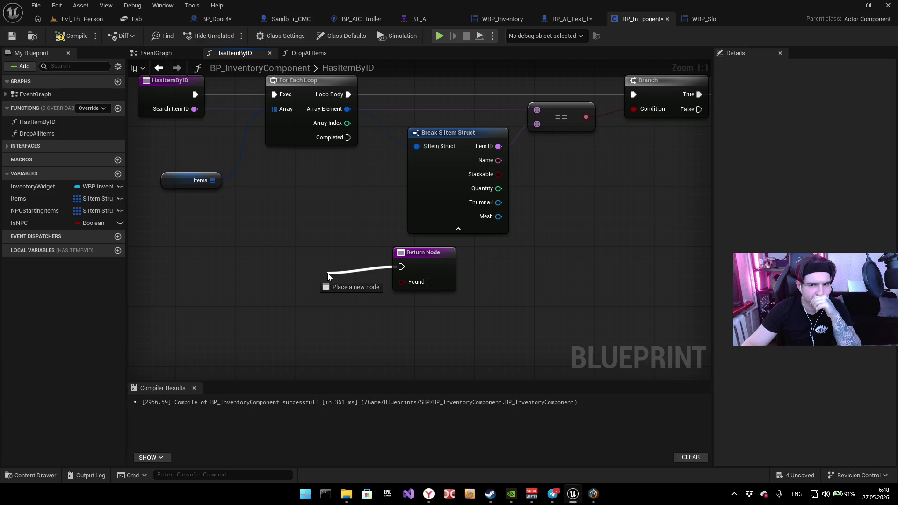
left_click_drag(327, 273, 347, 138)
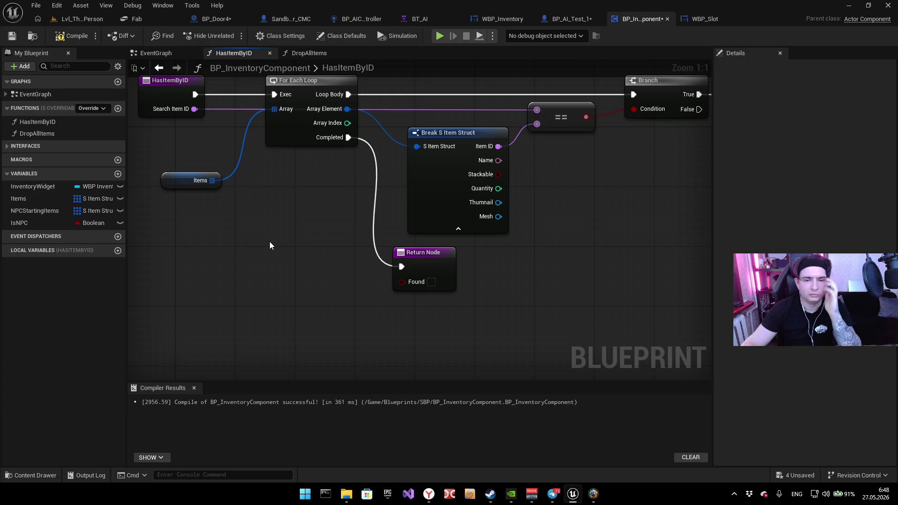
Step: Tidy the lower Return Node and review the loop, comparison, Branch and Return nodes
left_click_drag(420, 256, 398, 256)
mouse_move(306, 239)
left_mouse_down()
mouse_move(309, 264)
mouse_move(220, 261)
left_mouse_up()
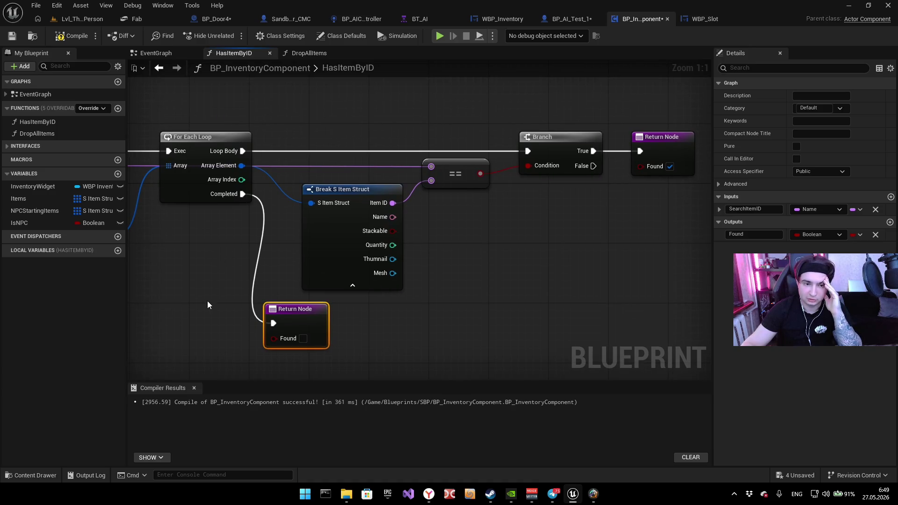
left_click_drag(190, 122, 476, 156)
left_click_drag(461, 107, 481, 363)
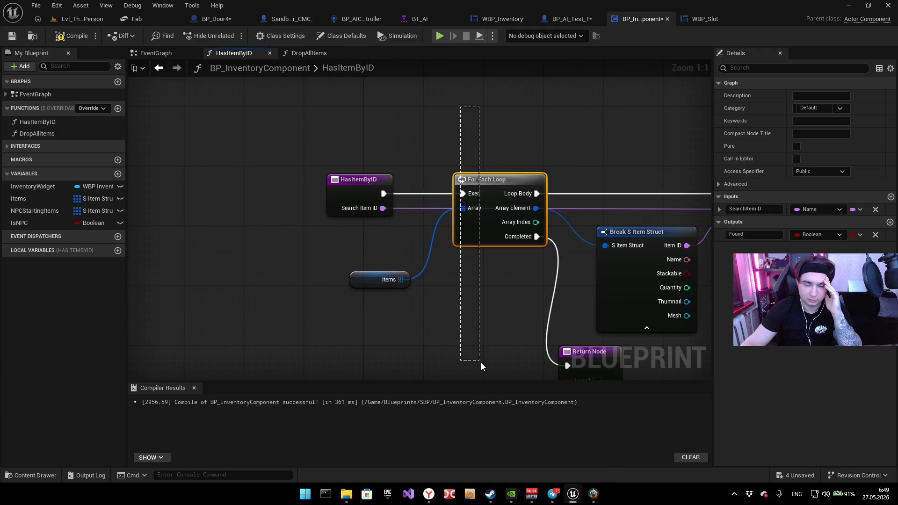
left_click_drag(523, 298, 355, 139)
mouse_move(311, 96)
left_mouse_down()
mouse_move(412, 125)
mouse_move(540, 213)
left_mouse_up()
mouse_move(279, 309)
left_mouse_down()
mouse_move(347, 296)
mouse_move(507, 334)
left_mouse_up()
left_click(414, 304)
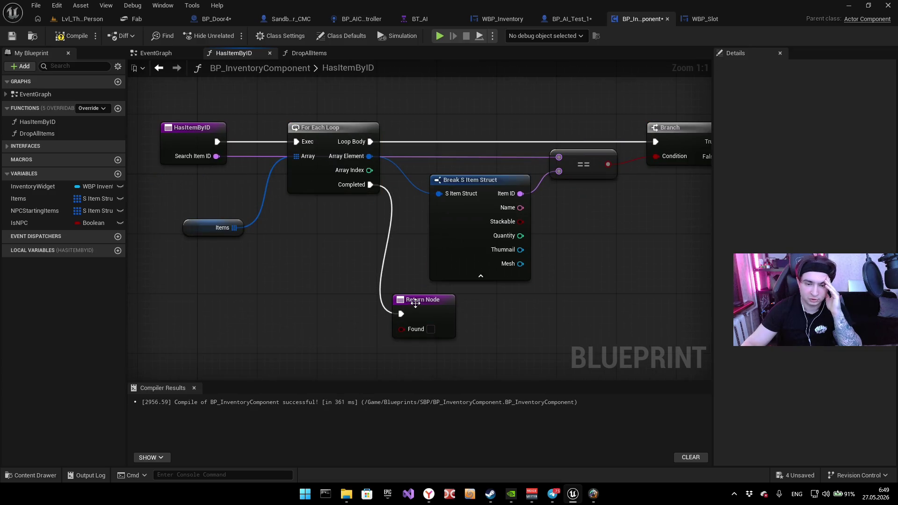
Step: Compile the BP_InventoryComponent blueprint from its EventGraph
left_click(156, 53)
scroll(374, 197, "down", 4)
left_click_drag(482, 207, 251, 221)
left_click(70, 35)
Step: Play Lvl_ThirdPerson, confirm the key in the inventory, and interact with Door v4
key("ctrl+Tab")
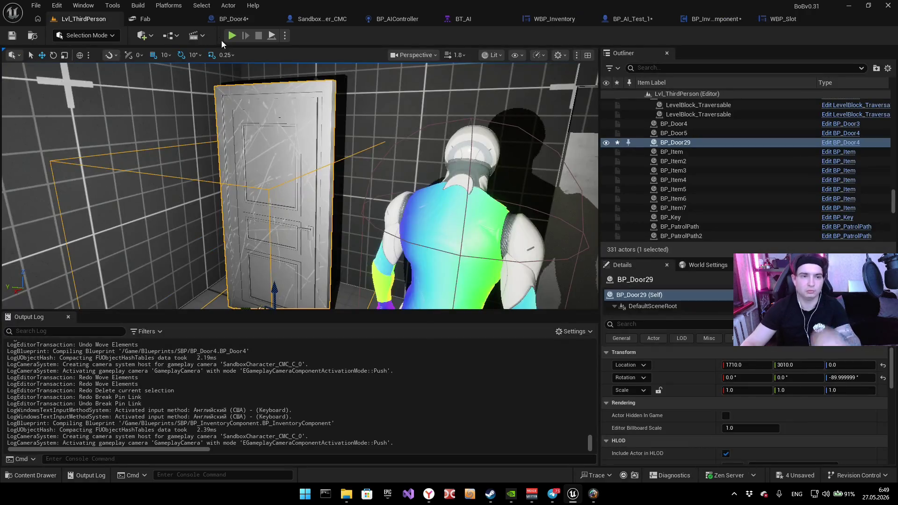
key("alt+p")
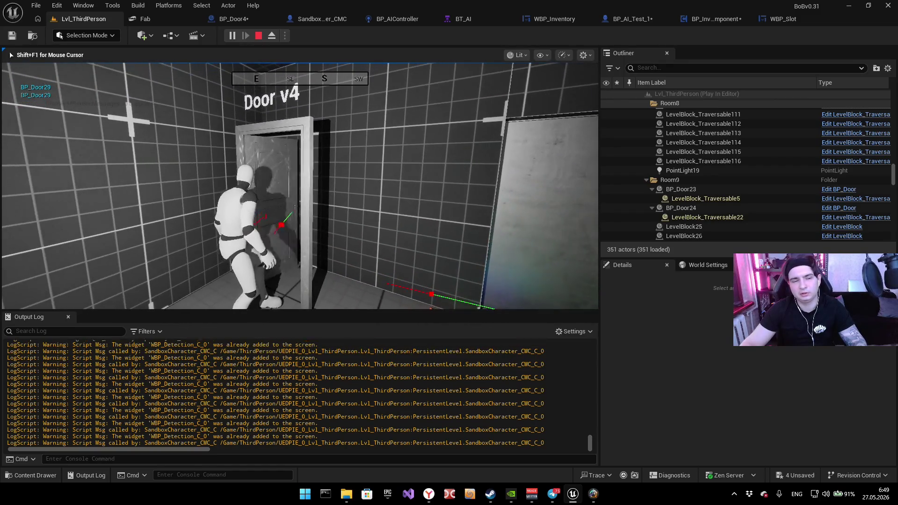
key("i")
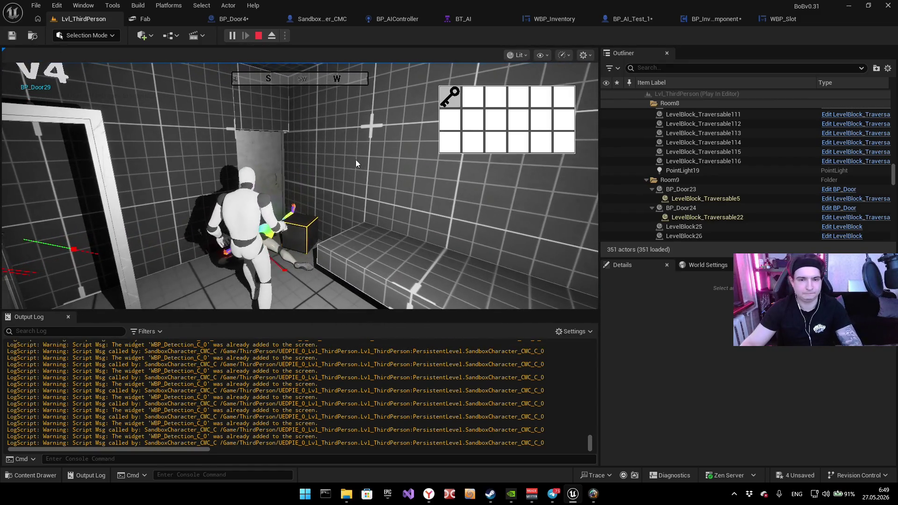
key("i")
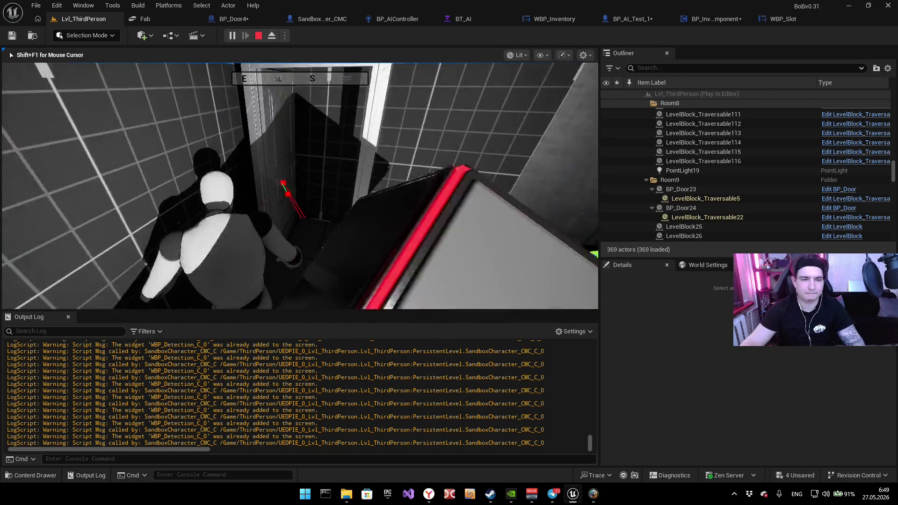
key("e")
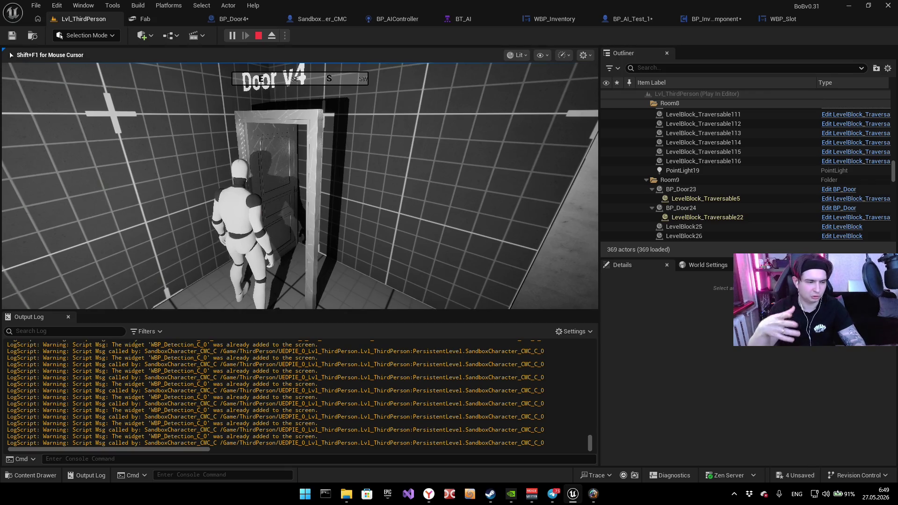
key("Escape")
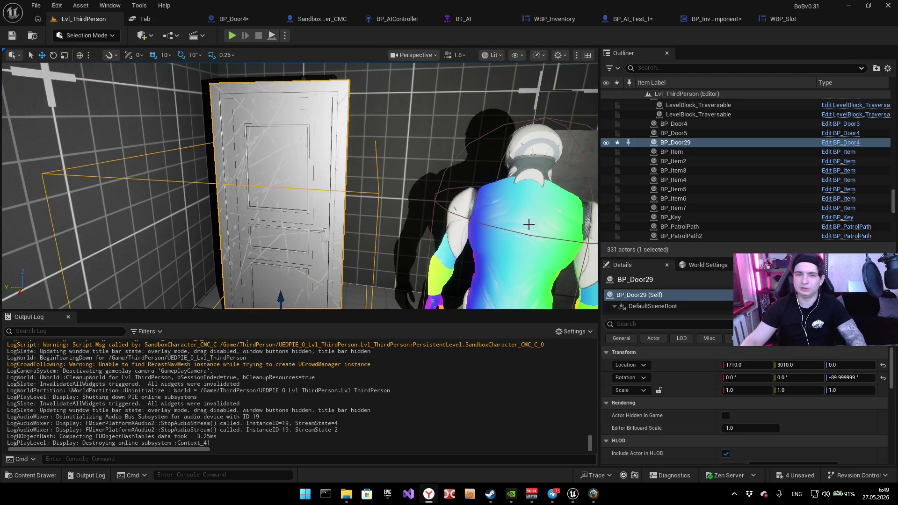
Step: Focus the viewport on BP_Door29 up close and start Play In Editor
key("f")
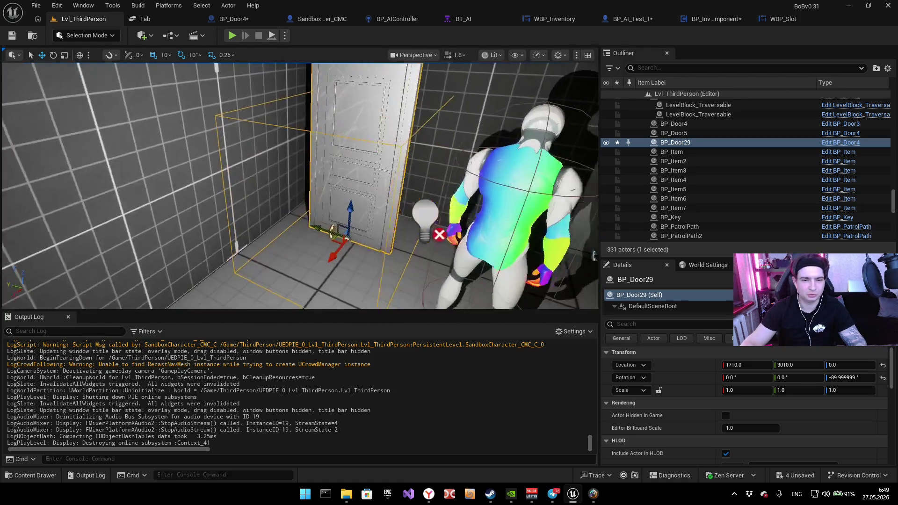
key("f")
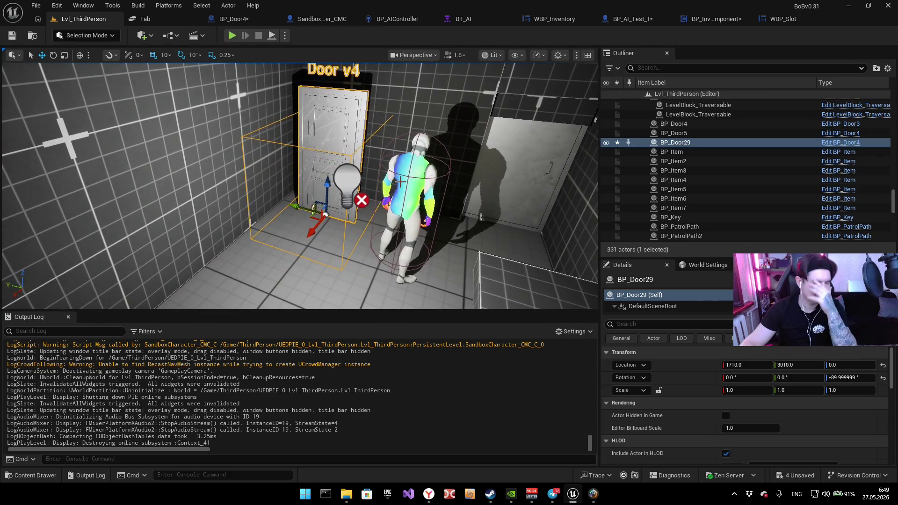
left_click(235, 35)
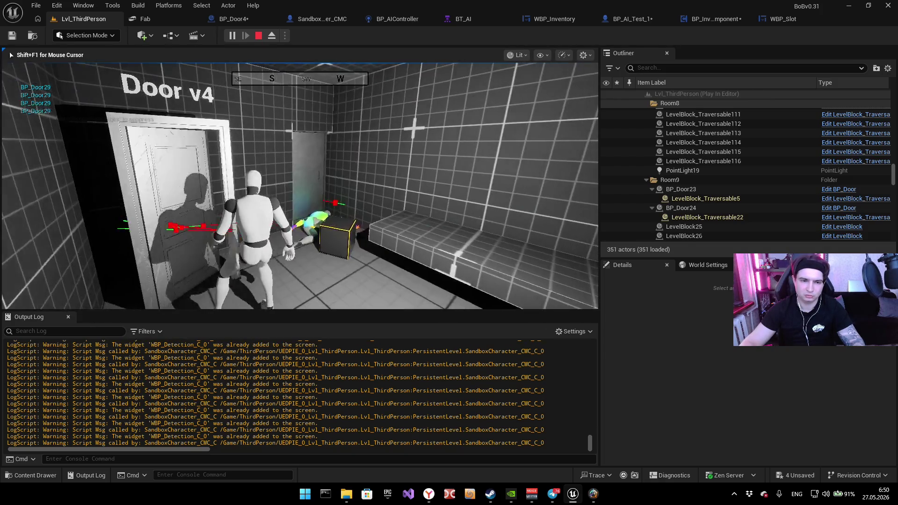
Step: Check the inventory for the key, try the door, and stop the play test
key("i")
key("i")
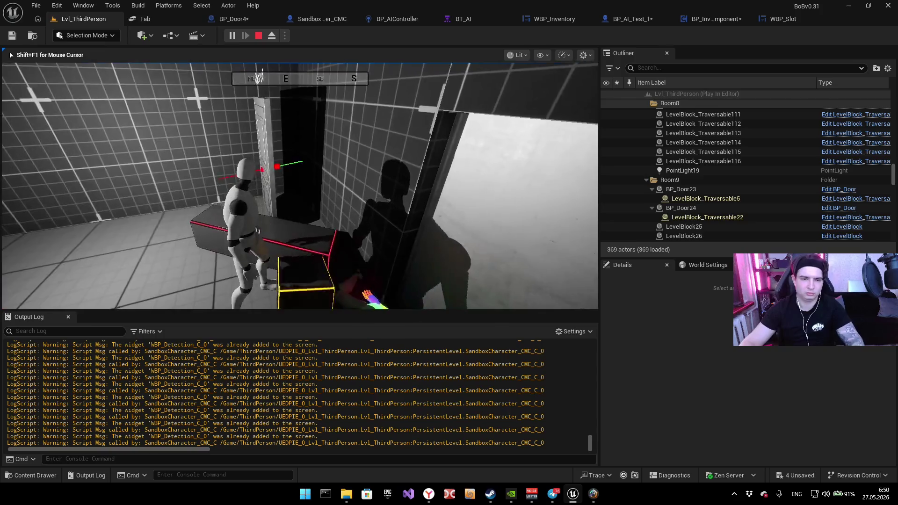
key("w")
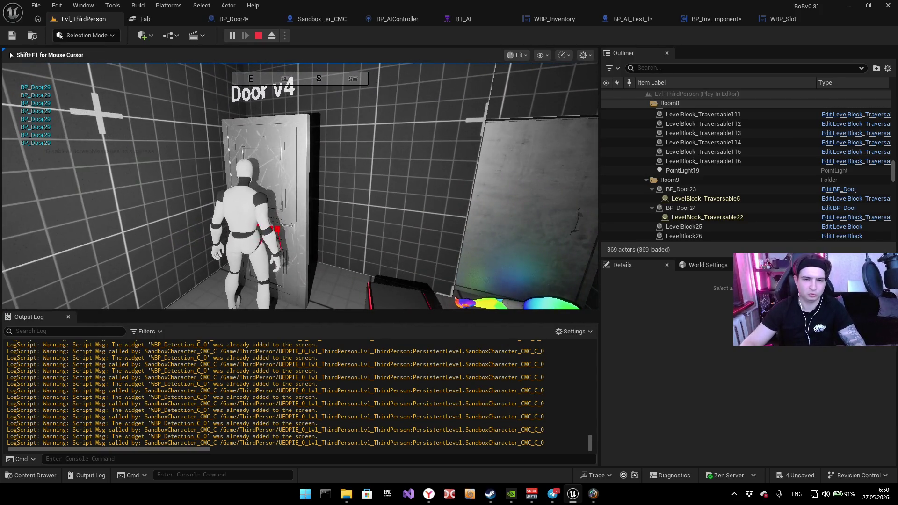
key("Escape")
Step: Run a new play test through the rooms to the next door, confirm the key, and retry it
left_click(231, 36)
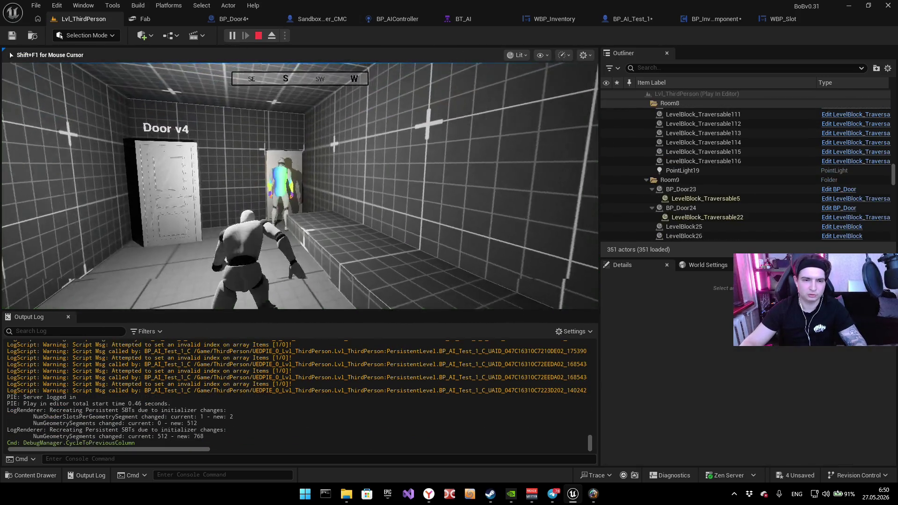
key("w")
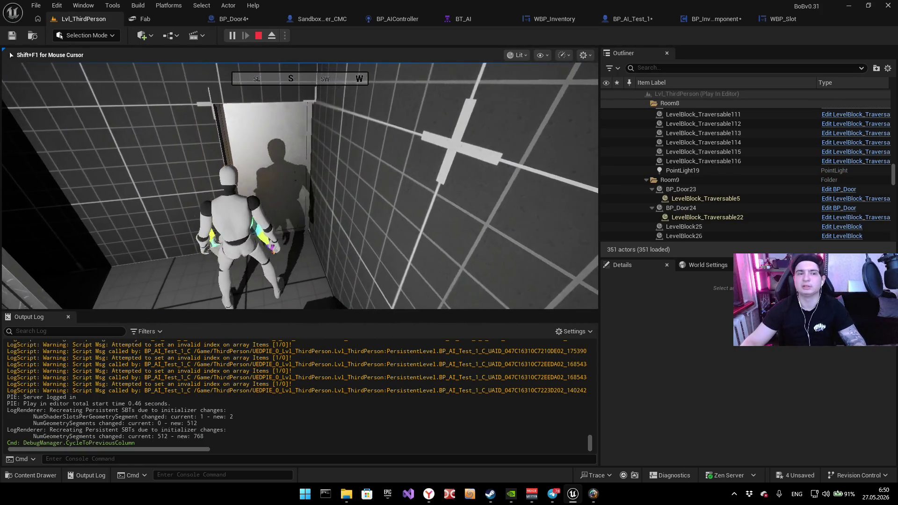
key("w")
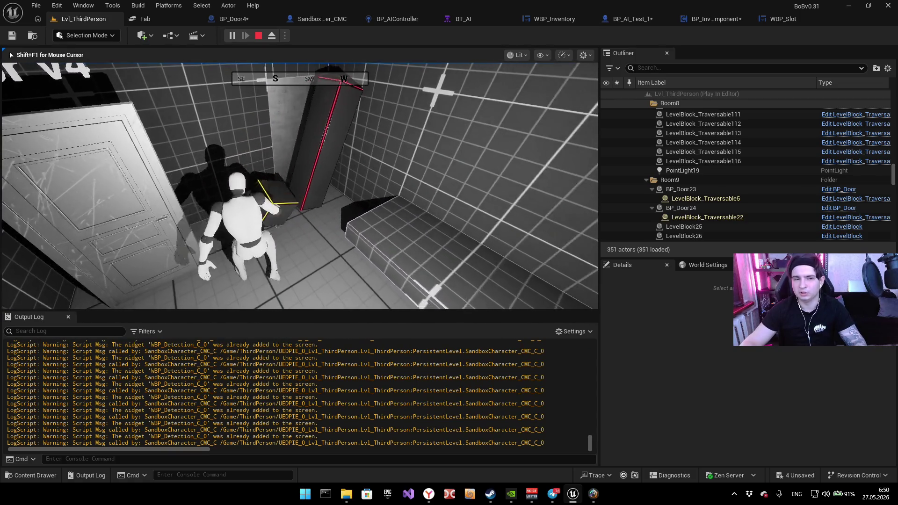
key("w")
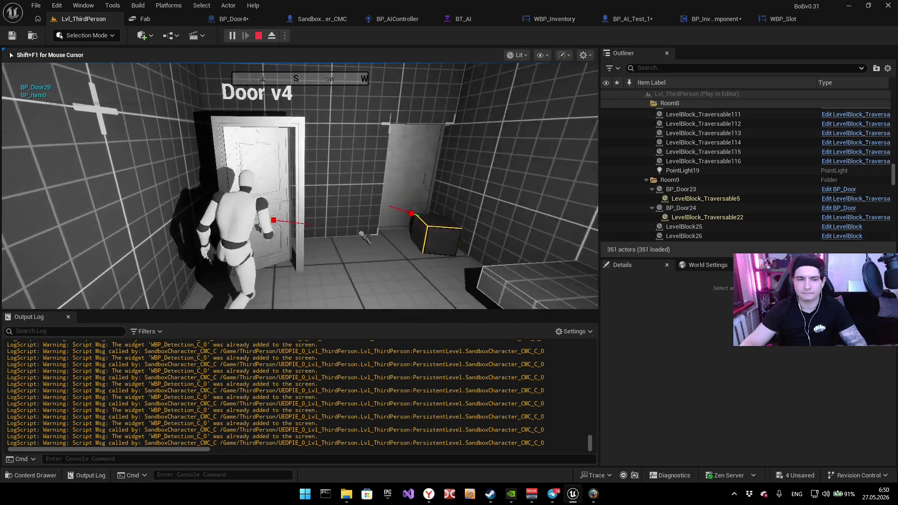
key("w")
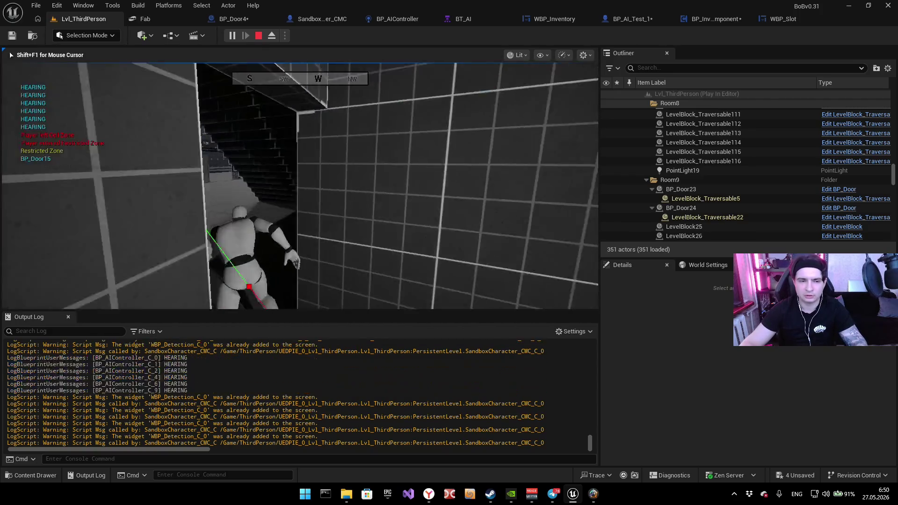
key("w")
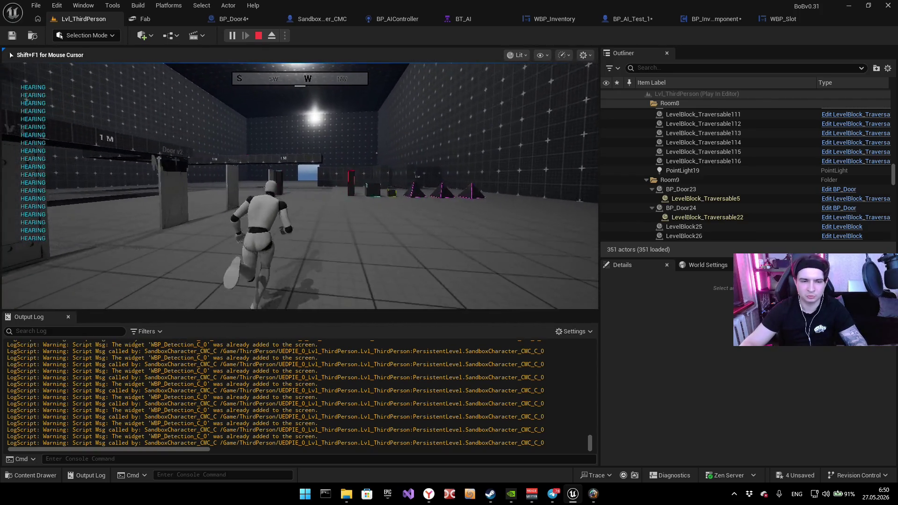
key("w")
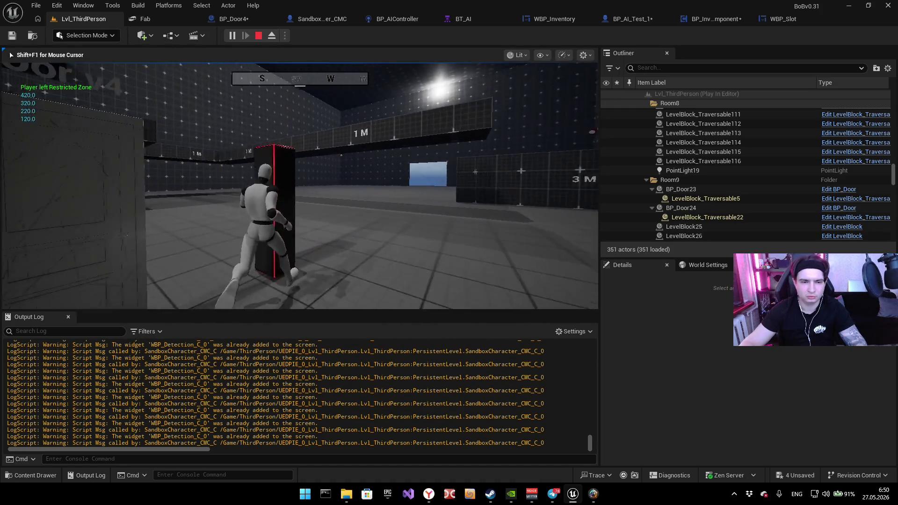
key("w")
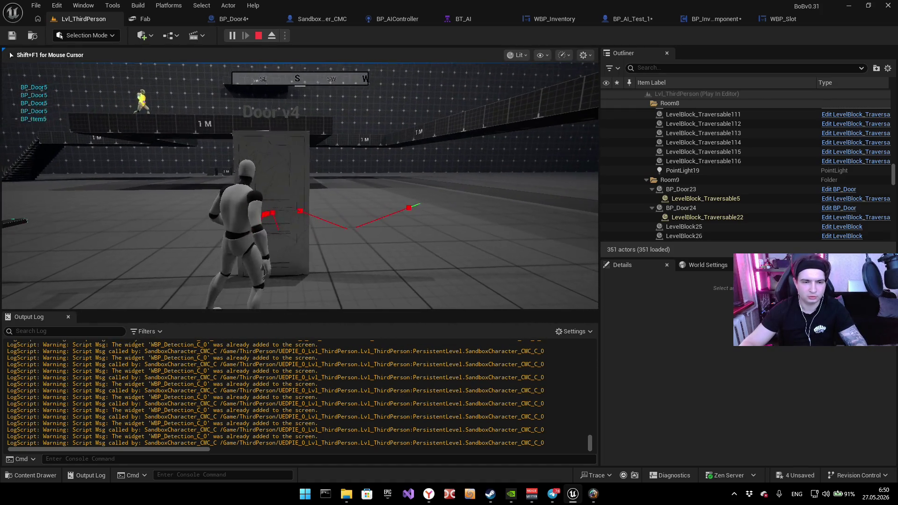
key("i")
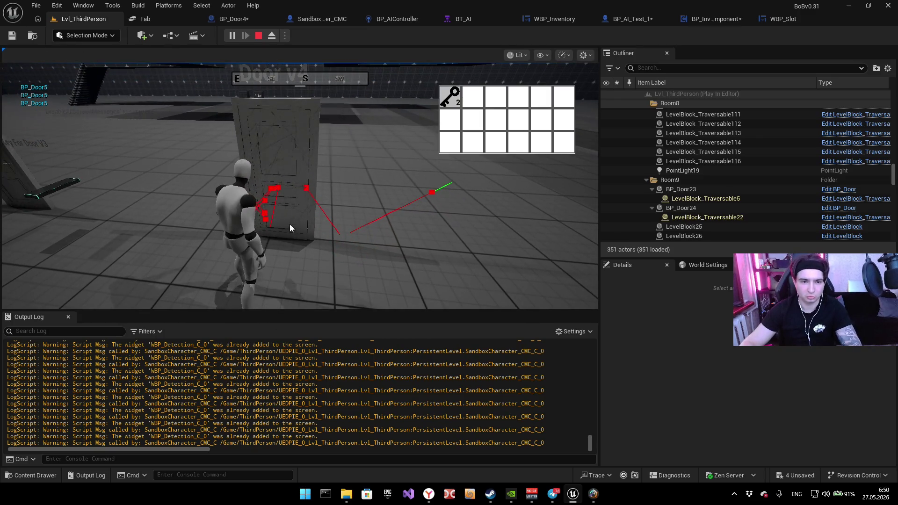
key("i")
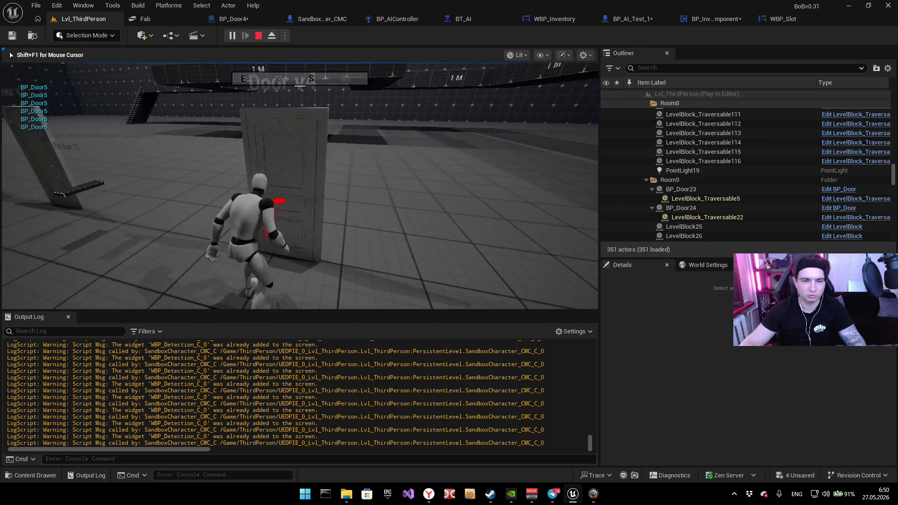
key("c")
key("c")
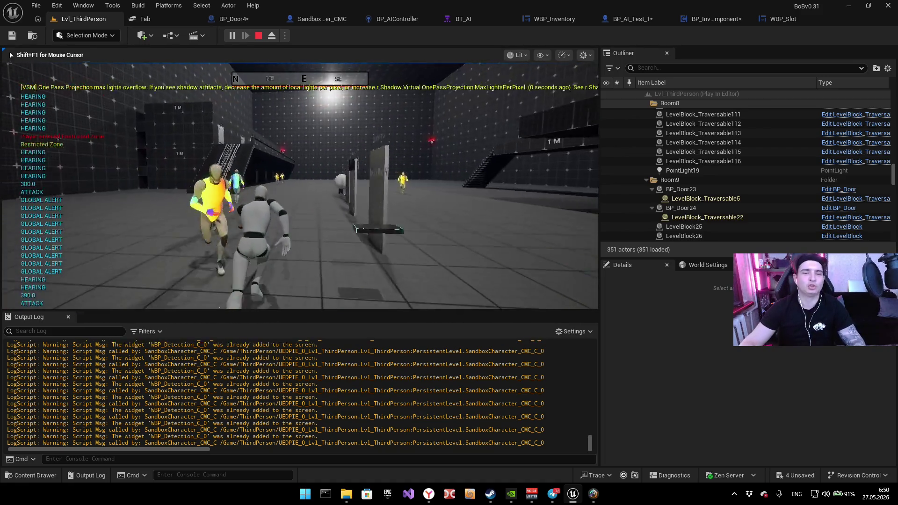
key("Escape")
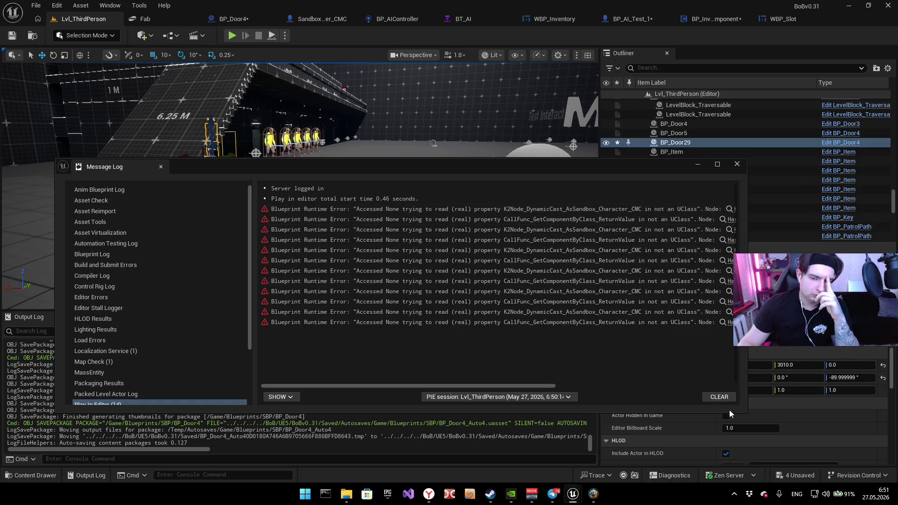
Step: Close the Message Log and add Has Item by ID from BP_Door4's IA_Interact Triggered pin
left_click(738, 165)
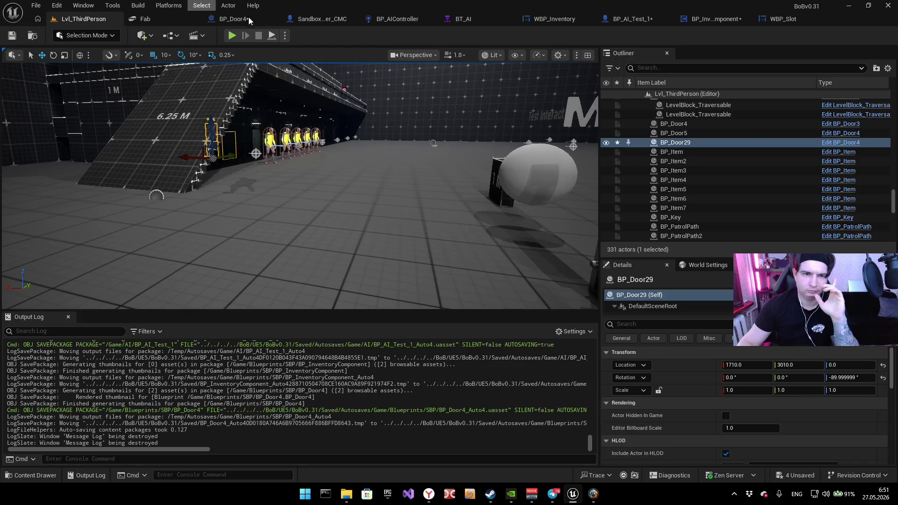
left_click(240, 16)
mouse_move(336, 122)
left_mouse_down()
mouse_move(333, 140)
mouse_move(294, 169)
mouse_move(341, 206)
left_mouse_up()
left_click_drag(306, 233, 353, 149)
type("has")
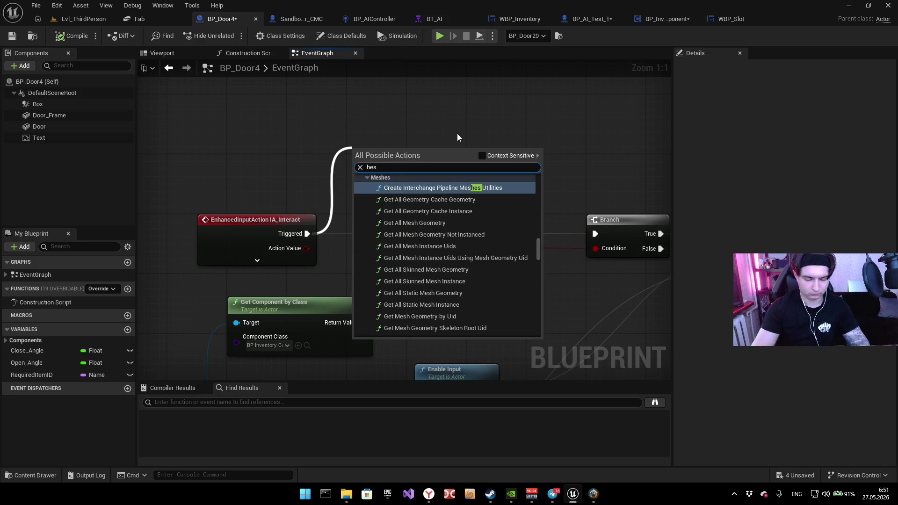
type(" item")
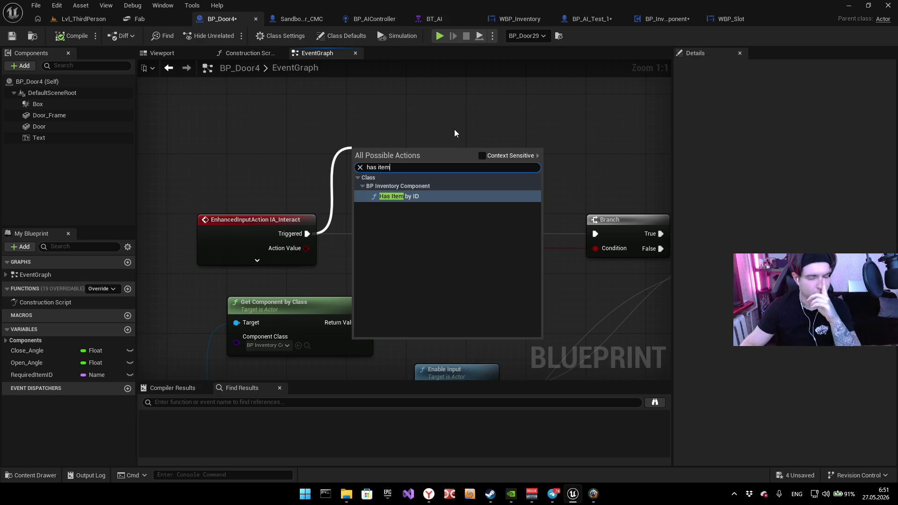
key("Return")
mouse_move(439, 116)
left_mouse_down()
mouse_move(469, 90)
mouse_move(392, 91)
mouse_move(287, 118)
left_mouse_up()
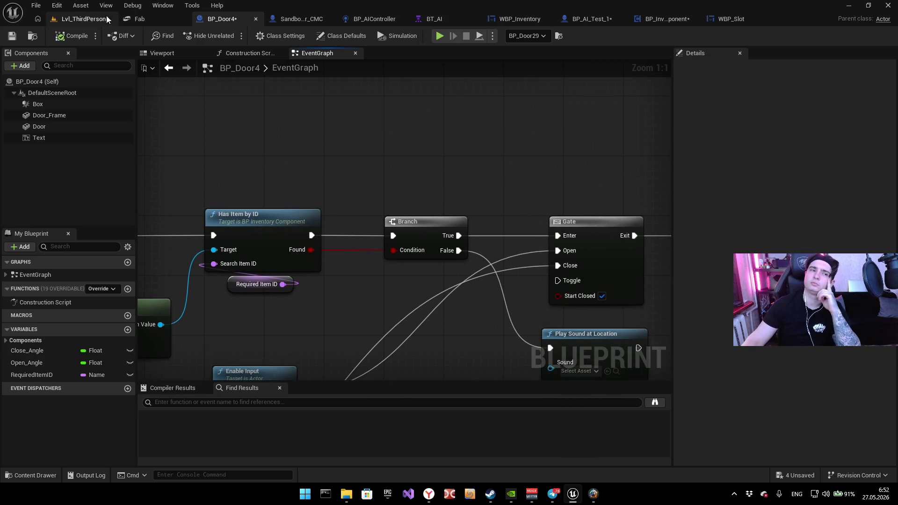
Step: Play Lvl_ThirdPerson, run the character through the doorway and across the hall, then stop
left_click(83, 19)
key("alt+p")
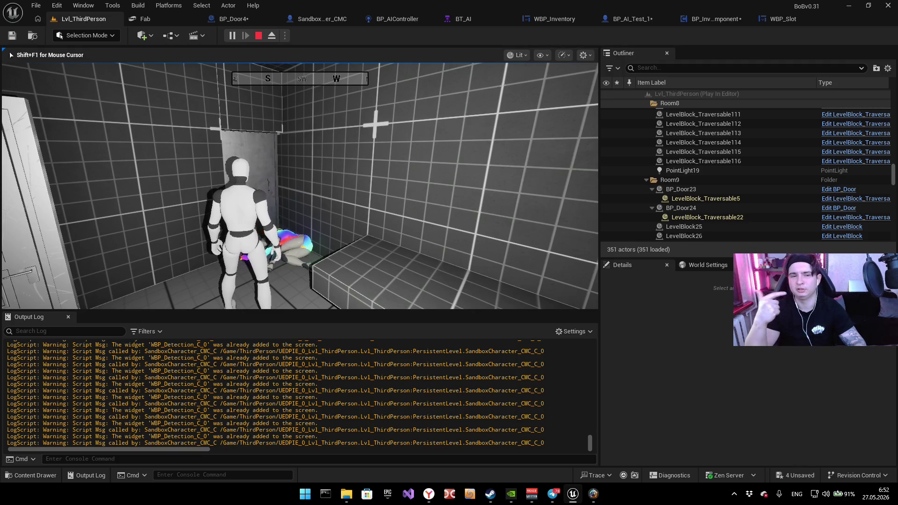
key("w")
key("w")
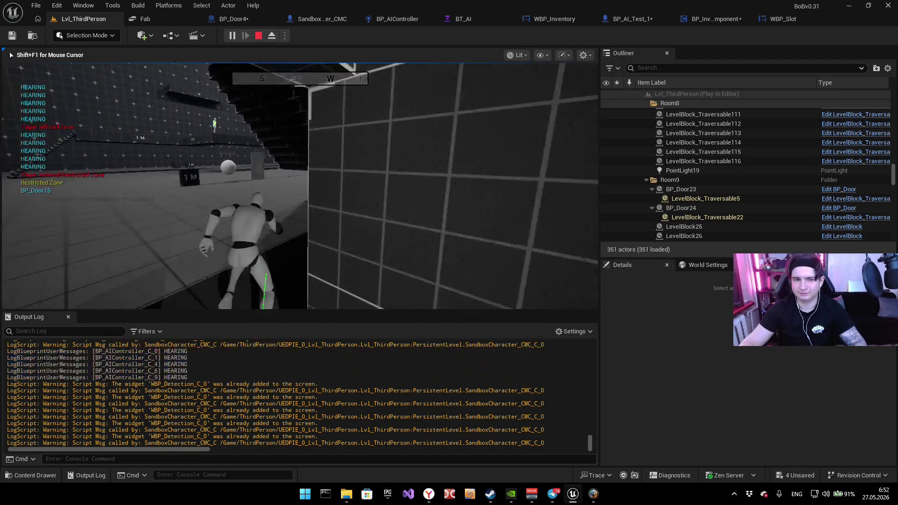
key("w")
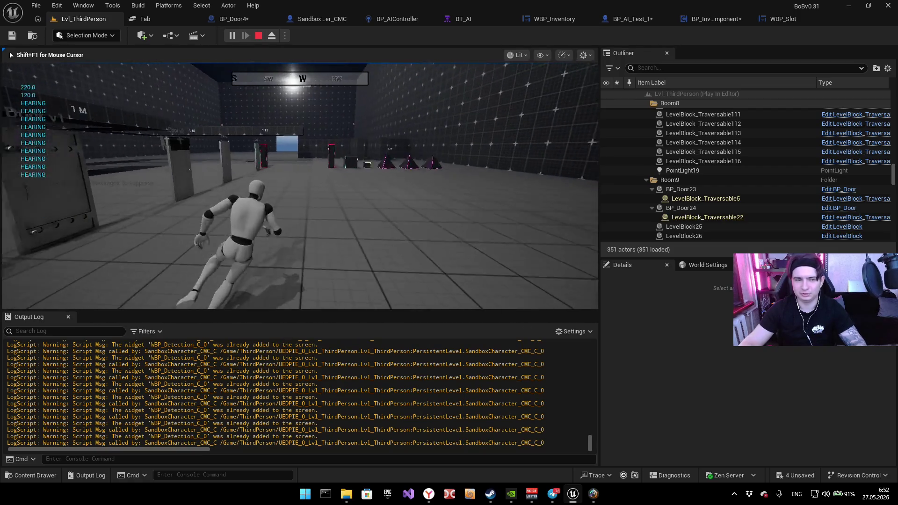
key("w")
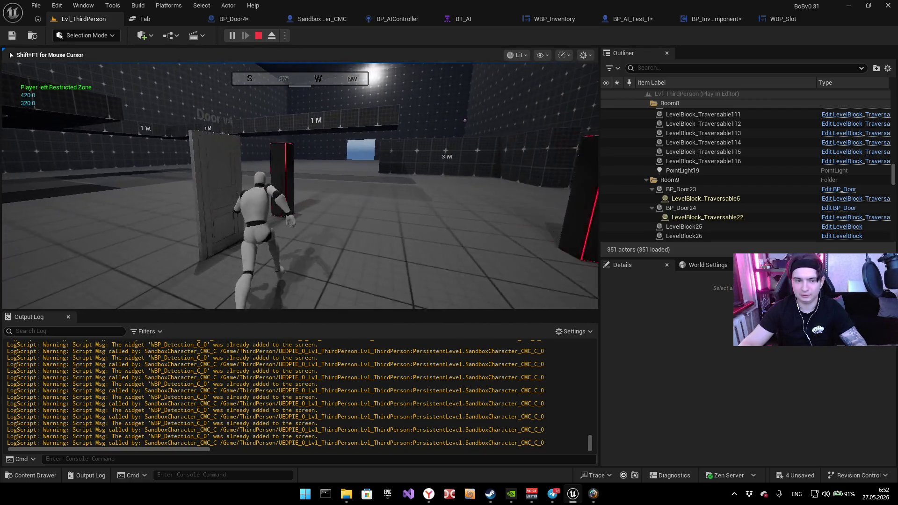
key("w")
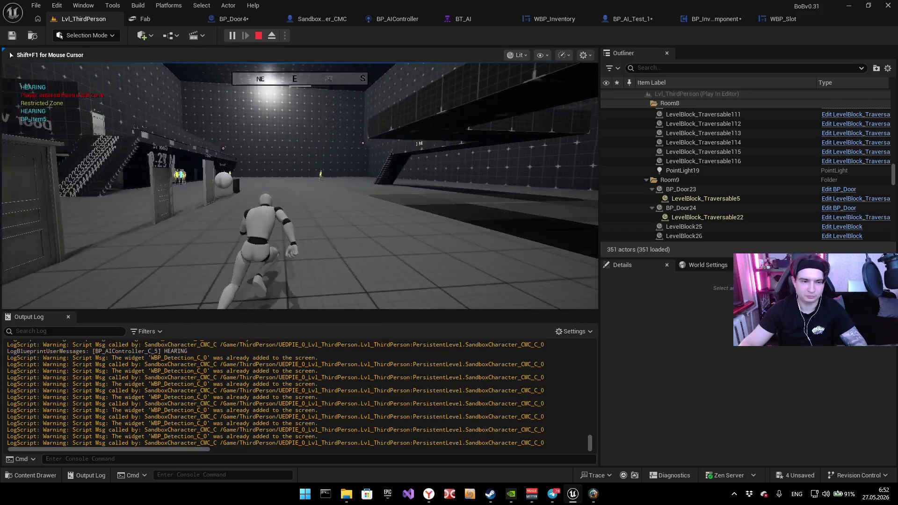
key("w")
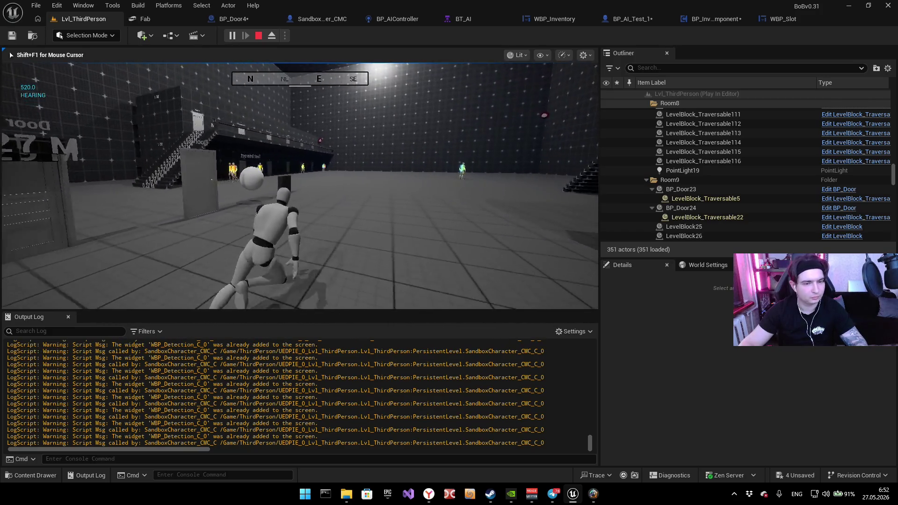
key("w")
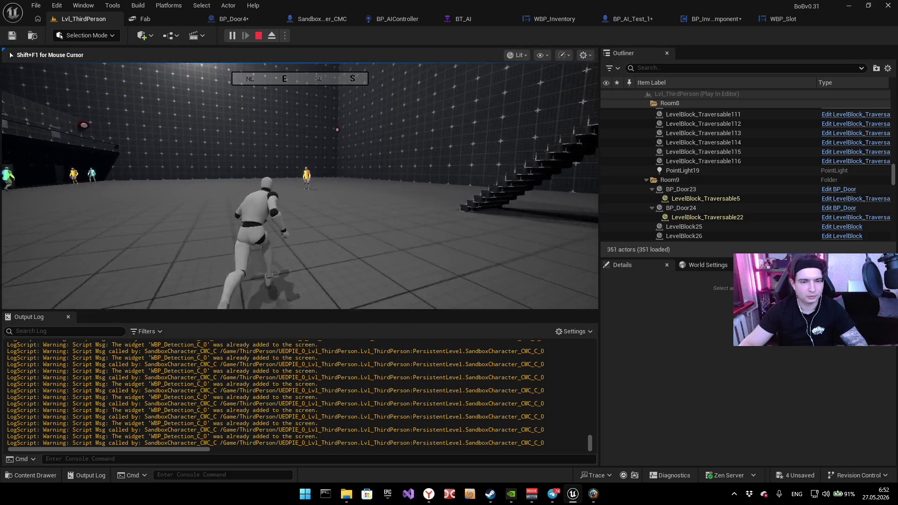
key("w")
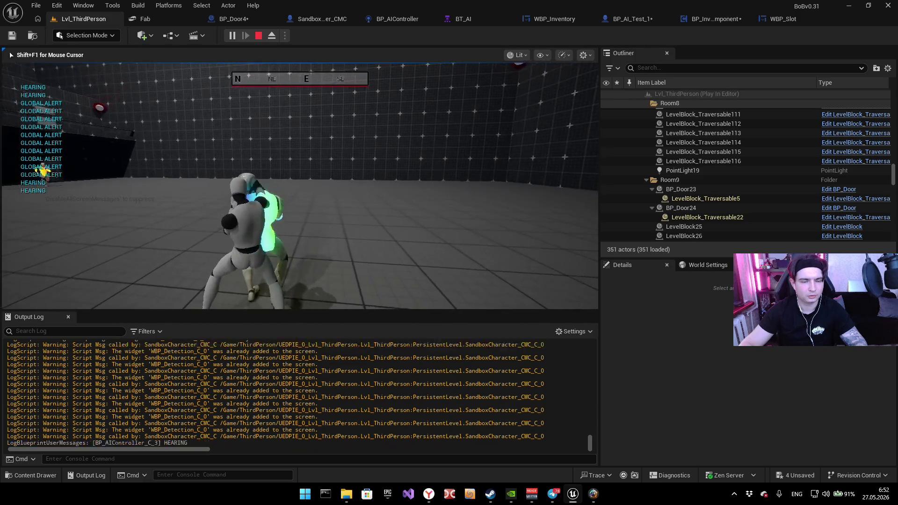
key("Escape")
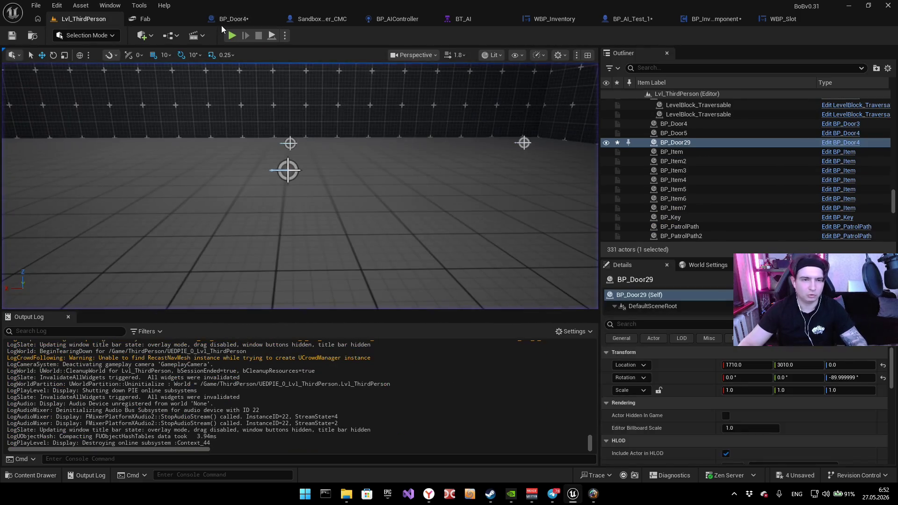
Step: Browse to Content > Blueprints > SBP in the Content Drawer and open BP_AlarmSiren
left_click(221, 21)
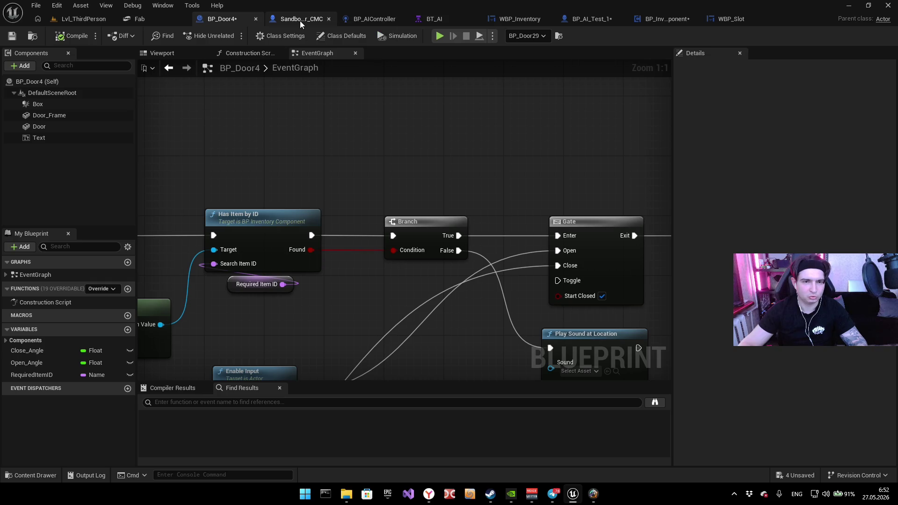
left_click(300, 21)
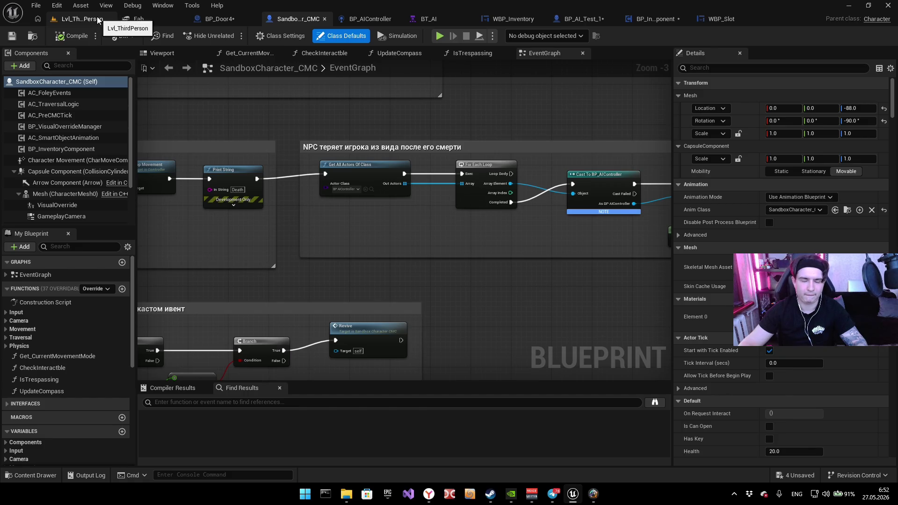
key("ctrl+space")
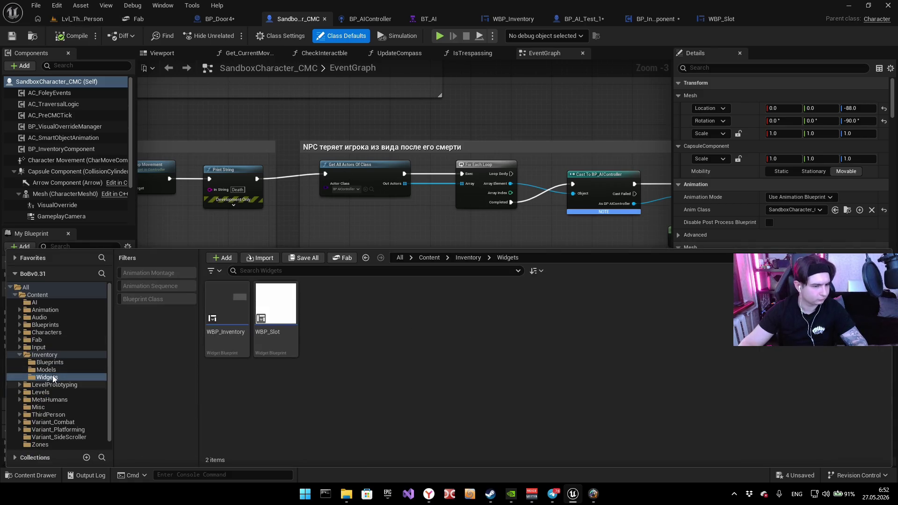
left_click(45, 355)
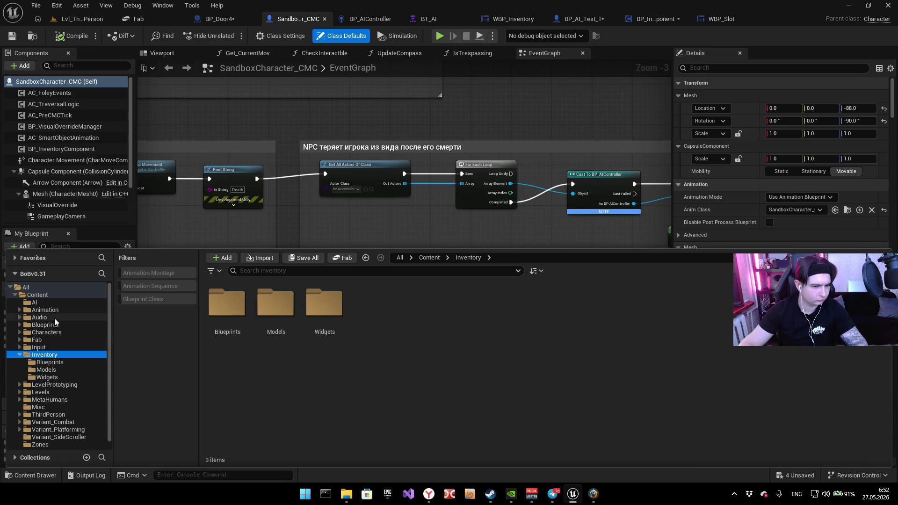
left_click(47, 325)
double_click(568, 304)
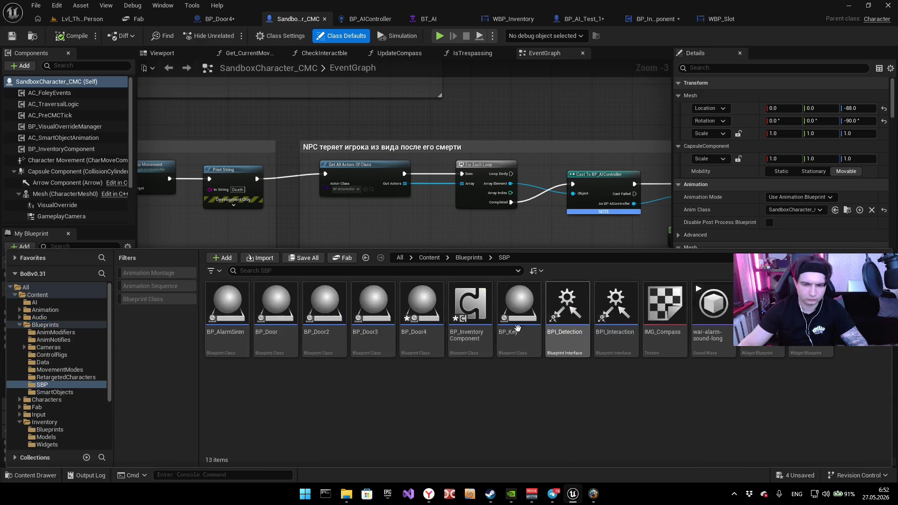
double_click(240, 302)
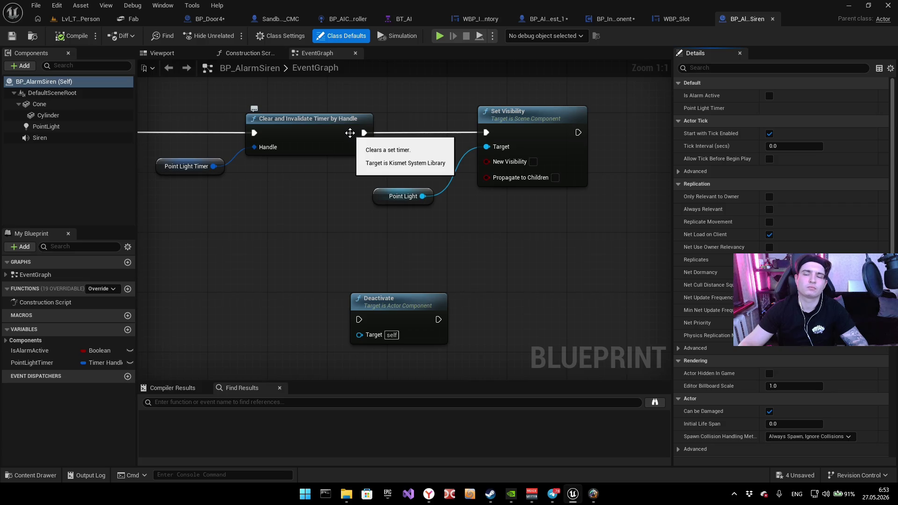
Step: Inspect the Siren component's sound properties in Details, then return to Lvl_ThirdPerson
left_click(56, 138)
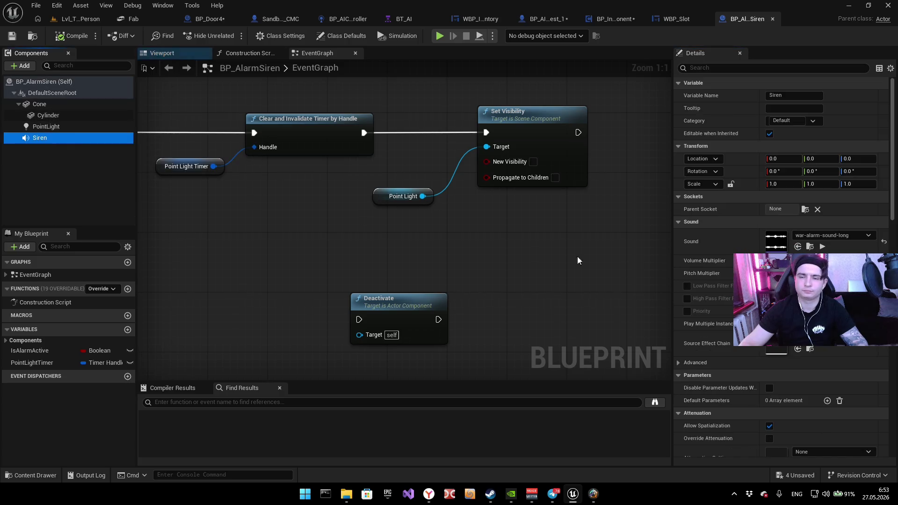
left_click(785, 260)
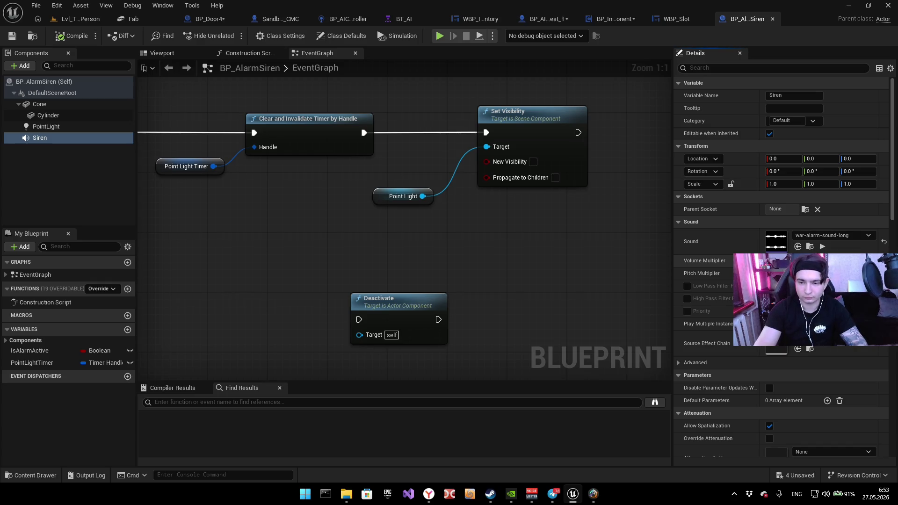
left_click(536, 441)
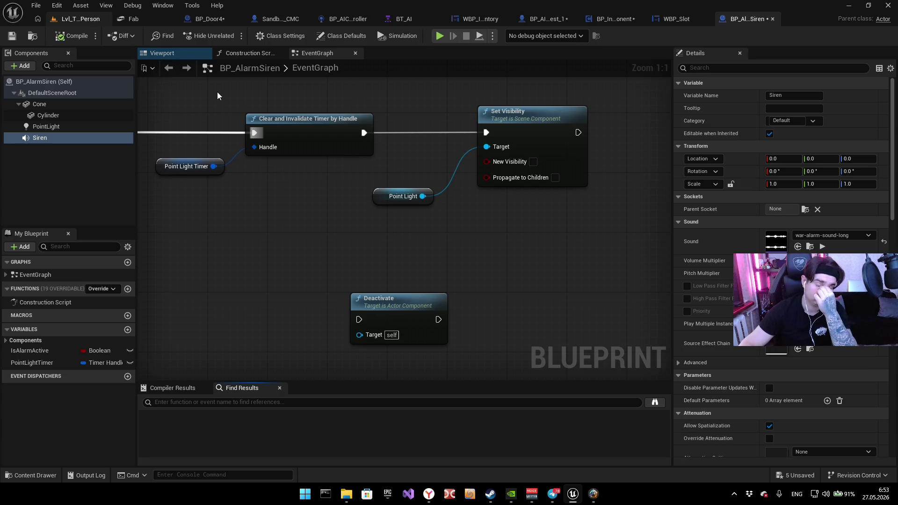
key("ctrl+Tab")
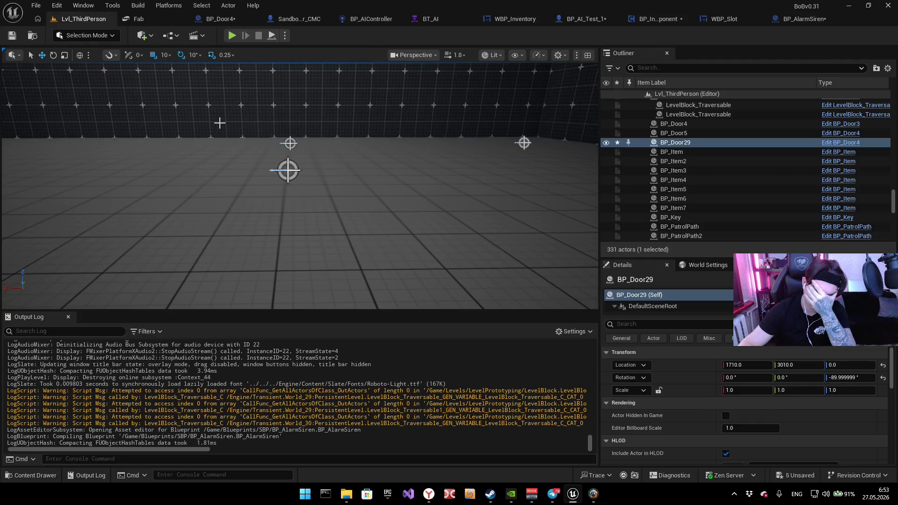
Step: Run a short play test walking into the hall, stop it, and reopen BP_Door4
key("alt+p")
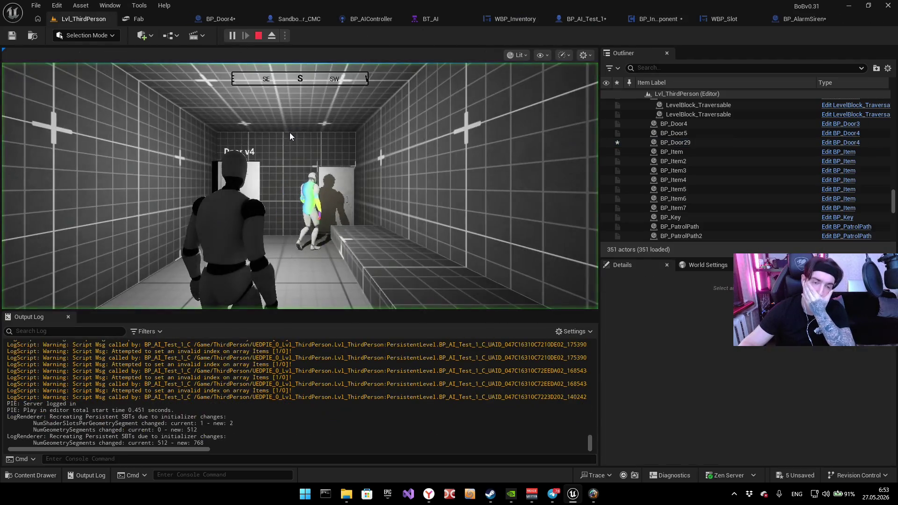
key("w")
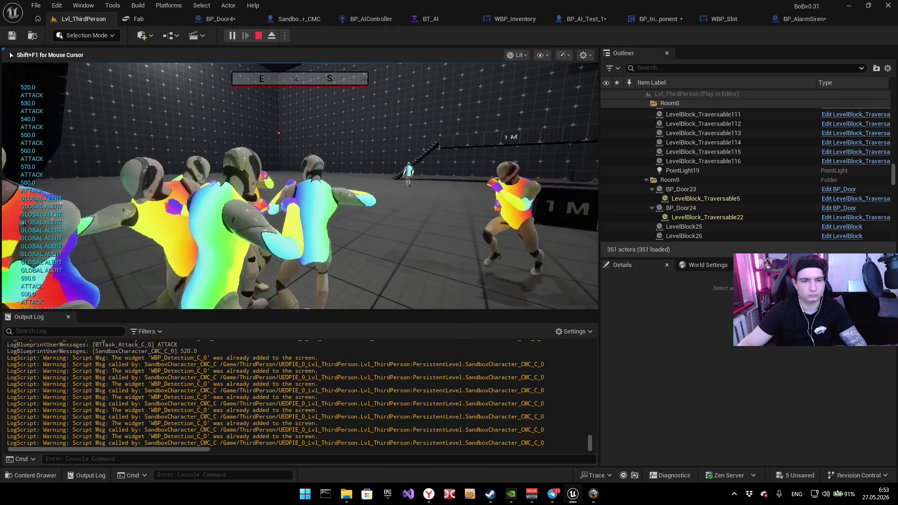
key("shift+F1")
key("Escape")
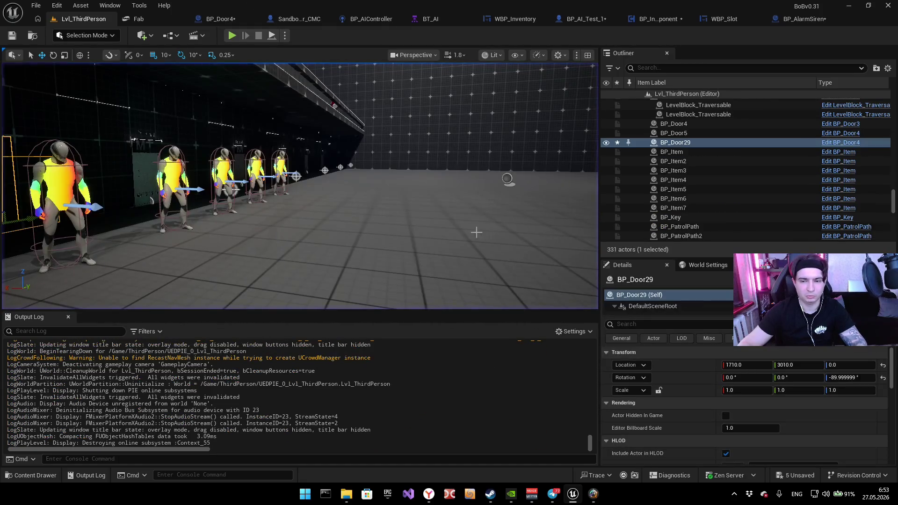
left_click(223, 20)
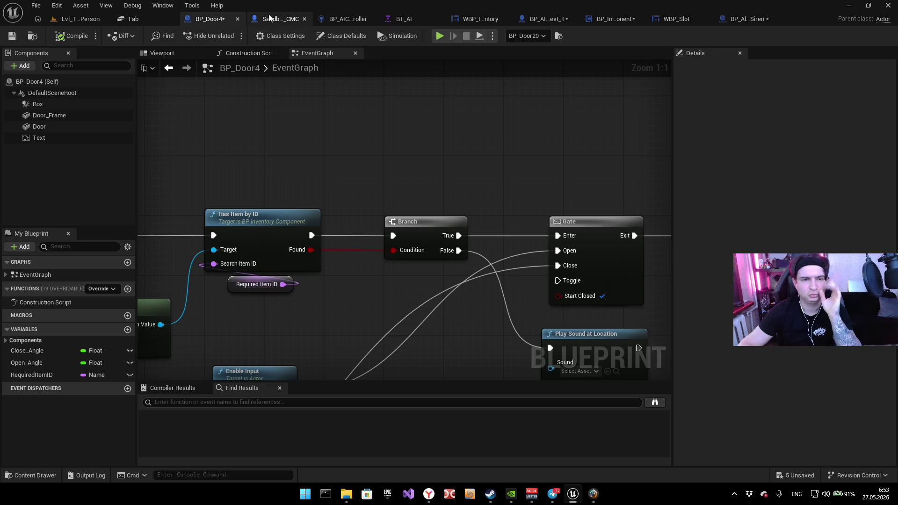
Step: Look through the SandboxCharacter_CMC, BP_AIController, WBP_Inventory and BP_AI_Test_1 graphs, finding Load Inventory
left_click(285, 20)
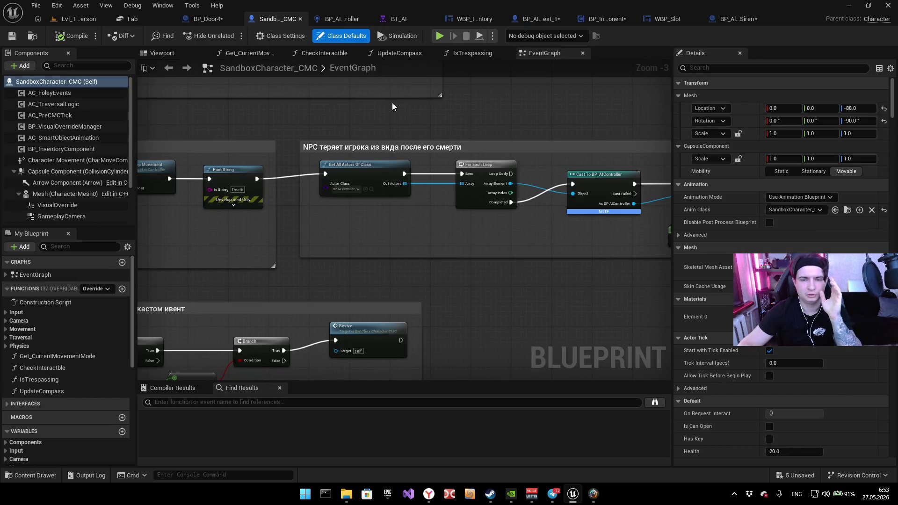
left_click(335, 20)
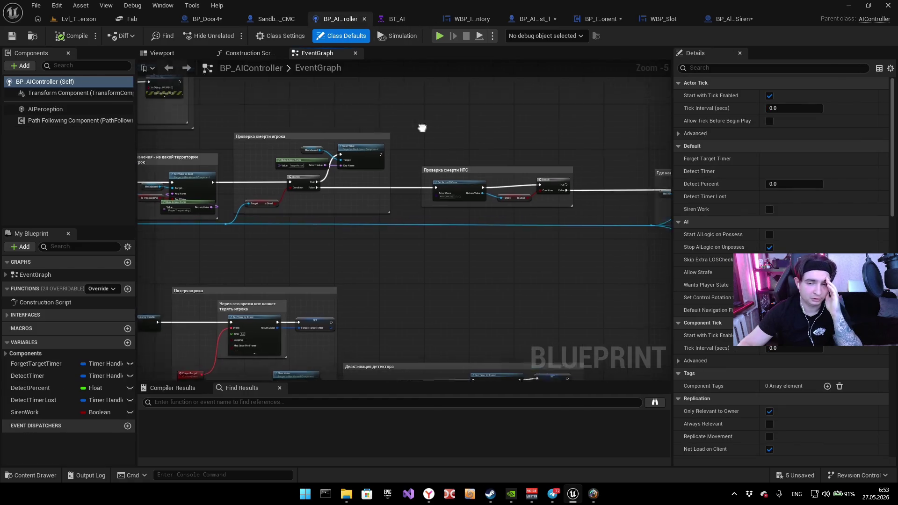
left_click_drag(422, 128, 345, 131)
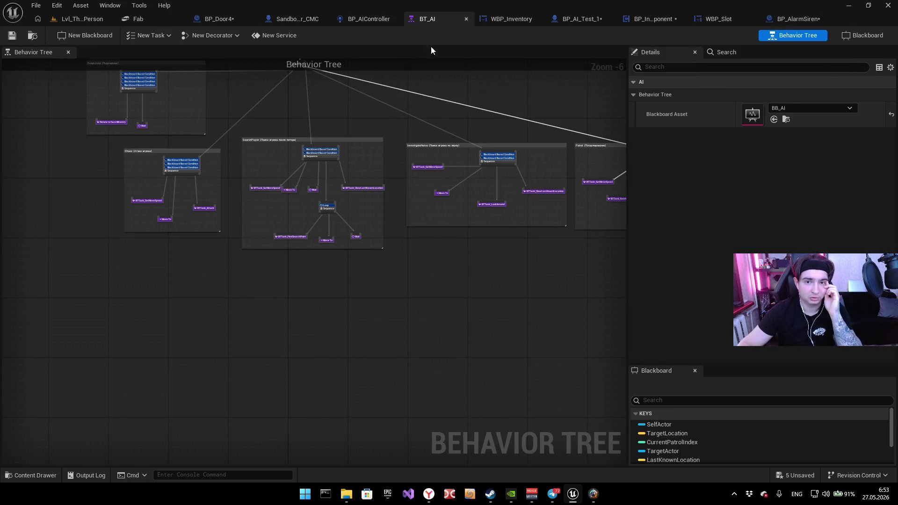
left_click(501, 20)
left_click(542, 19)
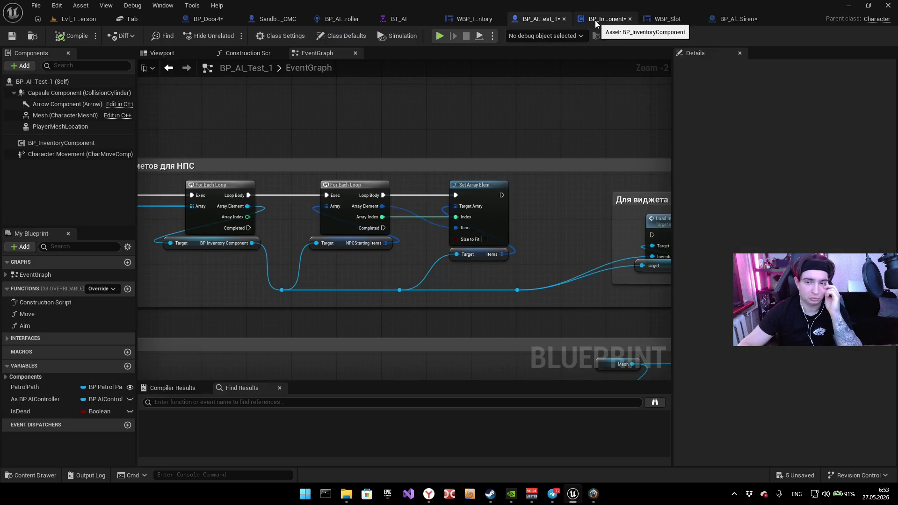
left_click_drag(510, 114, 464, 89)
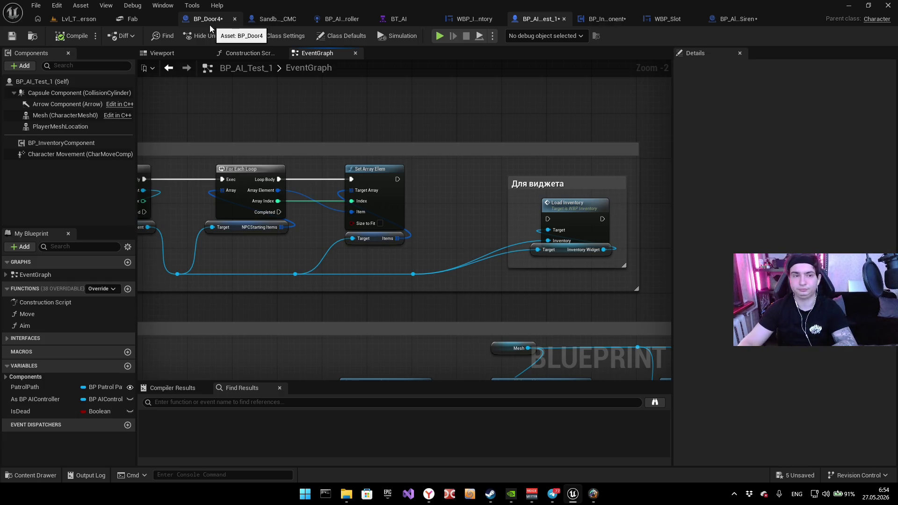
Step: Review BP_Door4's IA_Interact and Has Item by ID logic, then play the level again
left_click(215, 19)
mouse_move(295, 124)
left_mouse_down()
mouse_move(541, 148)
mouse_move(415, 124)
mouse_move(370, 140)
left_mouse_up()
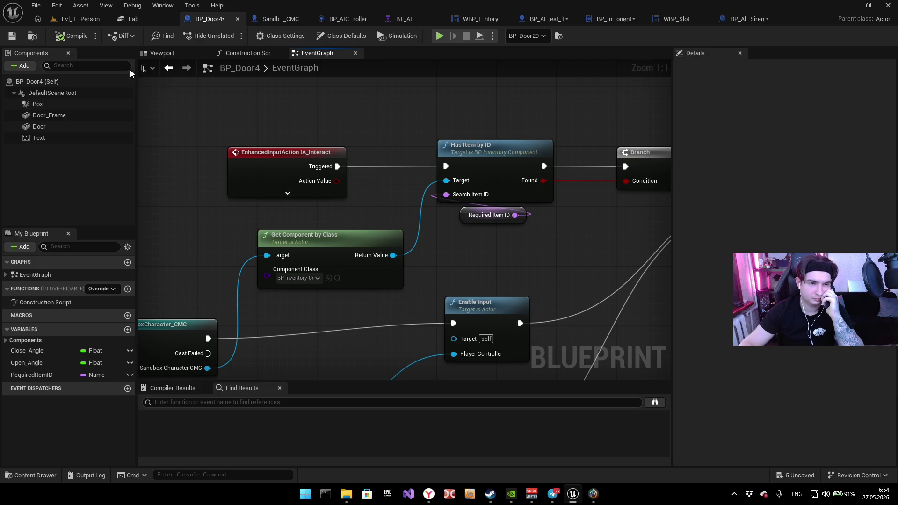
left_click(100, 19)
key("alt+p")
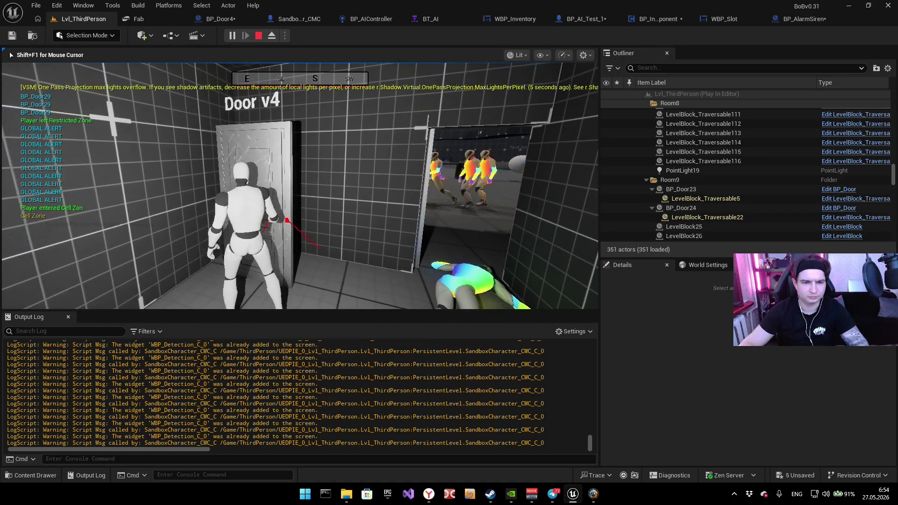
Step: Stop the Door v4 play test and return to BP_Door4's event graph
key("Escape")
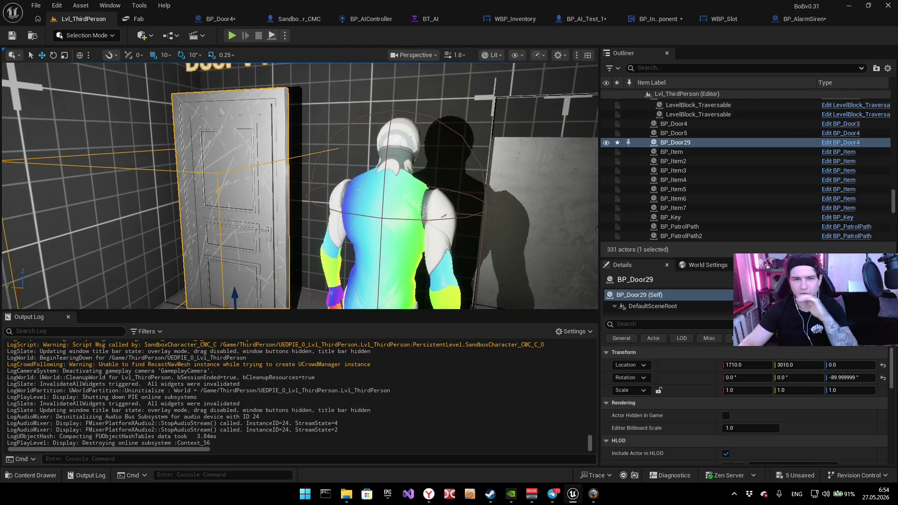
left_click(225, 20)
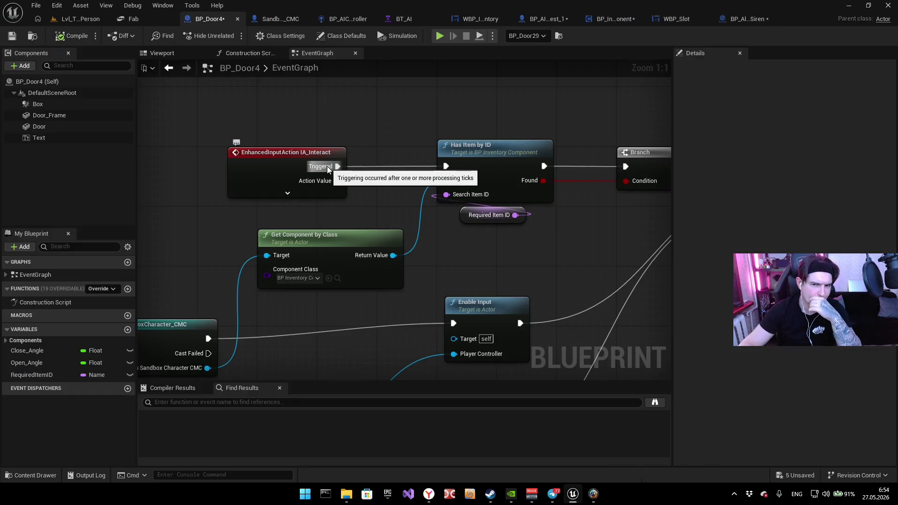
left_click_drag(260, 169, 232, 178)
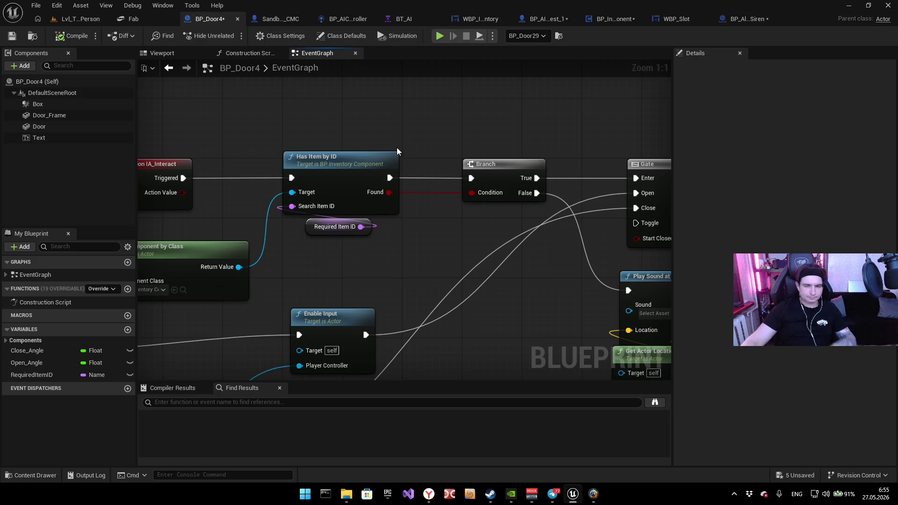
left_click_drag(460, 158, 161, 180)
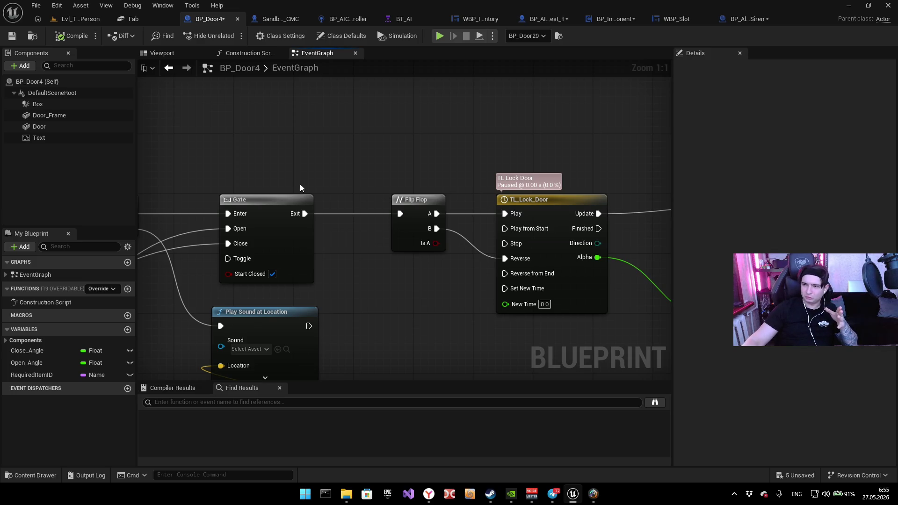
scroll(239, 203, "down", 4)
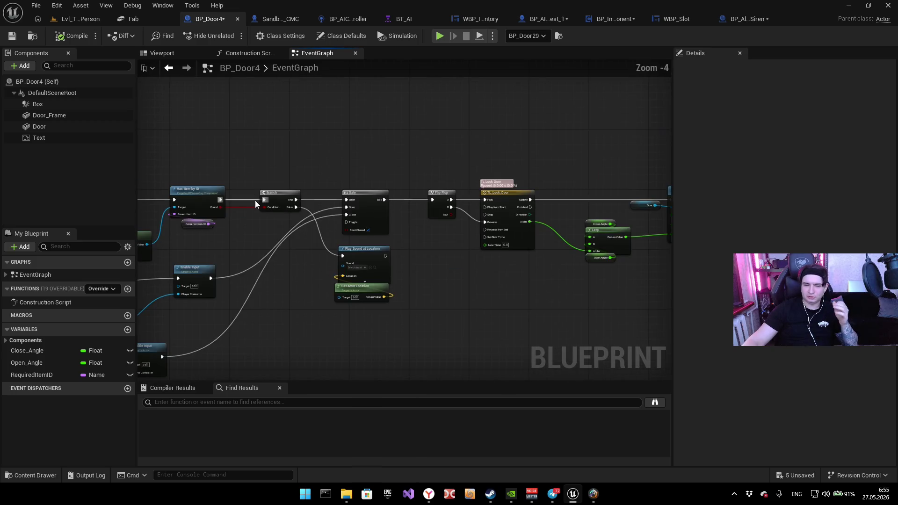
left_click_drag(255, 202, 313, 174)
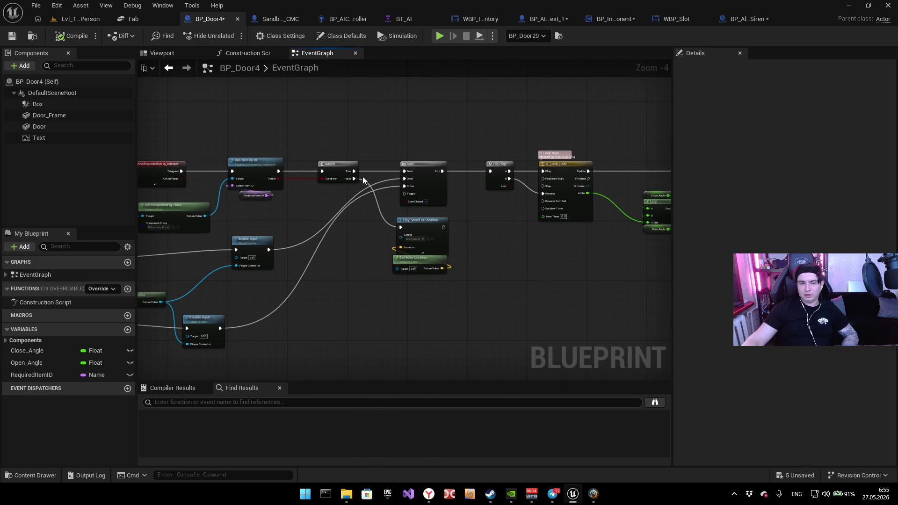
scroll(363, 179, "up", 3)
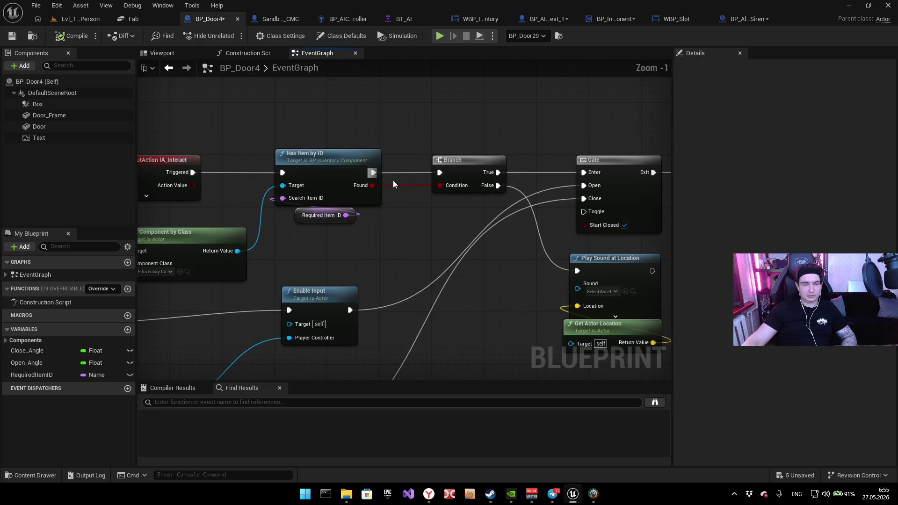
scroll(393, 180, "up", 1)
left_click_drag(296, 259, 398, 229)
left_click_drag(316, 227, 436, 214)
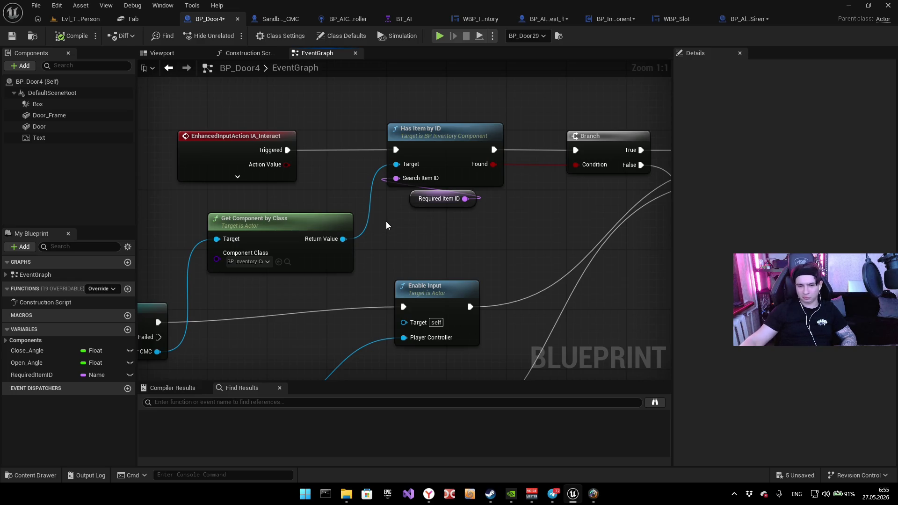
left_click_drag(495, 208, 423, 259)
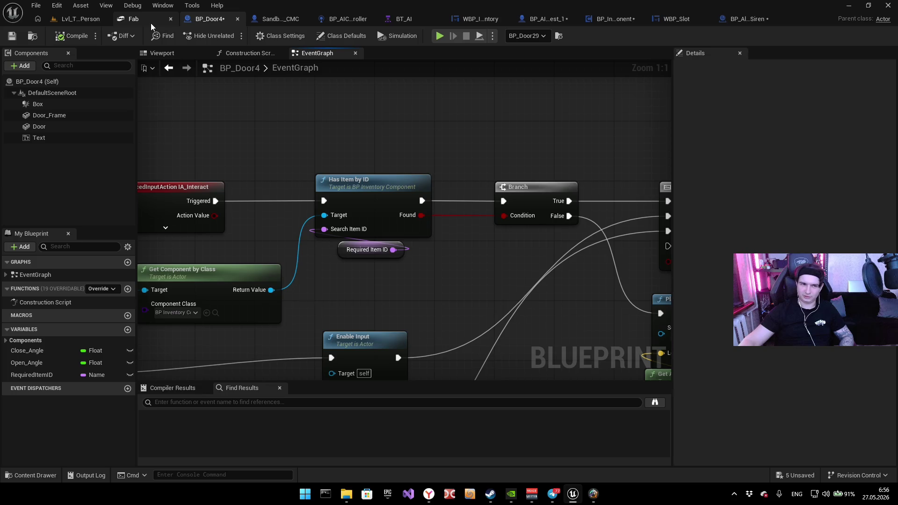
mouse_move(321, 164)
left_mouse_down()
mouse_move(300, 122)
mouse_move(196, 143)
left_mouse_up()
mouse_move(403, 143)
left_mouse_down()
mouse_move(98, 150)
mouse_move(387, 154)
mouse_move(312, 138)
left_mouse_up()
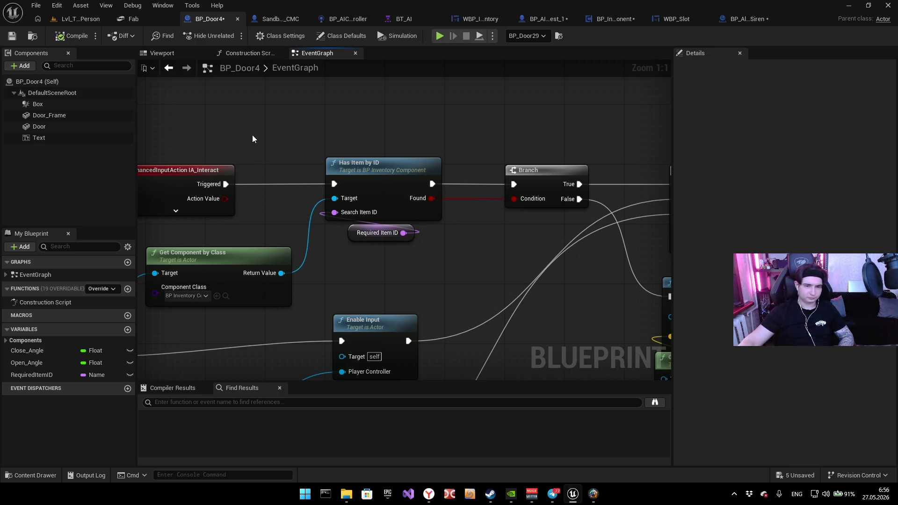
mouse_move(484, 140)
left_mouse_down()
mouse_move(394, 147)
mouse_move(432, 132)
left_mouse_up()
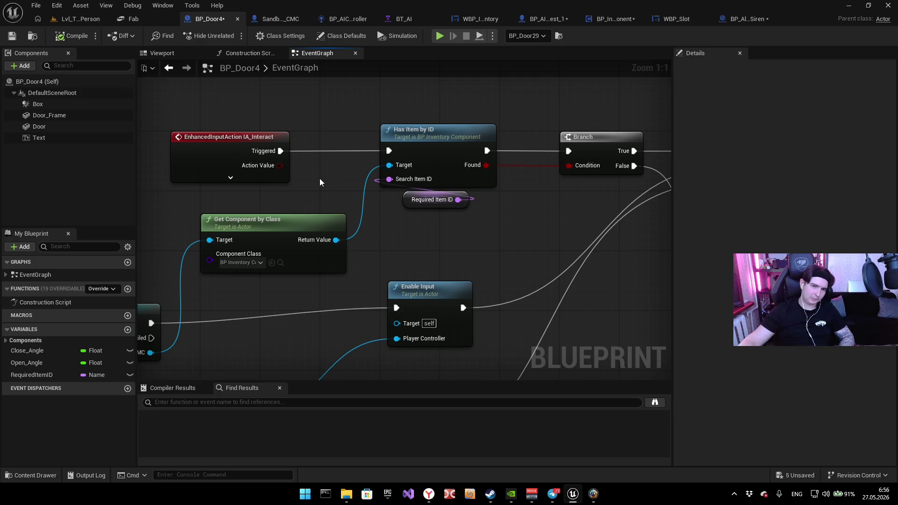
mouse_move(319, 178)
left_mouse_down()
mouse_move(150, 192)
mouse_move(115, 120)
left_mouse_up()
left_click_drag(222, 144, 187, 143)
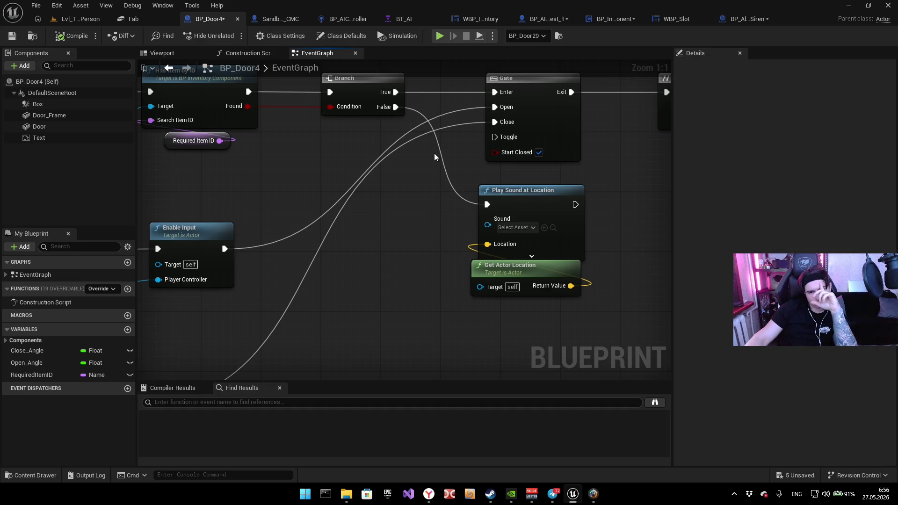
scroll(434, 153, "down", 1)
mouse_move(367, 240)
left_mouse_down()
mouse_move(461, 182)
mouse_move(471, 221)
left_mouse_up()
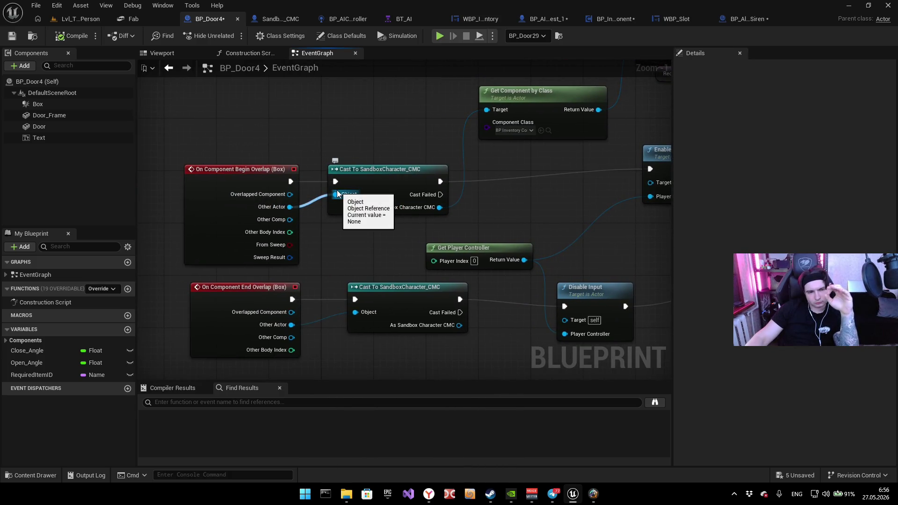
left_click_drag(588, 192, 383, 187)
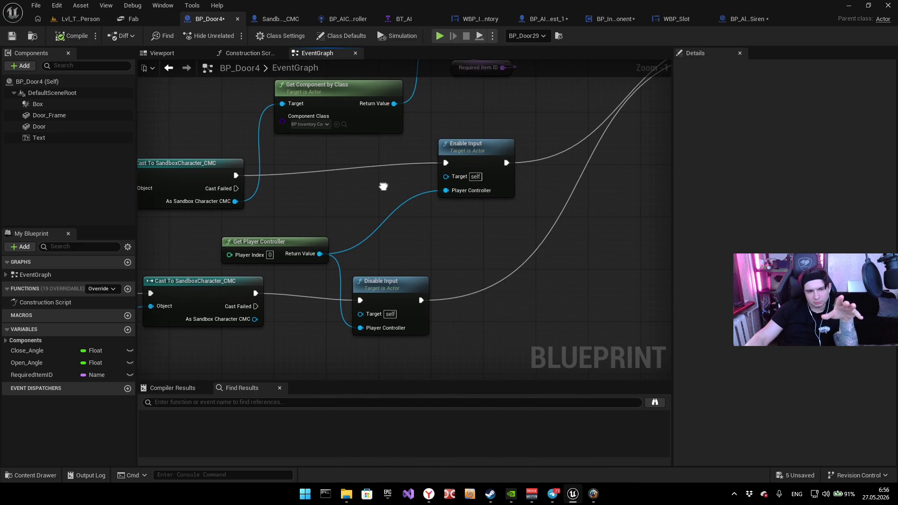
mouse_move(383, 186)
left_mouse_down()
mouse_move(369, 238)
mouse_move(358, 241)
left_mouse_up()
mouse_move(586, 171)
left_mouse_down()
mouse_move(459, 236)
mouse_move(533, 204)
mouse_move(561, 209)
mouse_move(267, 251)
left_mouse_up()
mouse_move(351, 234)
left_mouse_down()
mouse_move(395, 243)
mouse_move(267, 234)
left_mouse_up()
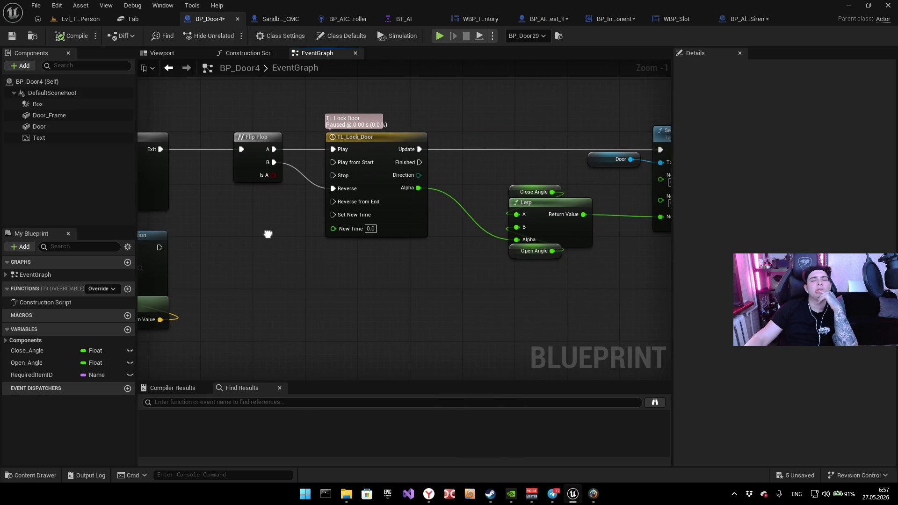
left_click_drag(503, 264, 295, 257)
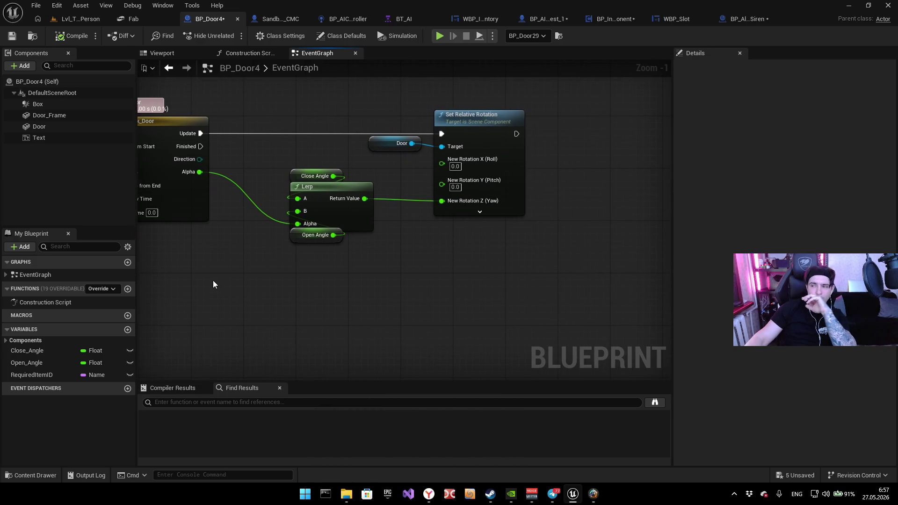
left_click_drag(220, 276, 545, 249)
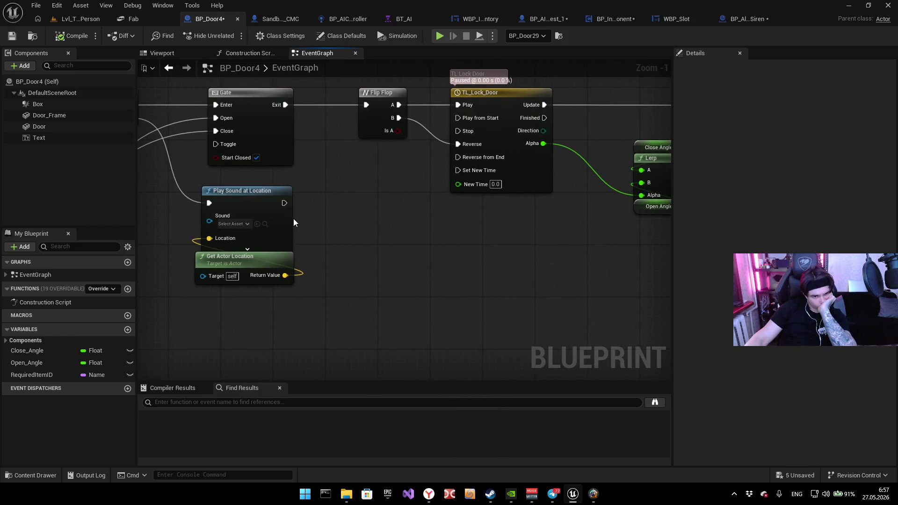
left_click_drag(340, 211, 362, 247)
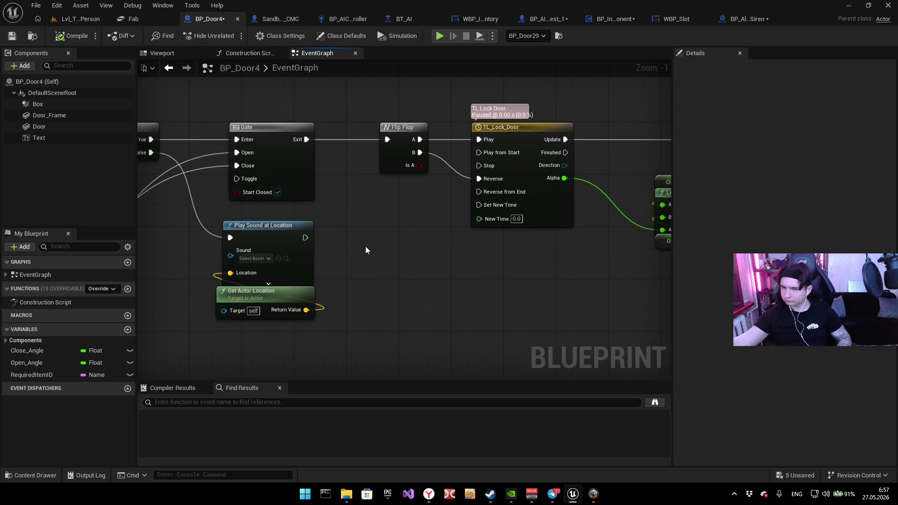
scroll(389, 198, "down", 3)
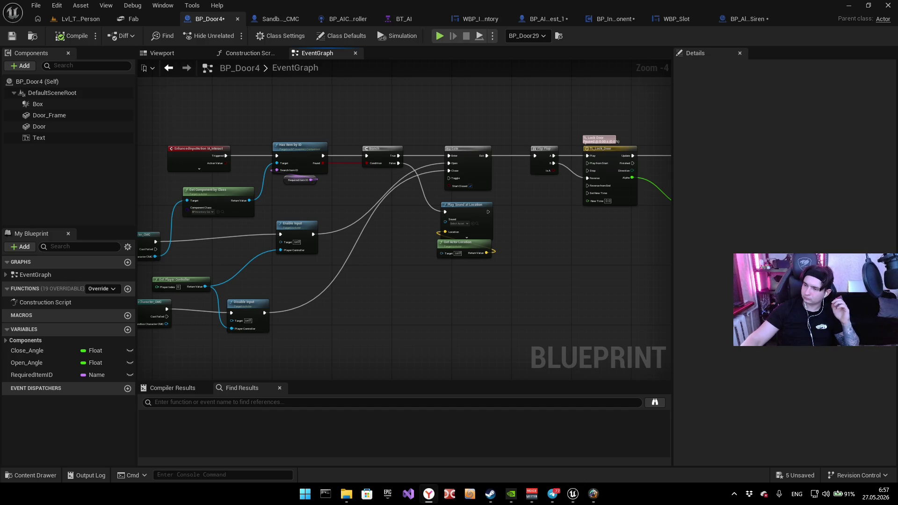
scroll(451, 223, "up", 2)
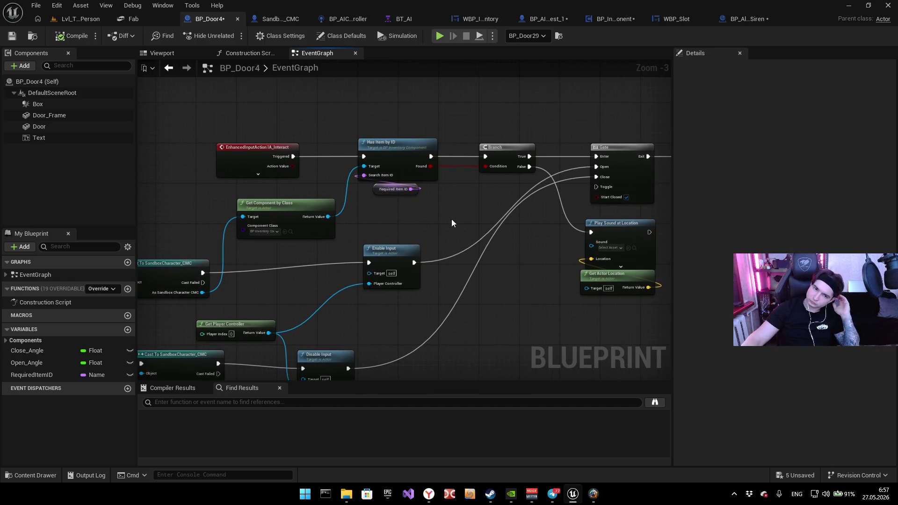
scroll(490, 246, "up", 2)
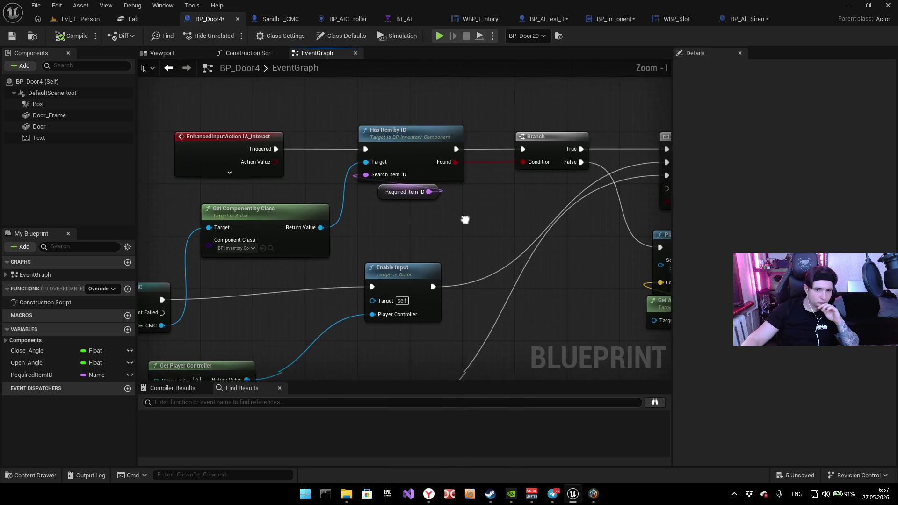
scroll(588, 304, "down", 1)
left_click_drag(579, 292, 526, 274)
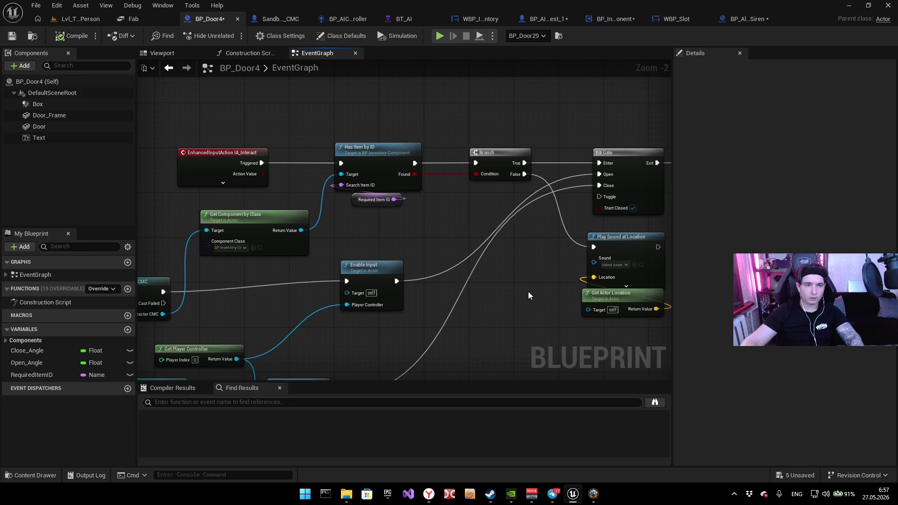
key("super+shift+s")
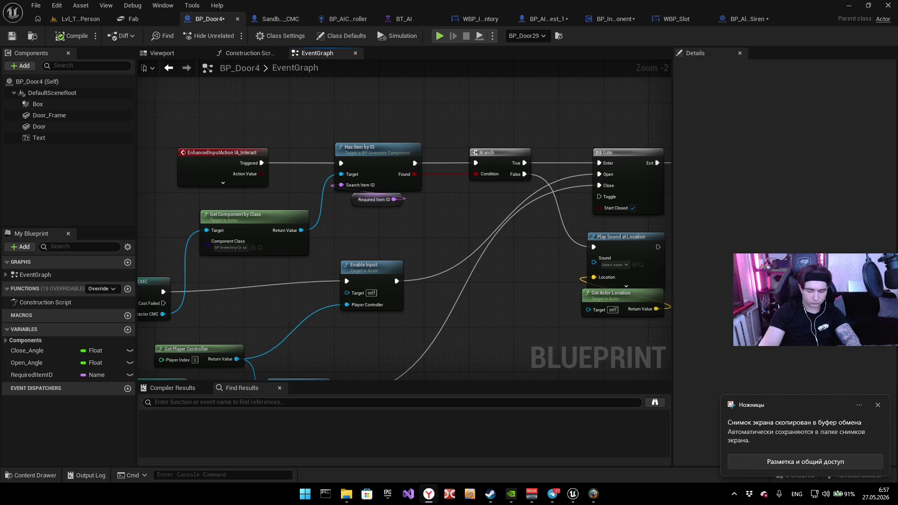
key("alt+shift")
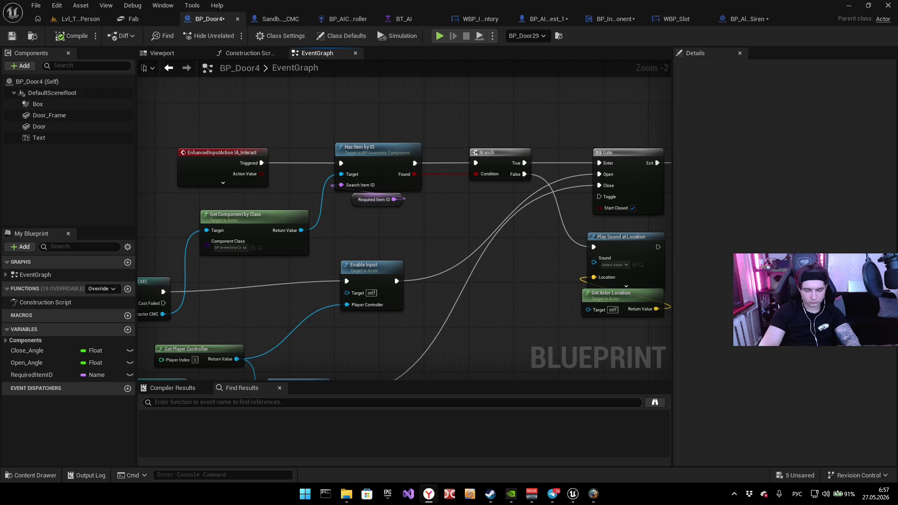
key("alt+shift")
key("alt+shift")
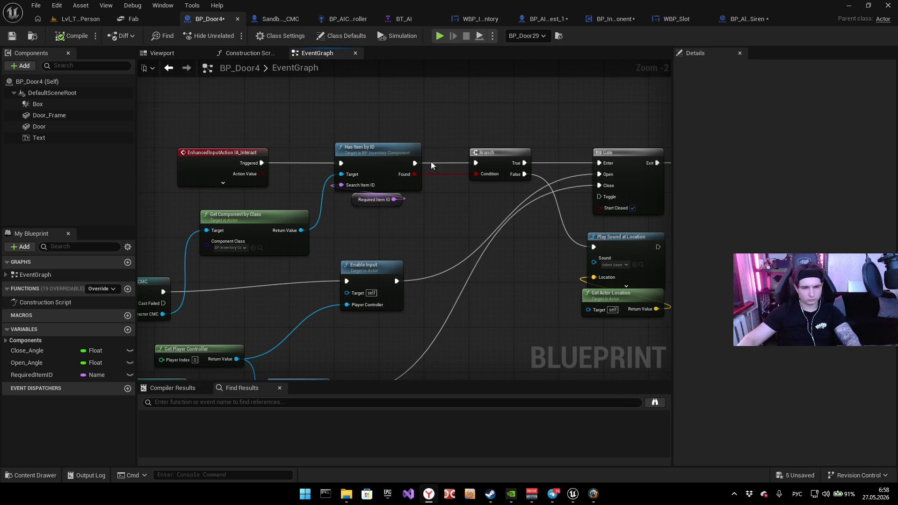
double_click(384, 153)
Step: Scroll down the HasItemByID function graph and capture a full-screen screenshot of it
scroll(462, 90, "down", 1)
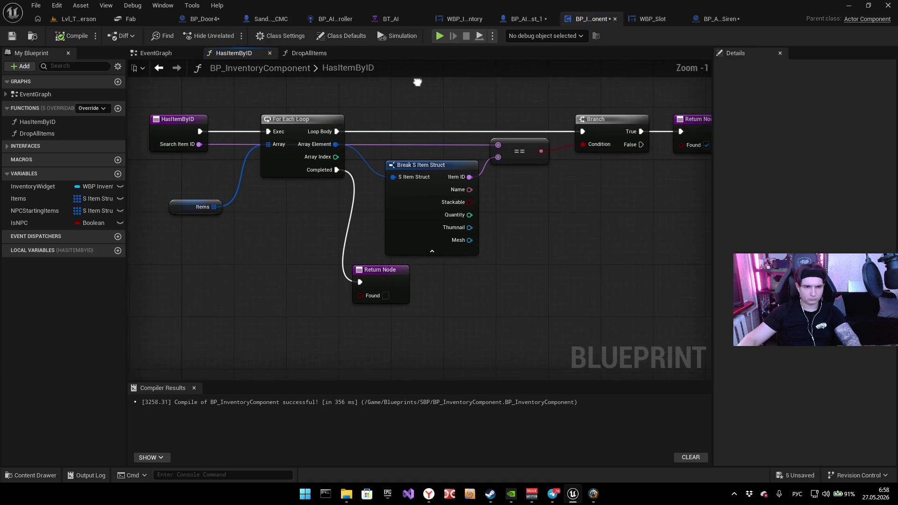
scroll(405, 103, "down", 1)
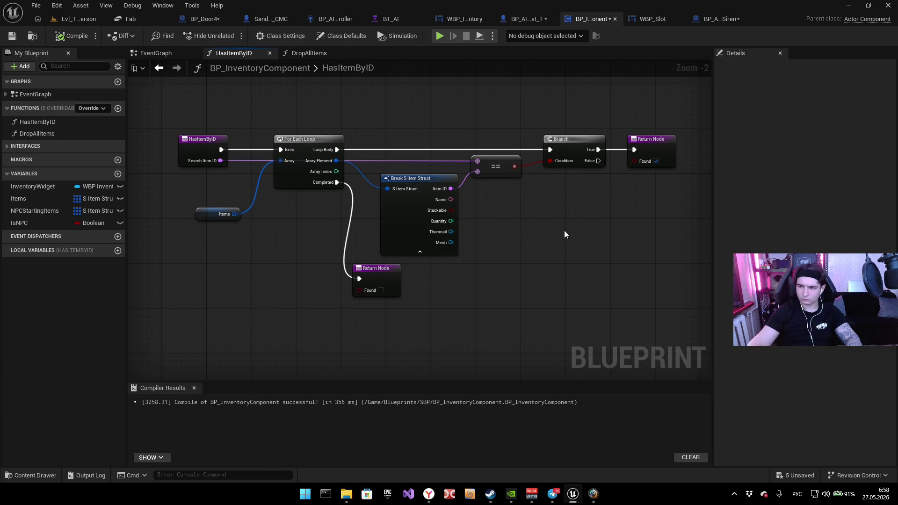
key("super+shift+s")
mouse_move(1, 1)
left_mouse_down()
mouse_move(119, 129)
mouse_move(894, 479)
left_mouse_up()
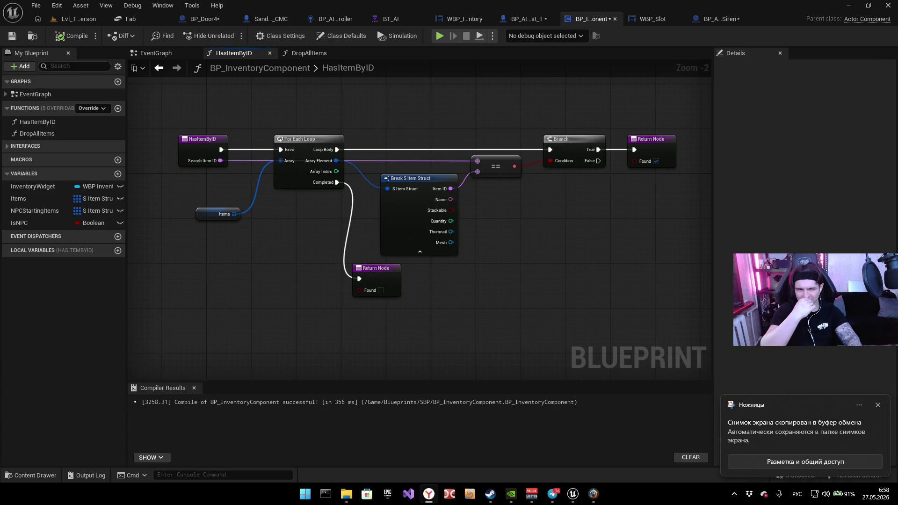
Step: Toggle the keyboard layout, then return to Lvl_ThirdPerson and start a play test
key("alt+shift")
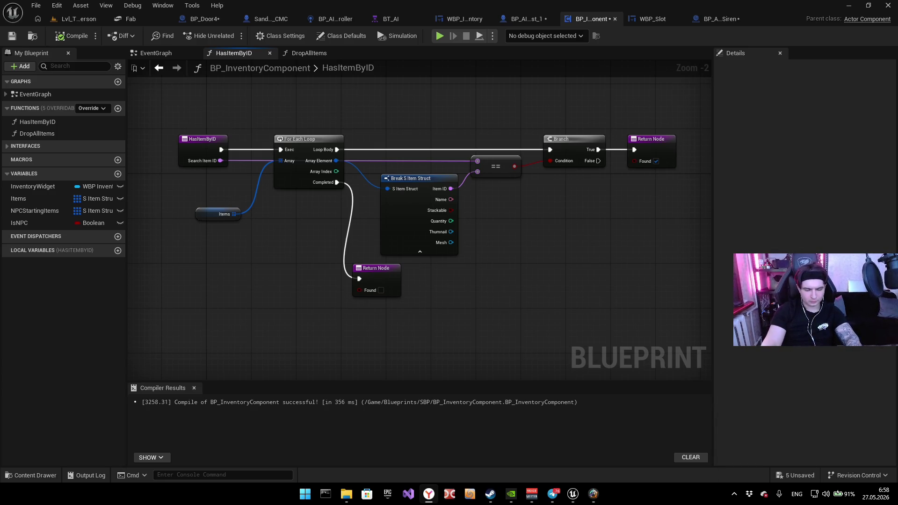
key("alt+shift")
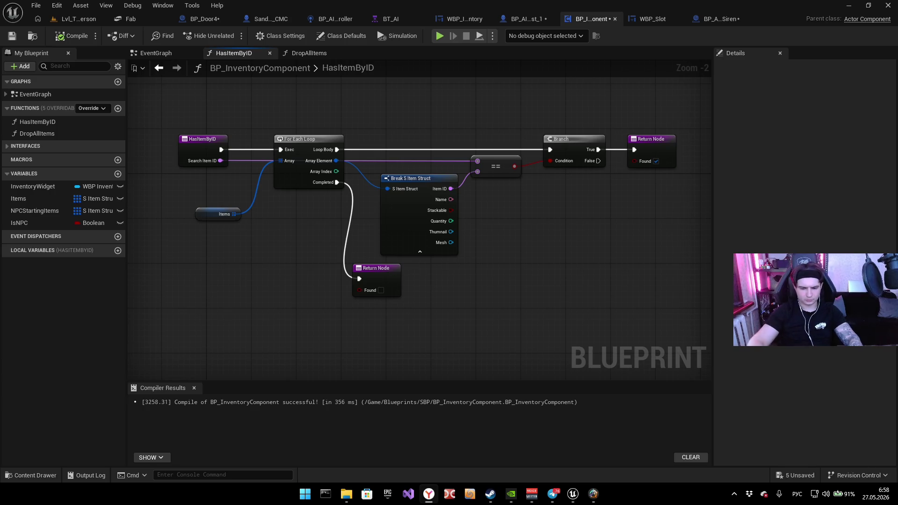
left_click(73, 17)
left_click(229, 35)
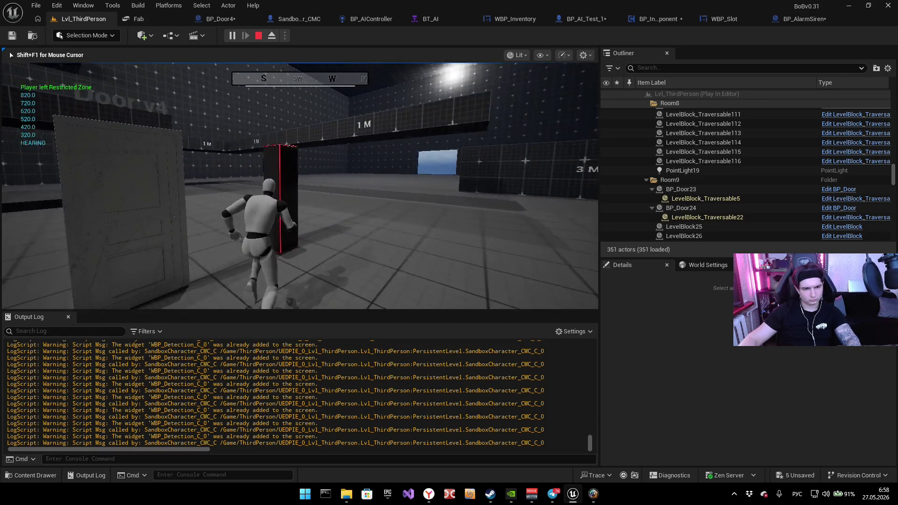
Step: Run two play tests around the door, stopping each, then maximize the Message Log
key("Escape")
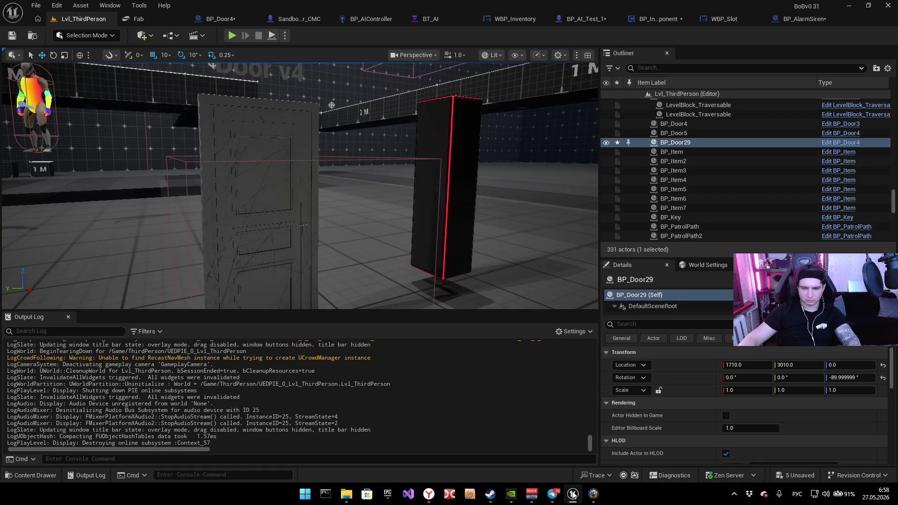
left_click(232, 36)
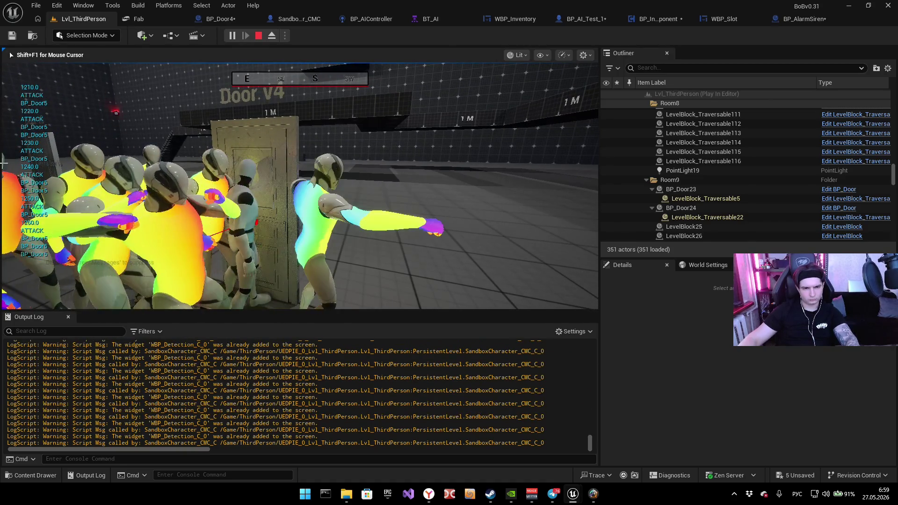
key("Escape")
left_click(709, 163)
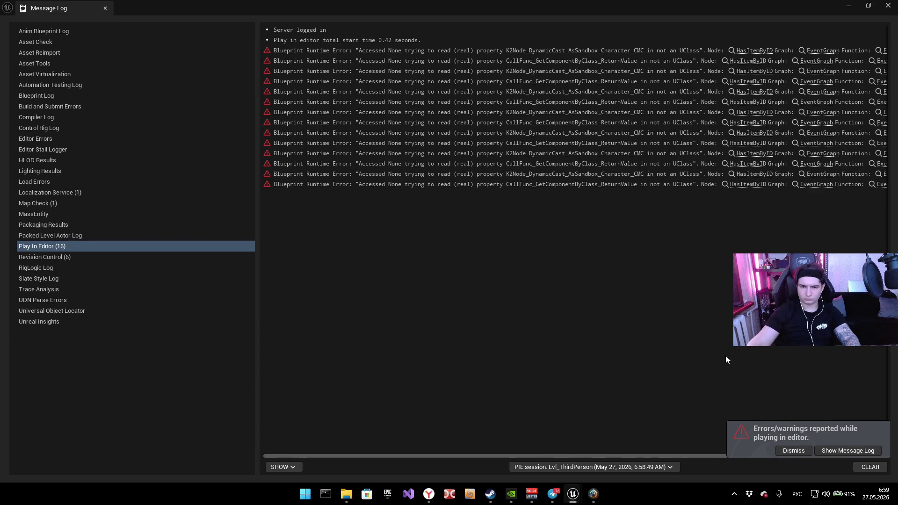
Step: Screenshot the Message Log's Accessed None errors, scrolling it horizontally to read the BP_Door4 references
key("super+shift+s")
left_click(202, 2)
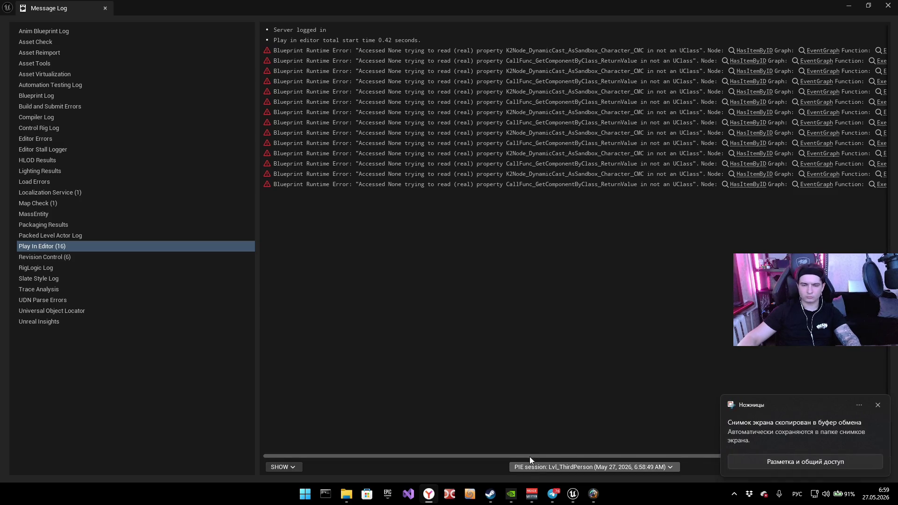
left_click_drag(520, 455, 653, 455)
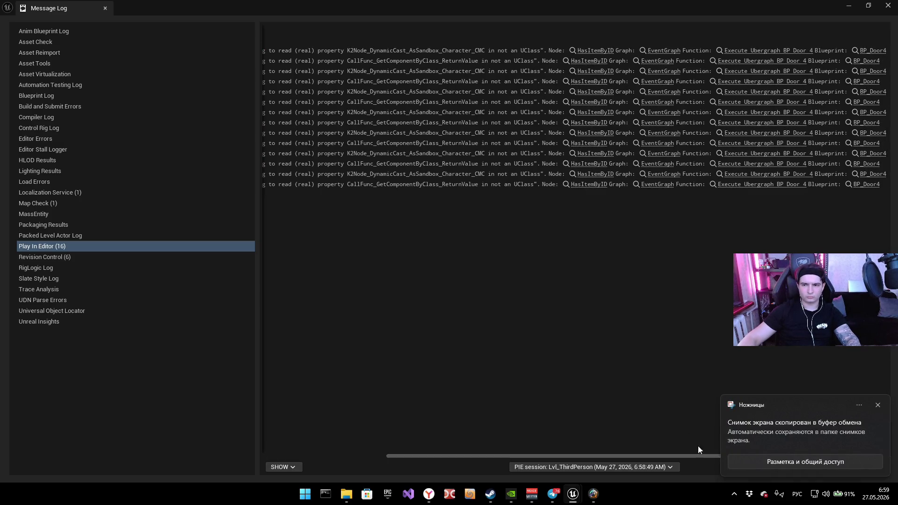
key("super+shift+s")
key("Escape")
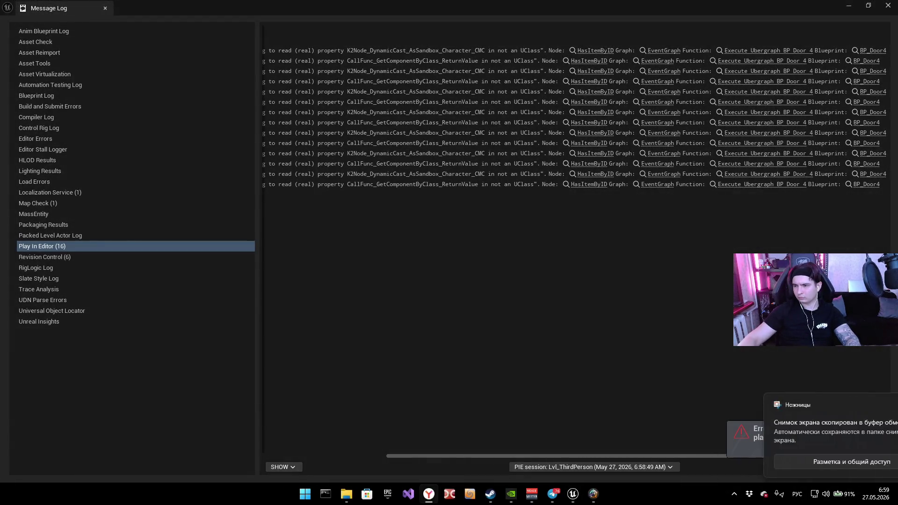
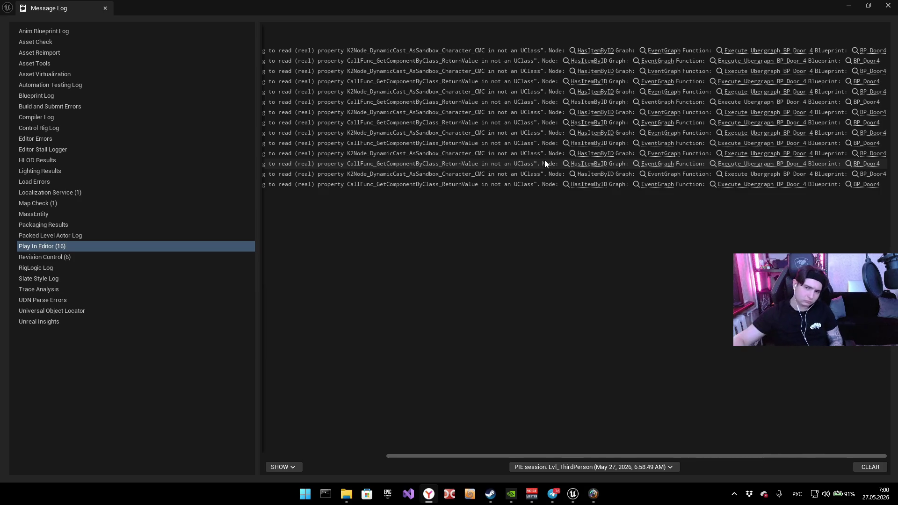
Step: Close the Message Log and review BP_Door4's interact, Branch, Disable Input and timeline nodes
left_click(888, 5)
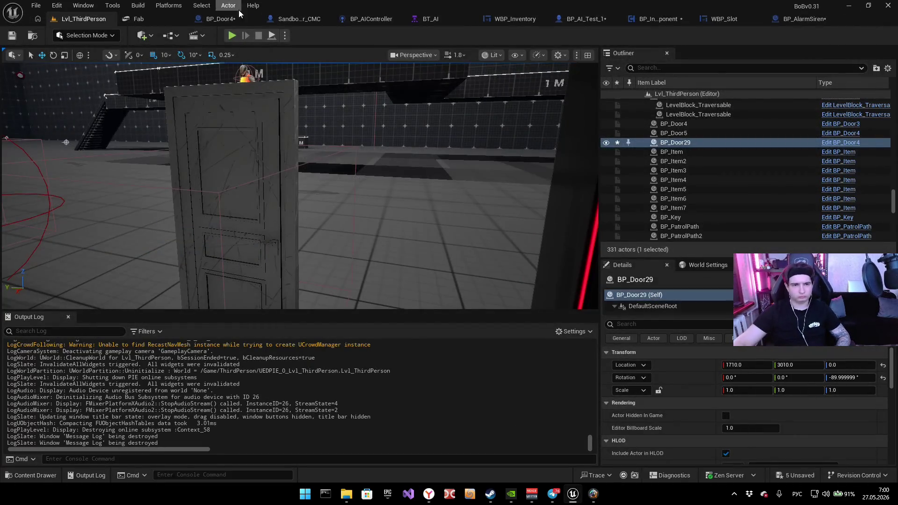
left_click(294, 19)
scroll(249, 192, "down", 5)
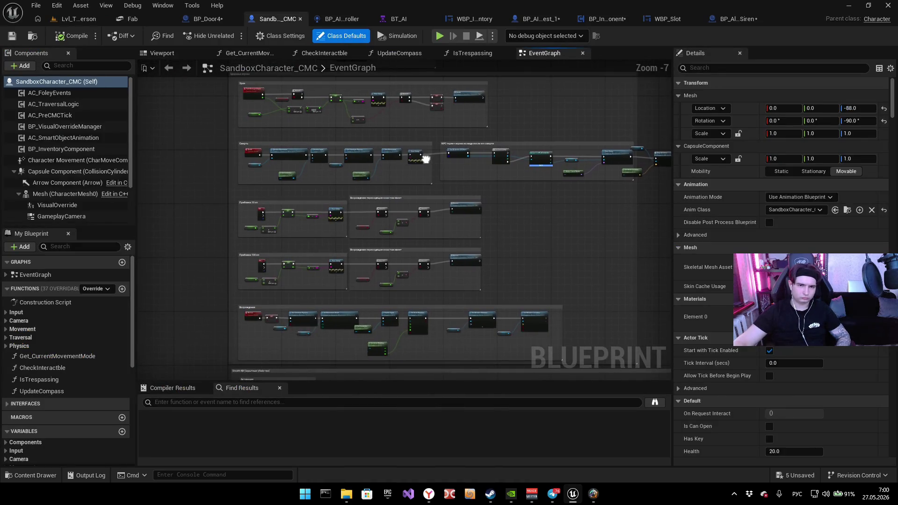
left_click(218, 20)
mouse_move(567, 194)
left_mouse_down()
mouse_move(670, 212)
mouse_move(759, 214)
left_mouse_up()
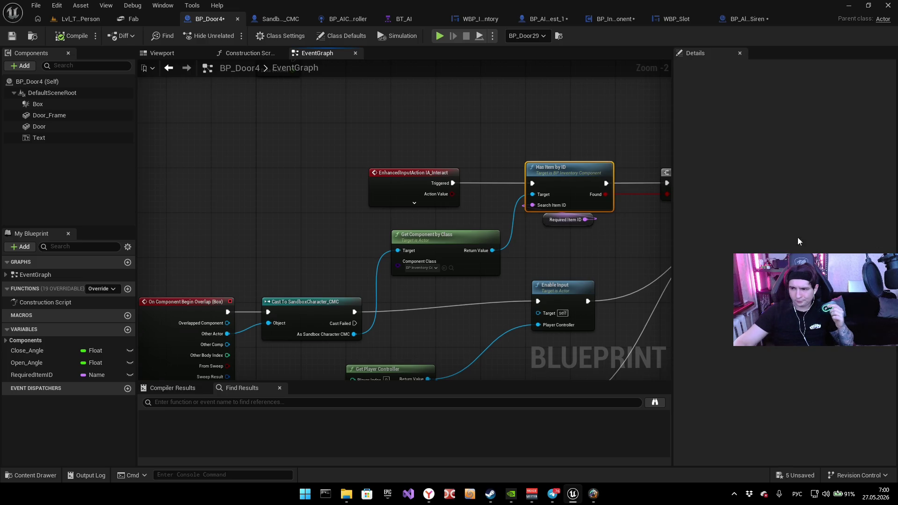
mouse_move(455, 252)
left_mouse_down()
mouse_move(376, 169)
mouse_move(140, 240)
left_mouse_up()
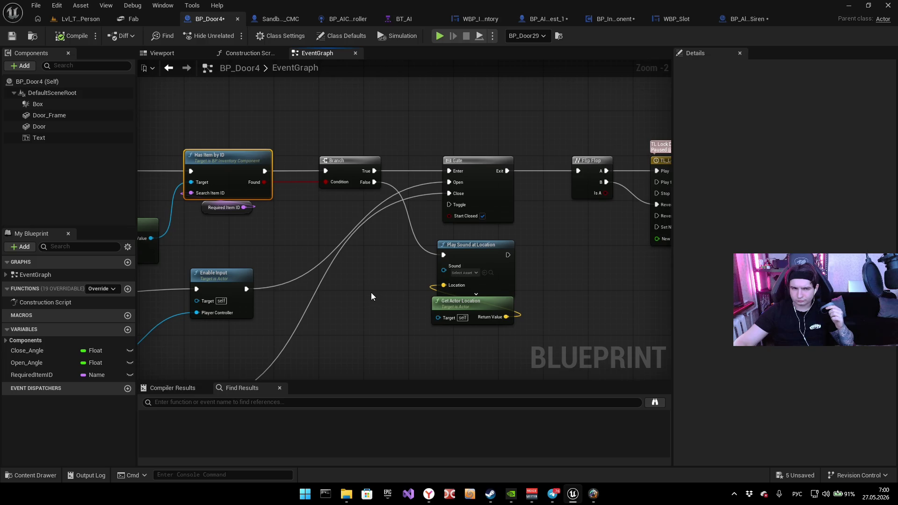
mouse_move(372, 293)
left_mouse_down()
mouse_move(276, 293)
mouse_move(8, 257)
left_mouse_up()
Step: Open the Has Item by ID function graph from BP_Door4's EventGraph
left_click(270, 19)
left_click(208, 18)
double_click(313, 125)
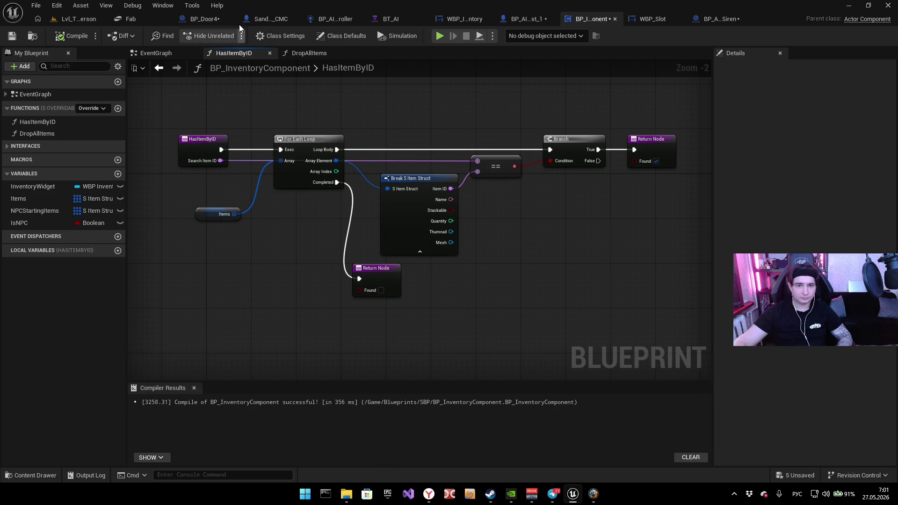
Step: Inspect BP_Door4's overlap events, cast, Get Component by Class and IA_Interact / Has Item by ID nodes
left_click(218, 18)
left_click_drag(470, 190, 624, 157)
left_click_drag(333, 221, 452, 172)
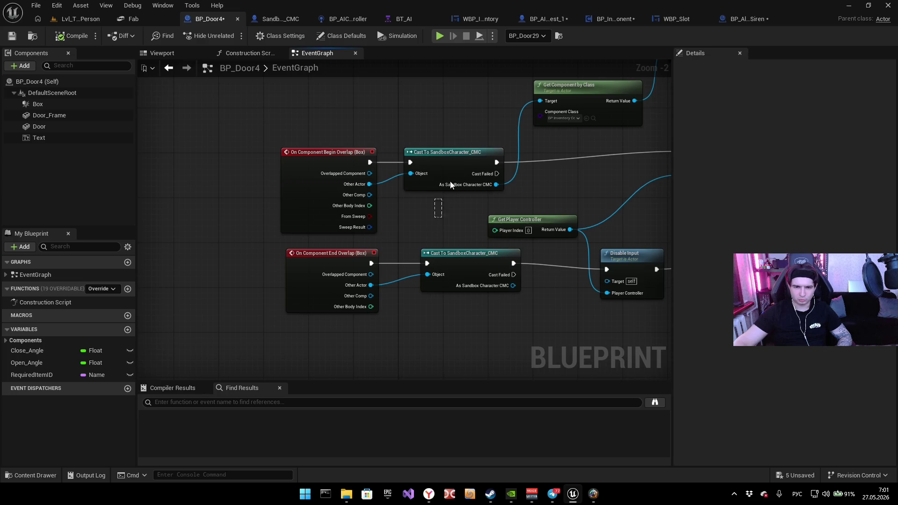
left_click_drag(443, 124, 409, 115)
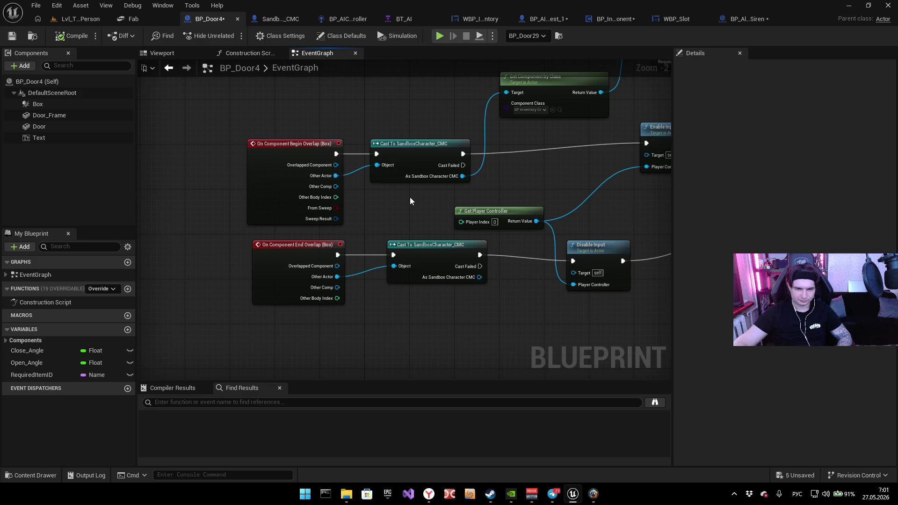
mouse_move(425, 203)
left_mouse_down()
mouse_move(328, 211)
mouse_move(434, 245)
left_mouse_up()
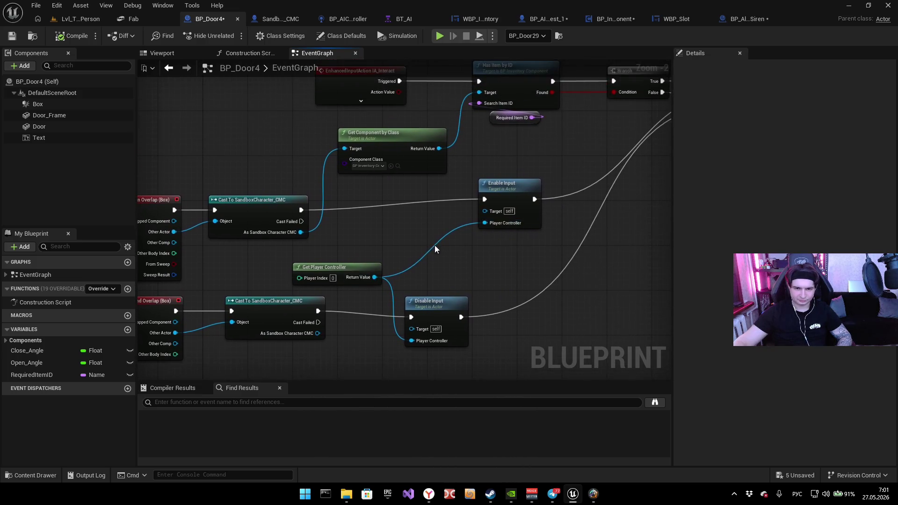
scroll(335, 190, "up", 2)
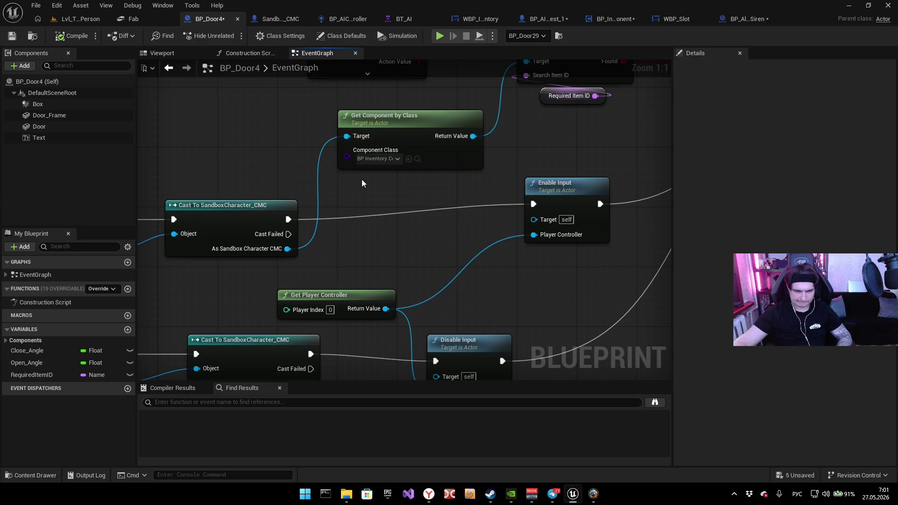
left_click_drag(362, 183, 457, 191)
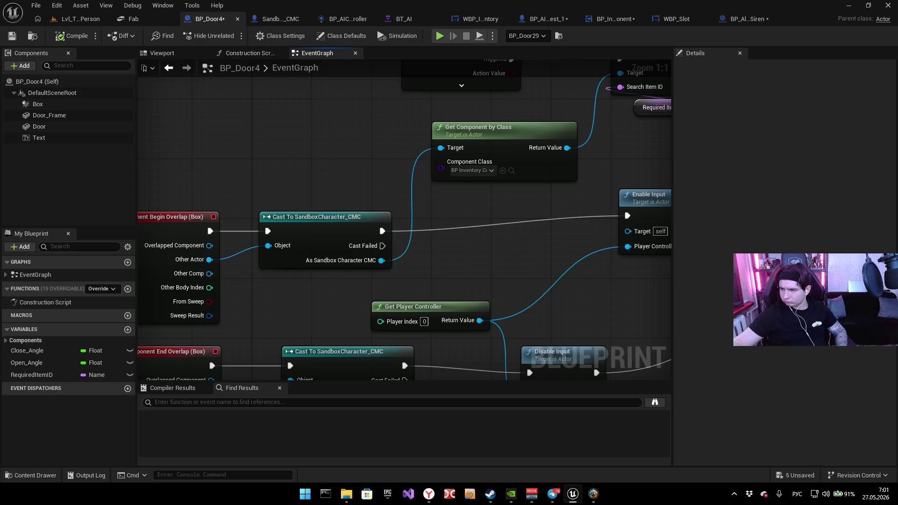
key("alt+Tab")
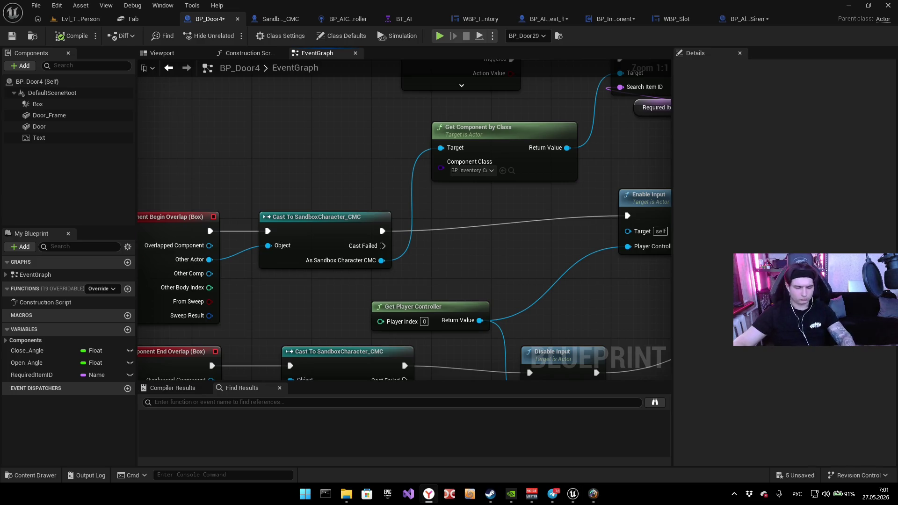
left_click_drag(247, 180, 330, 293)
scroll(330, 293, "down", 3)
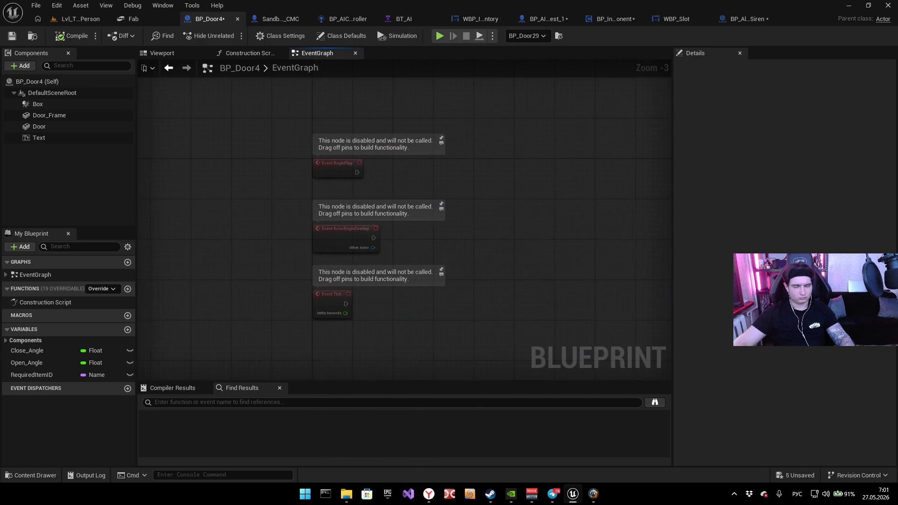
left_click_drag(389, 371, 386, 245)
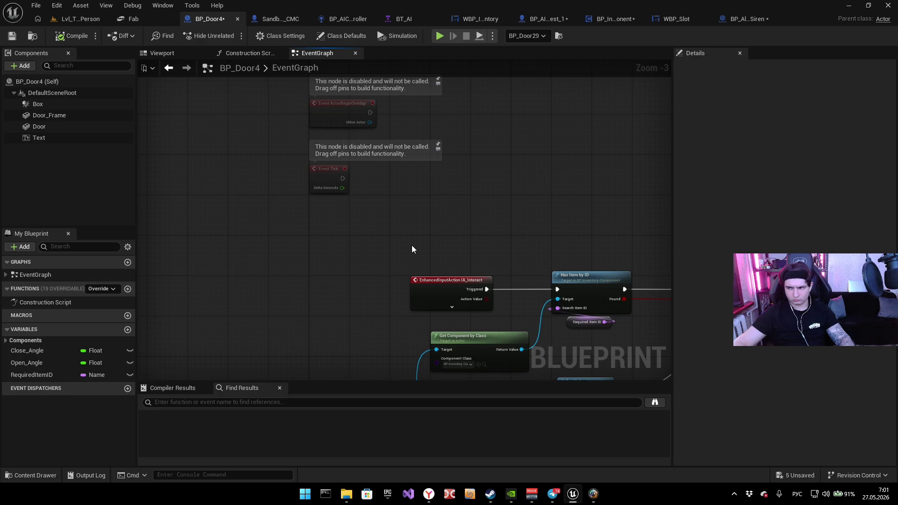
Step: Add a new variable named CurrentInventory to BP_Door4
left_click(128, 329)
type("CurrentInventory")
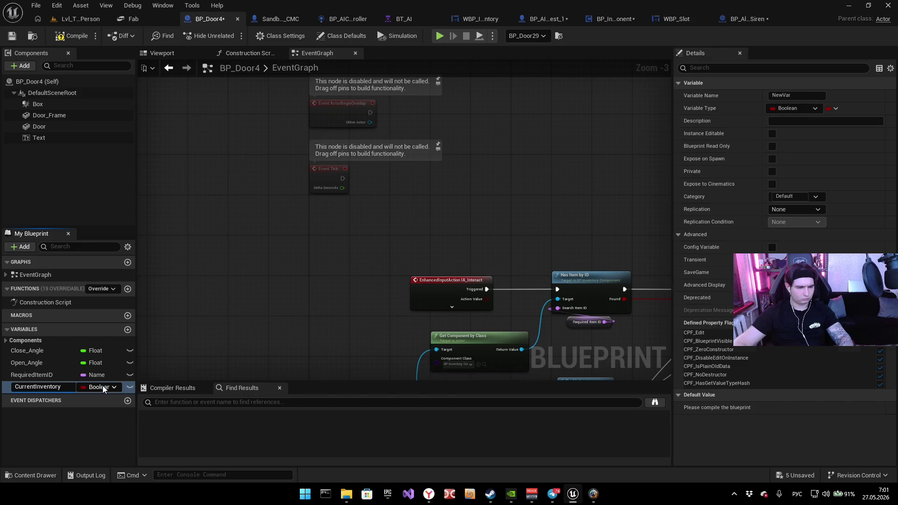
key("Return")
Step: Change CurrentInventory's type from Boolean to a BP Inventory Component object reference
left_click(102, 386)
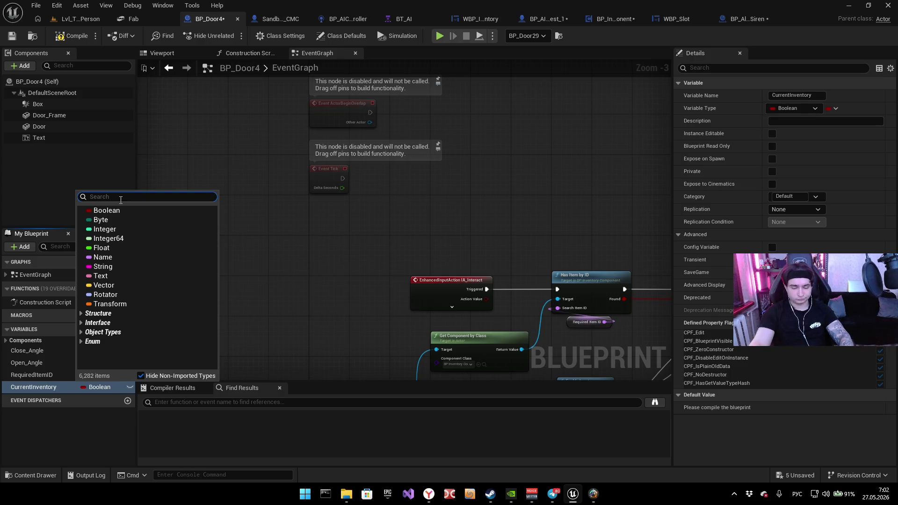
type("щ")
key("BackSpace")
key("BackSpace")
key("alt+shift")
type("object ref")
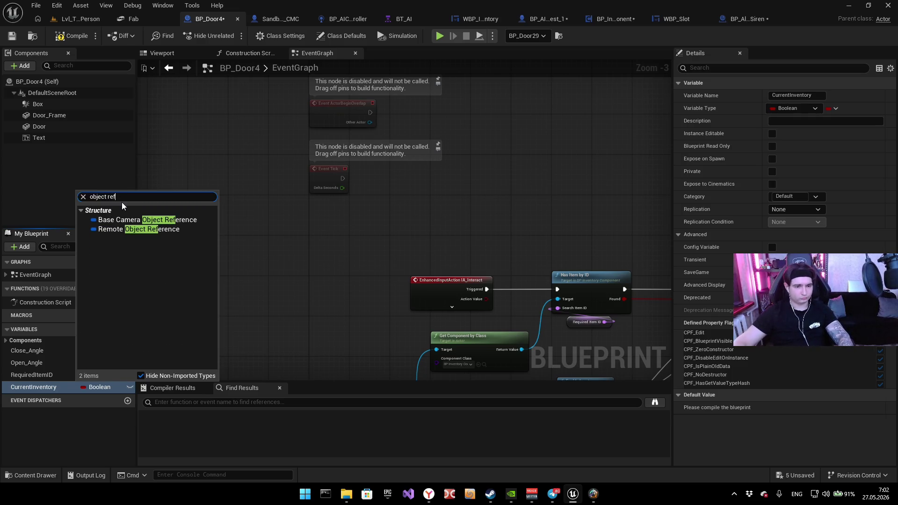
key("ctrl+a")
key("BackSpace")
type("act")
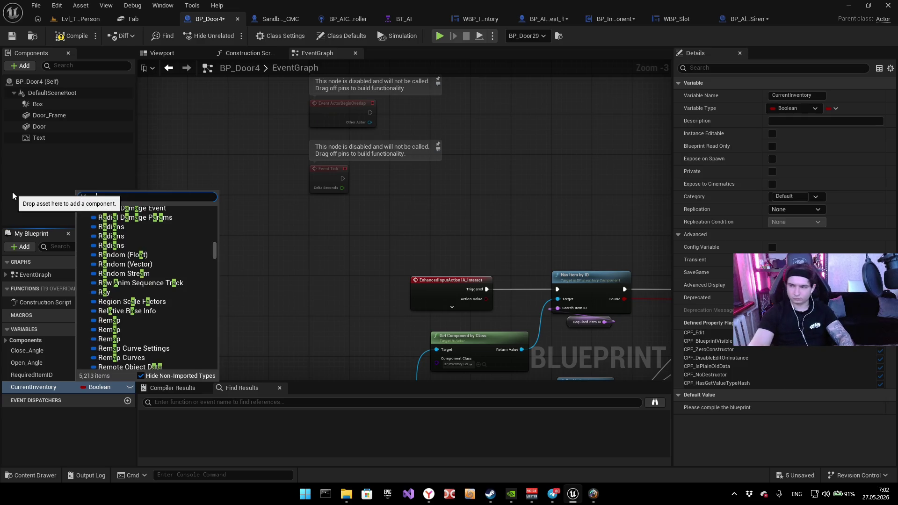
key("BackSpace")
key("BackSpace")
key("BackSpace")
type("bp_inve")
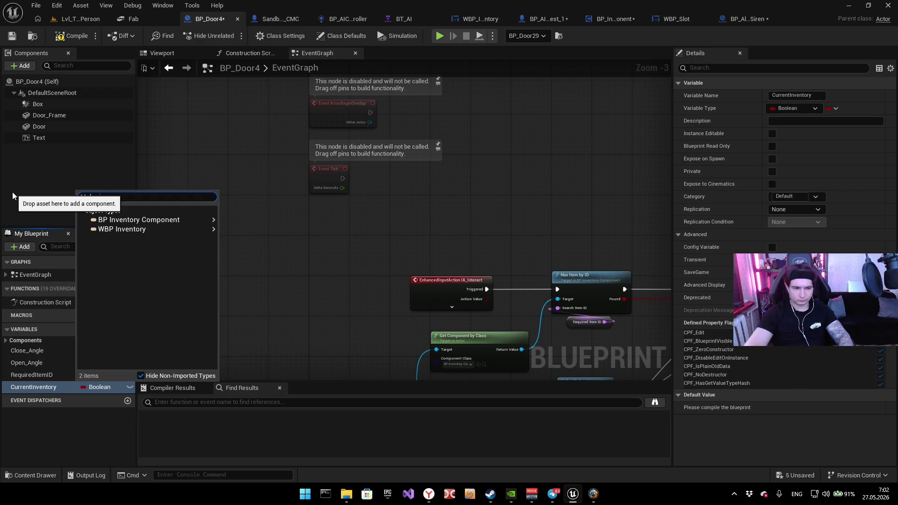
mouse_move(206, 229)
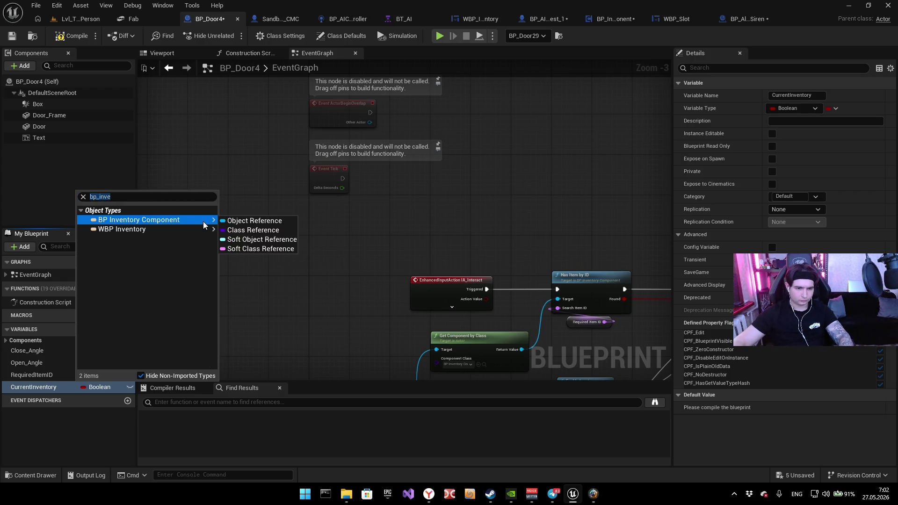
left_click(237, 221)
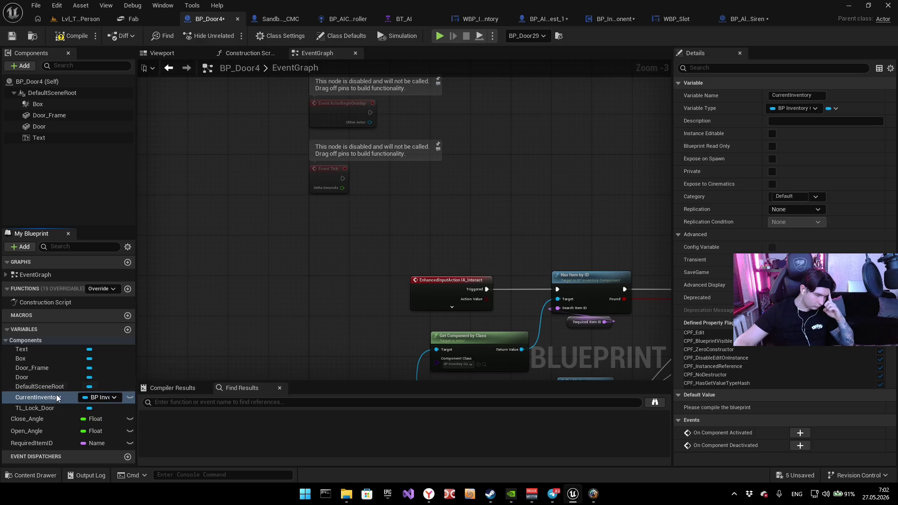
Step: Place an unlinked SET Current Inventory node in the EventGraph, to the right of the cast
left_click_drag(229, 348, 229, 158)
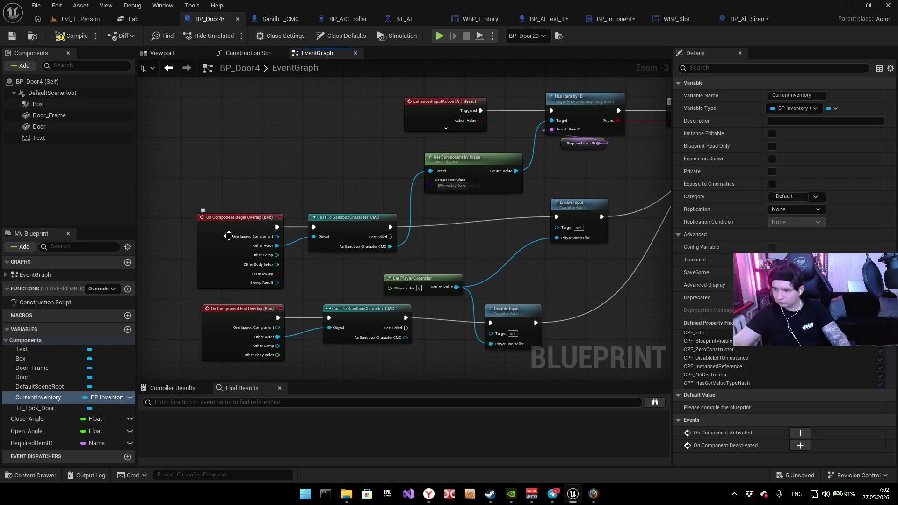
mouse_move(57, 399)
left_mouse_down()
mouse_move(248, 164)
mouse_move(433, 226)
left_mouse_up()
left_click(288, 194)
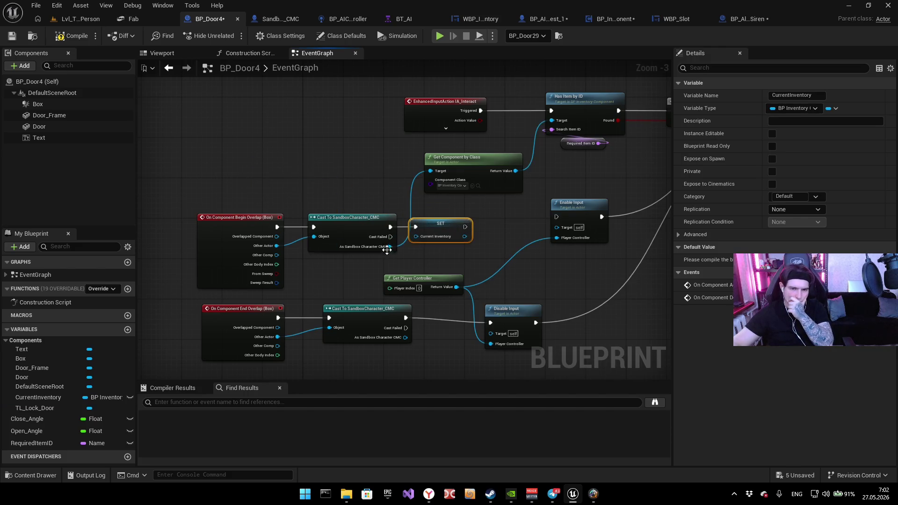
right_click(428, 236)
scroll(423, 240, "up", 3)
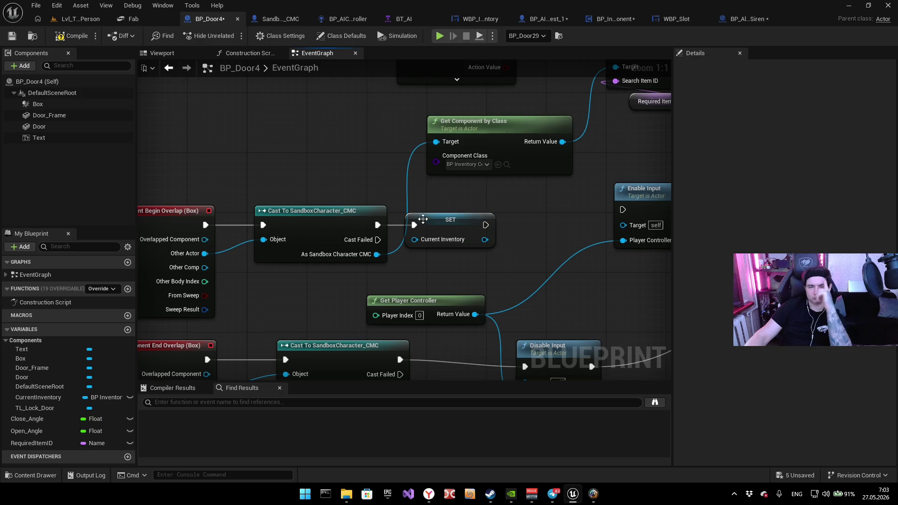
left_click(399, 225, "alt")
left_click_drag(431, 214, 498, 206)
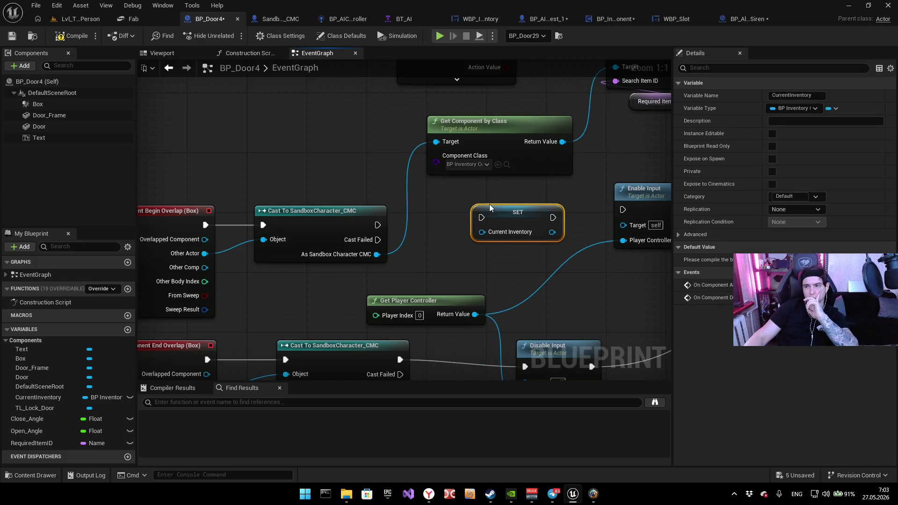
Step: Wire Get Component by Class's Return Value into SET Current Inventory, removing its link to Has Item by ID
mouse_move(377, 225)
left_mouse_down()
mouse_move(355, 155)
mouse_move(341, 145)
left_mouse_up()
type("set c")
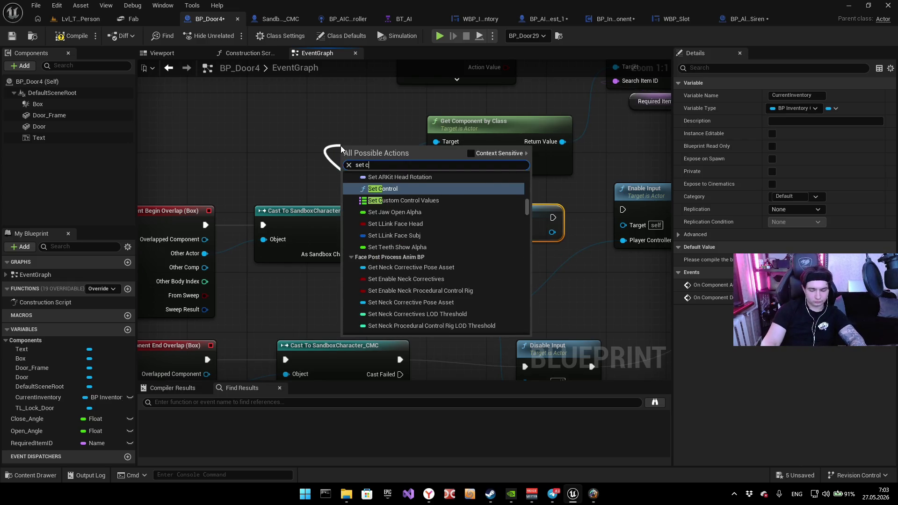
type("ompontn")
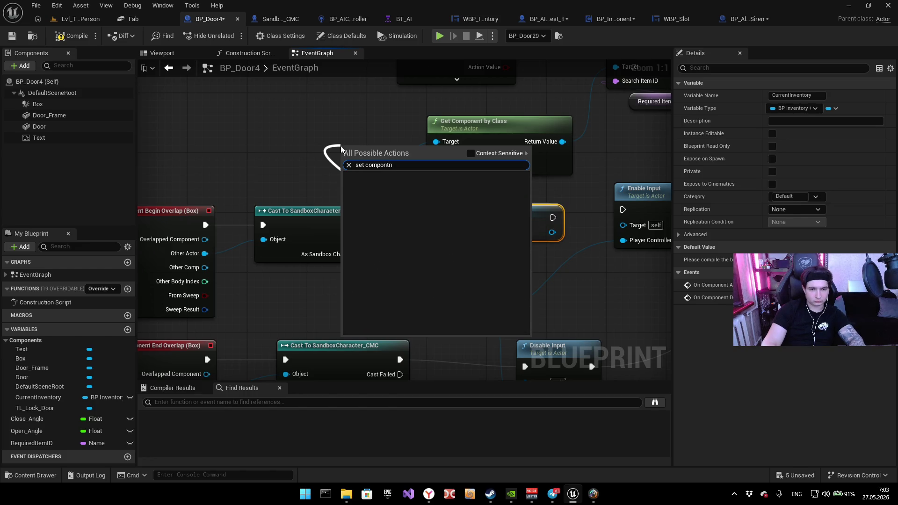
key("BackSpace")
key("BackSpace")
type("ent")
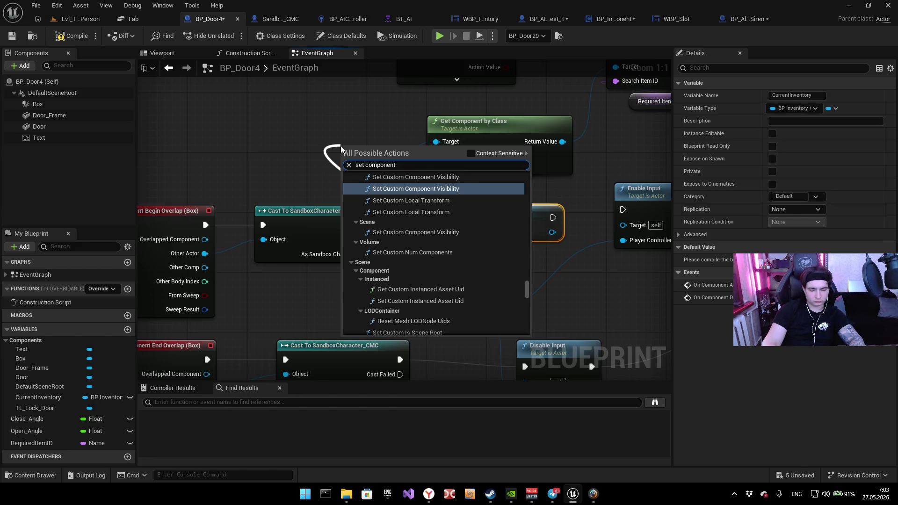
type(" by cl")
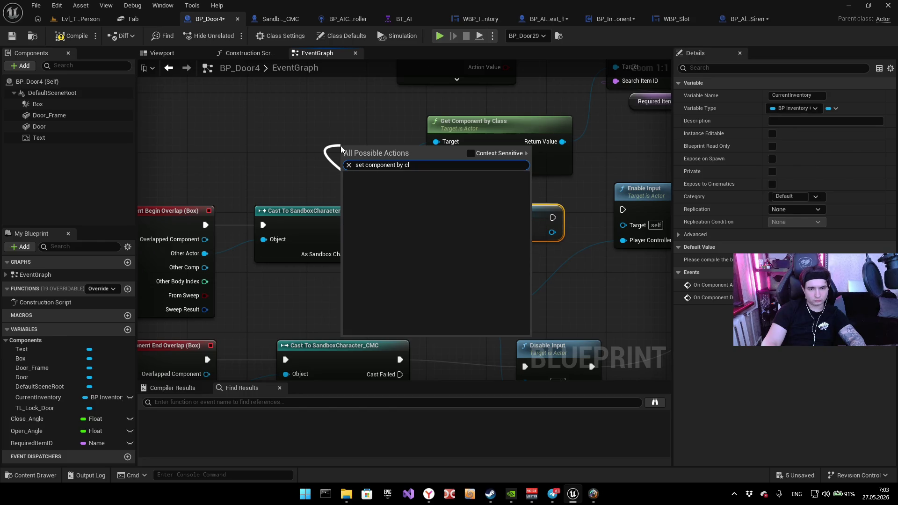
key("Escape")
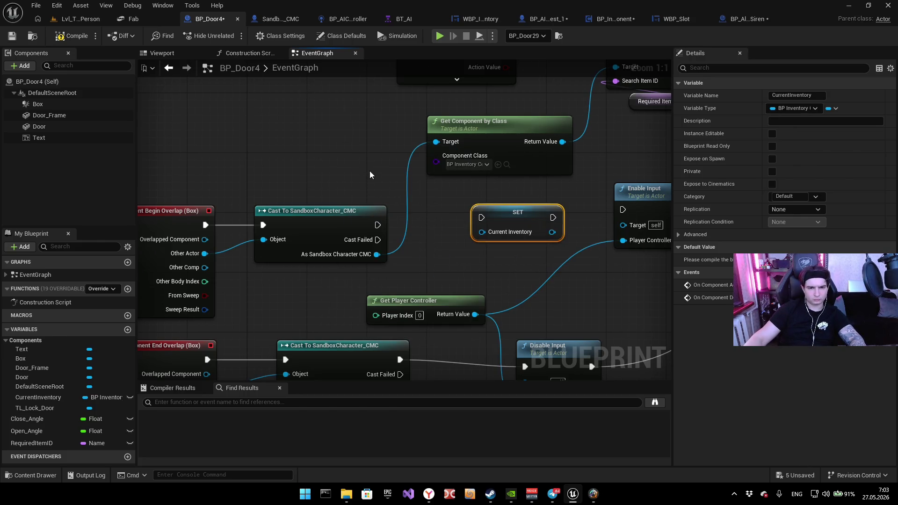
mouse_move(354, 261)
left_mouse_down()
mouse_move(370, 276)
mouse_move(303, 149)
left_mouse_up()
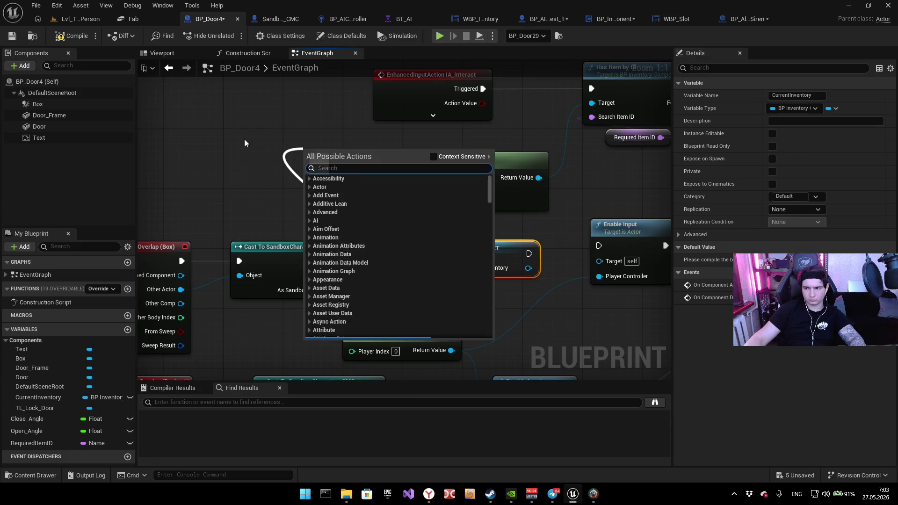
right_click(254, 131)
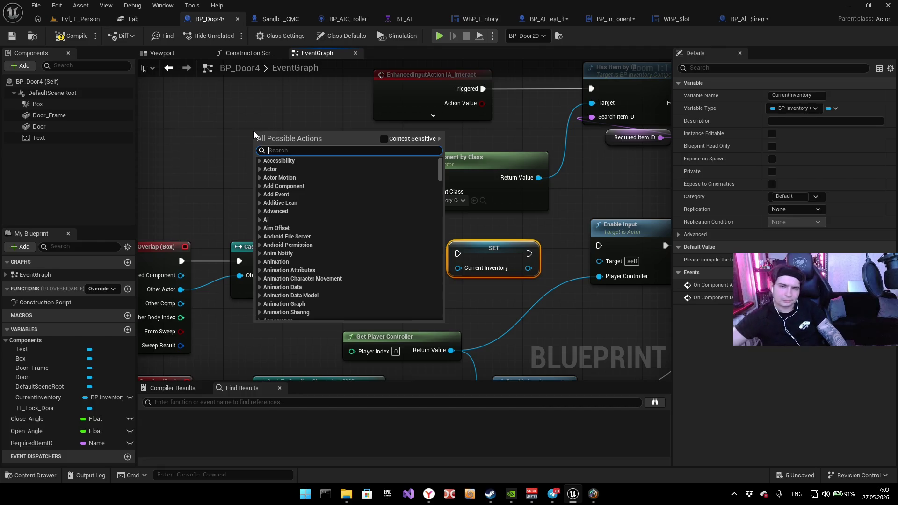
left_click(183, 130)
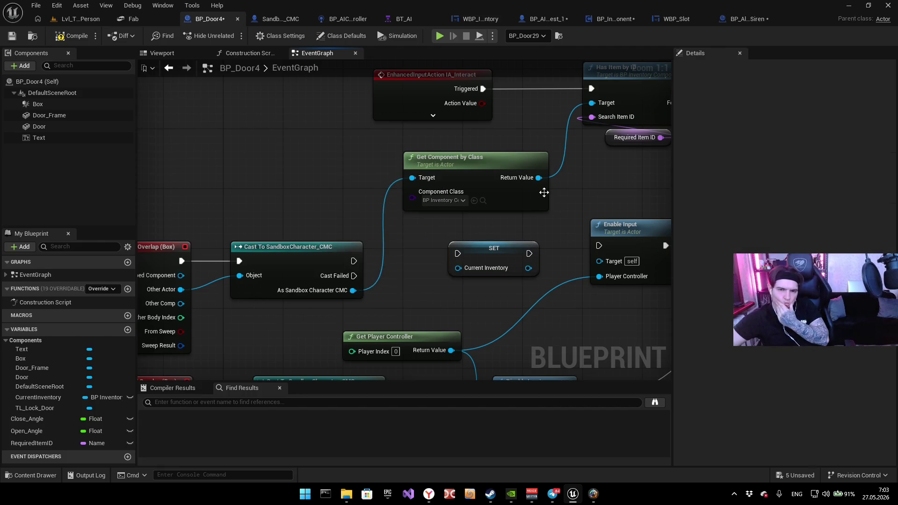
left_click_drag(538, 178, 458, 268)
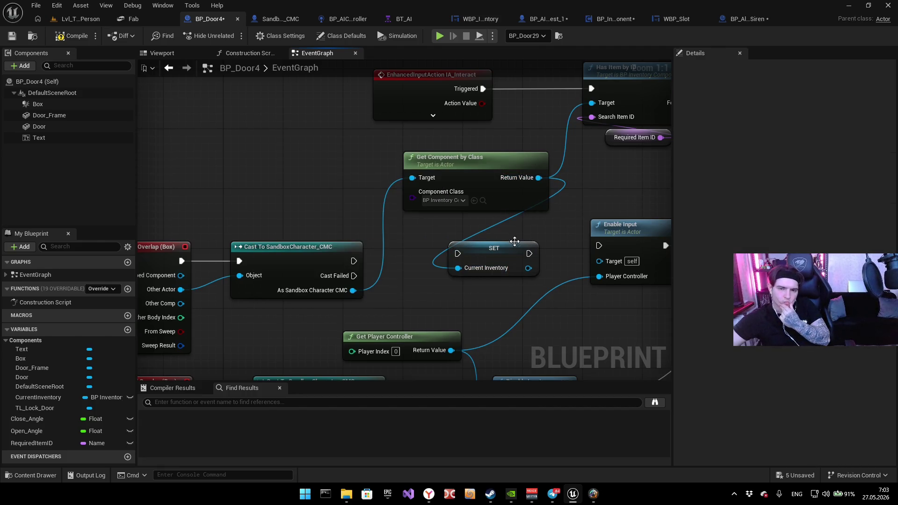
left_click(564, 170, "alt")
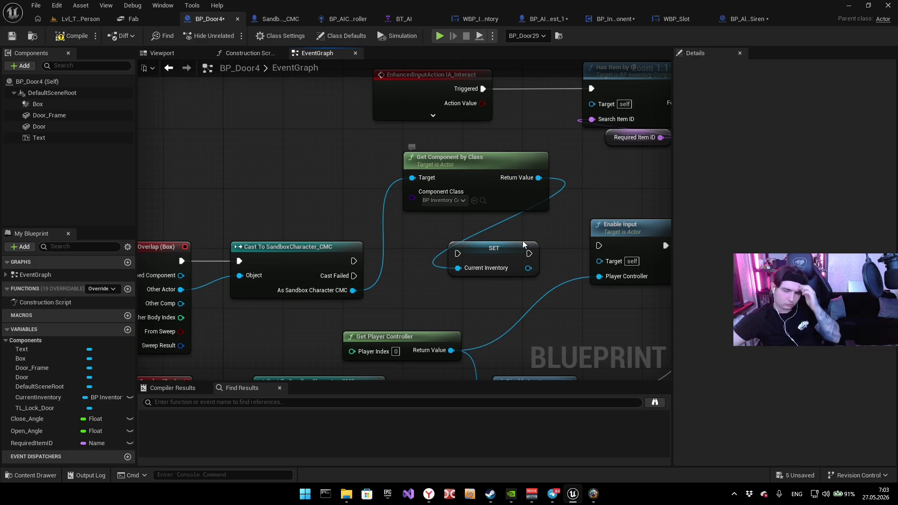
mouse_move(502, 252)
left_mouse_down()
mouse_move(551, 206)
mouse_move(629, 177)
mouse_move(439, 227)
mouse_move(430, 220)
mouse_move(445, 295)
mouse_move(375, 261)
left_mouse_up()
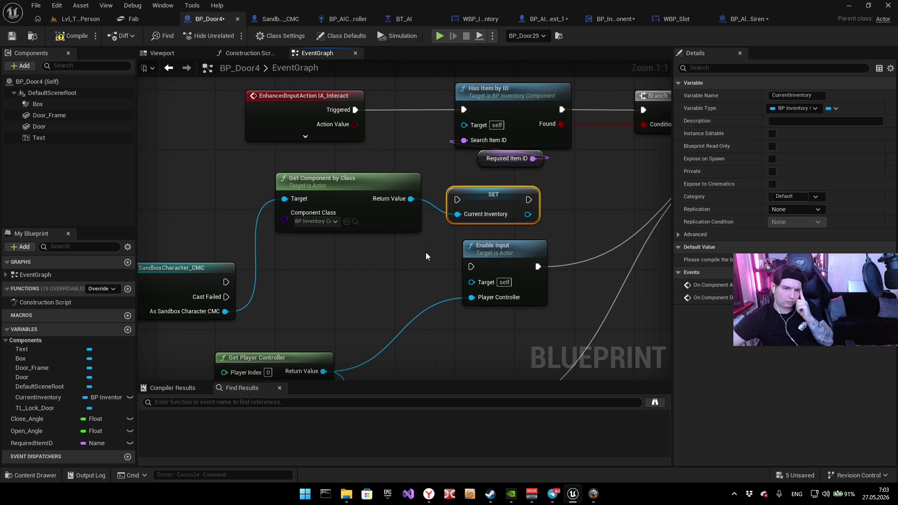
Step: Run the first cast into SET Current Inventory and feed Current Inventory to Has Item by ID's Target
left_click_drag(355, 146, 400, 209)
left_click_drag(364, 161, 282, 161)
mouse_move(399, 252)
left_mouse_down()
mouse_move(455, 135)
mouse_move(408, 172)
mouse_move(406, 196)
left_mouse_up()
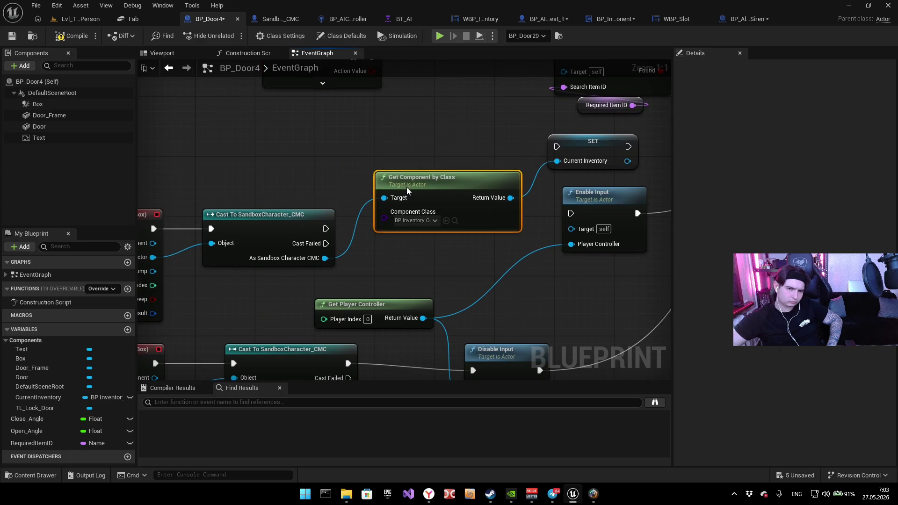
mouse_move(326, 229)
left_mouse_down()
mouse_move(559, 166)
mouse_move(557, 146)
left_mouse_up()
left_click_drag(628, 147, 579, 209)
left_click_drag(492, 191, 478, 229)
left_click_drag(579, 137, 451, 160)
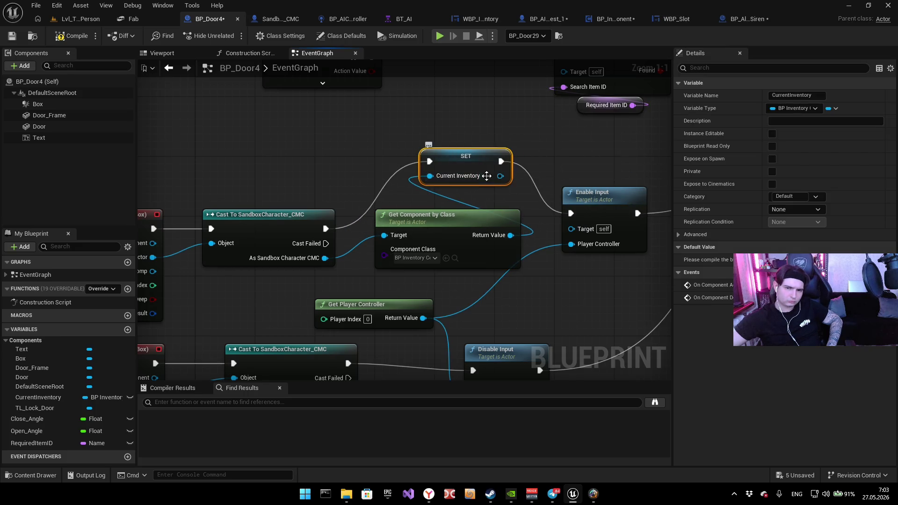
mouse_move(478, 244)
left_mouse_down()
mouse_move(560, 151)
mouse_move(545, 136)
left_mouse_up()
Step: Insert a SET Current Inventory between the second cast and Disable Input
left_click_drag(471, 176, 509, 57)
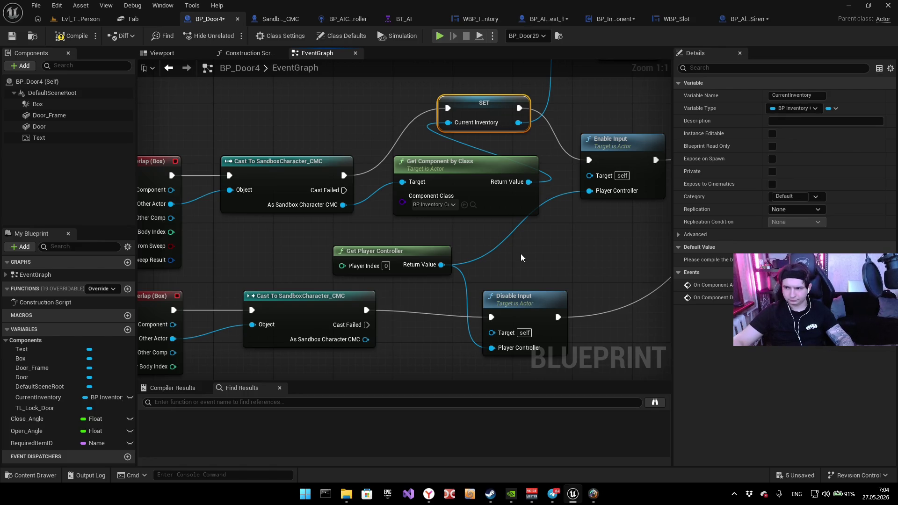
mouse_move(515, 281)
left_mouse_down()
mouse_move(531, 216)
mouse_move(460, 223)
left_mouse_up()
left_click(519, 238)
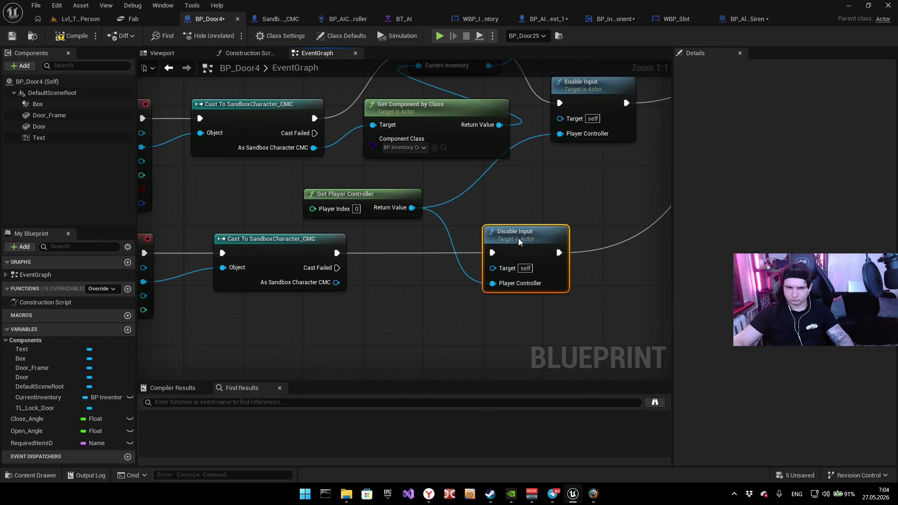
mouse_move(462, 102)
left_mouse_down()
mouse_move(454, 347)
mouse_move(432, 278)
mouse_move(341, 238)
left_mouse_up()
left_click_drag(413, 238, 460, 237)
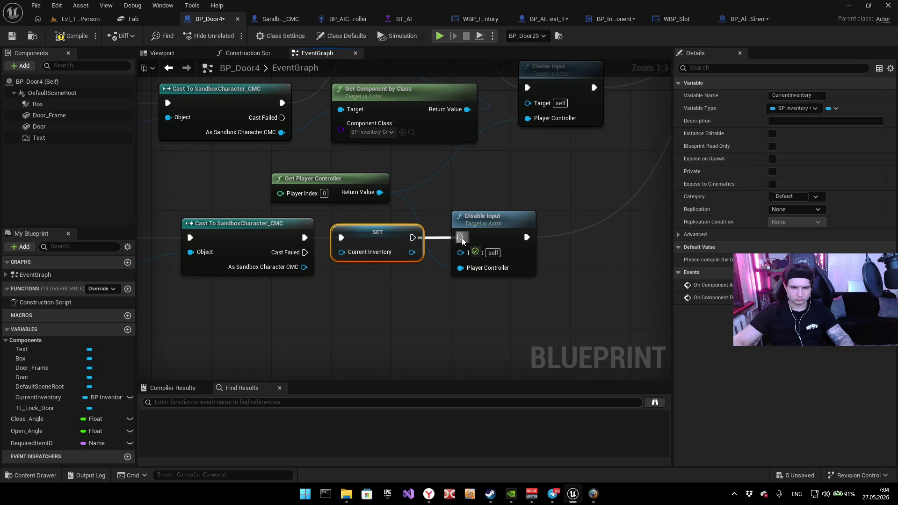
left_click(557, 179)
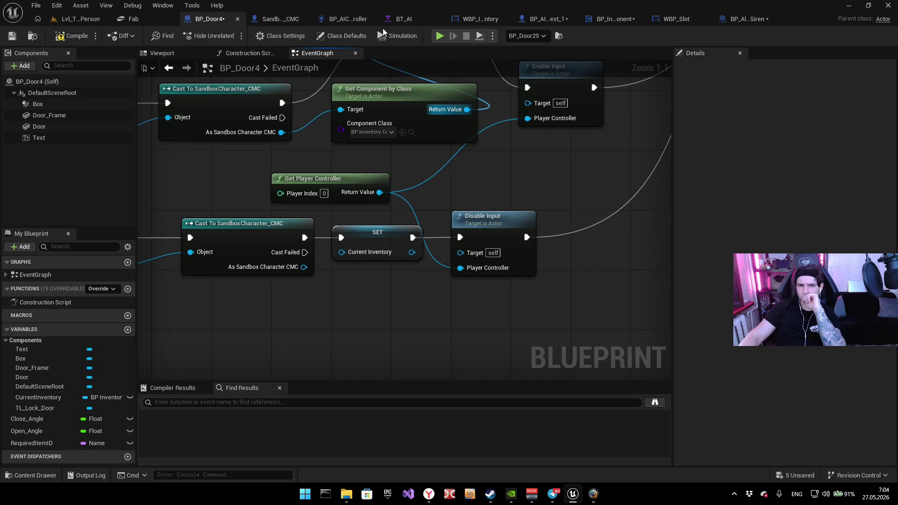
Step: Run a quick test play, then start playing in the Lvl_ThirdPerson level near the door
left_click(440, 36)
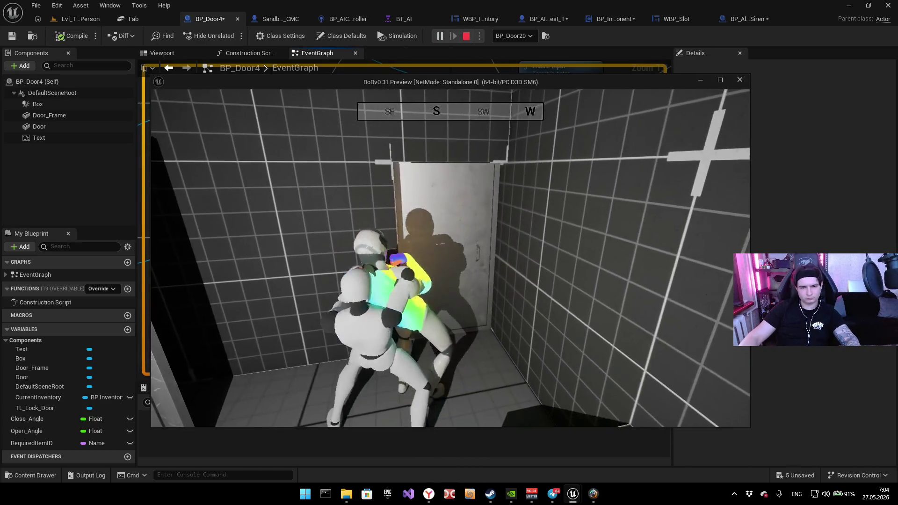
key("Escape")
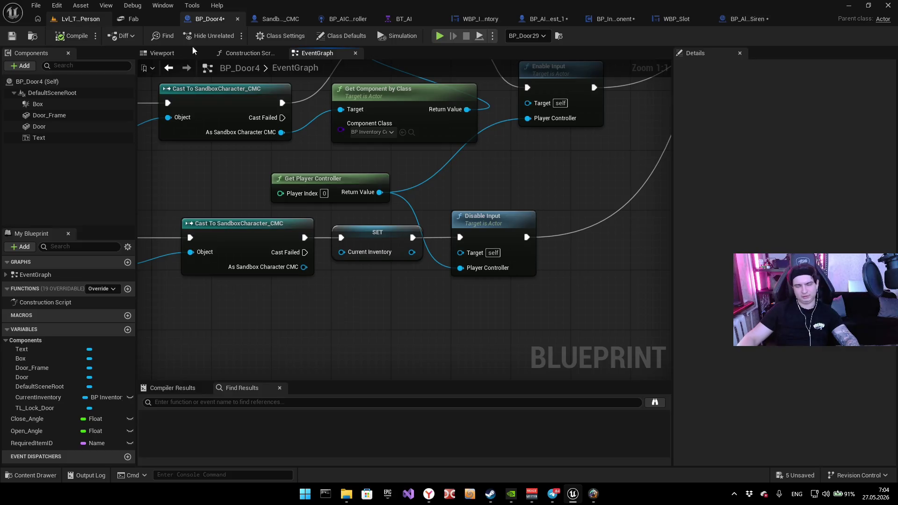
left_click(80, 19)
left_click_drag(361, 156, 314, 59)
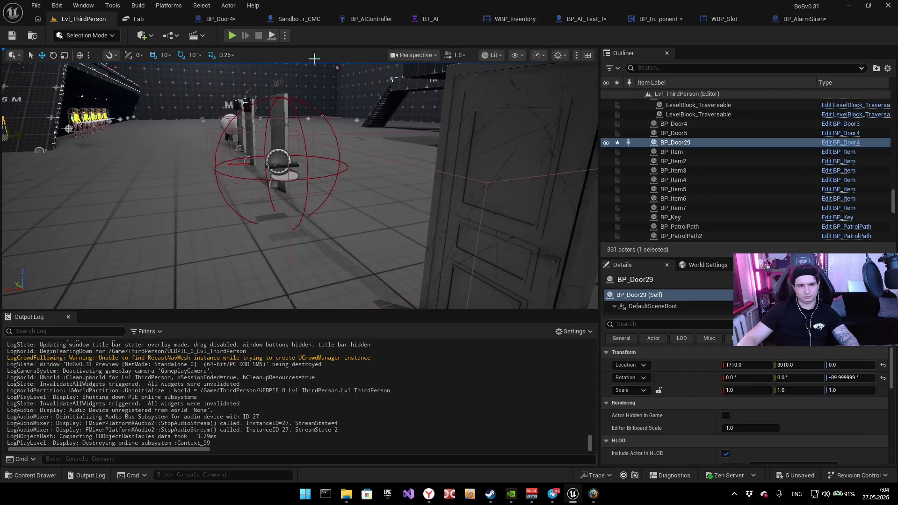
left_click(229, 35)
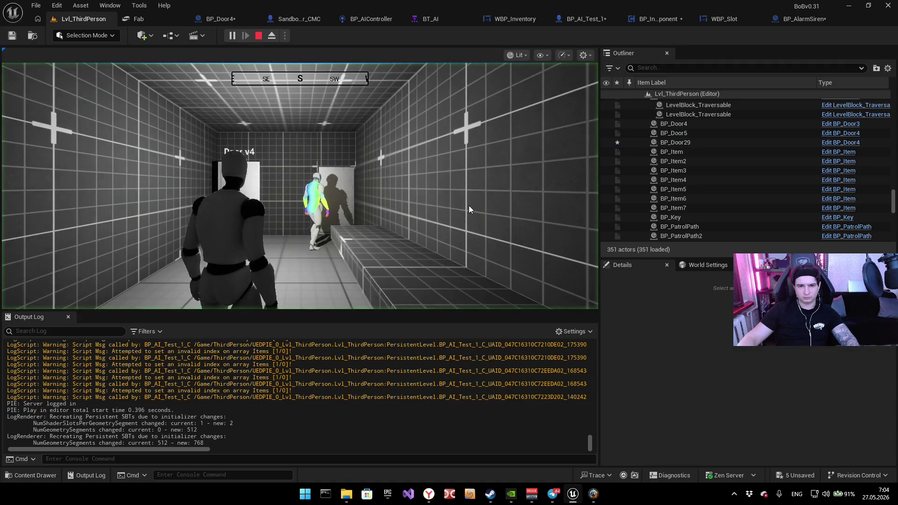
Step: Stop the play session and turn on the FPS and Unit viewport stats
key("Escape")
left_click(558, 55)
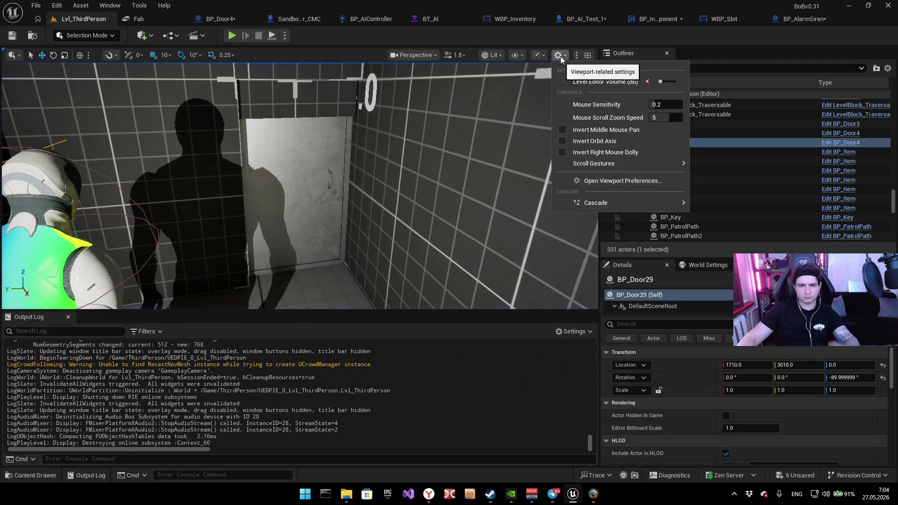
left_click(514, 55)
mouse_move(580, 98)
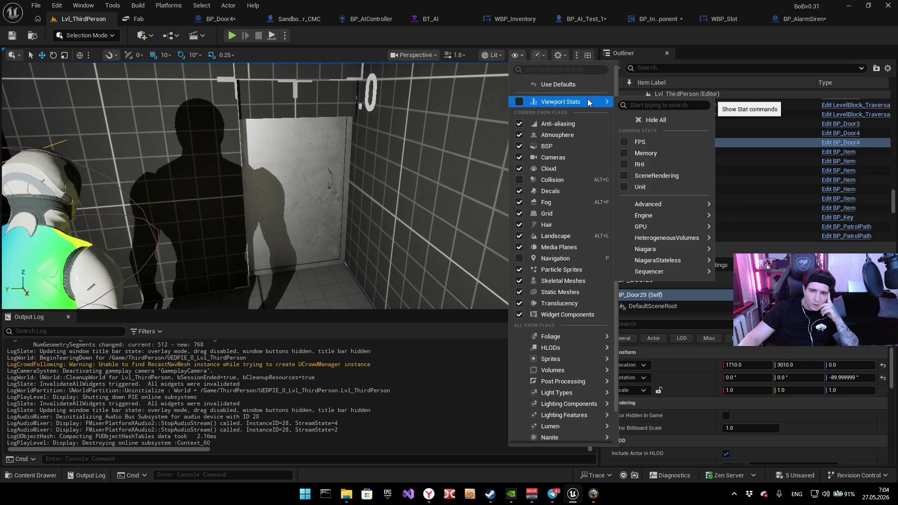
left_click(628, 141)
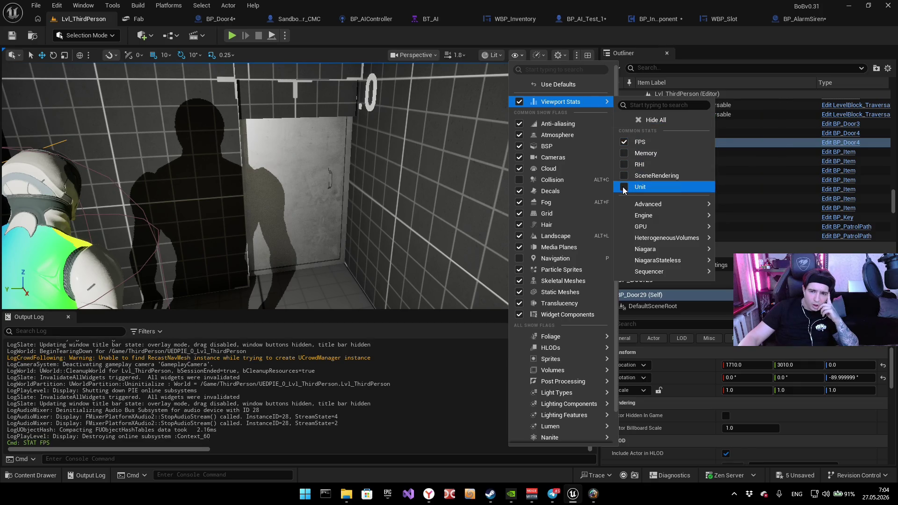
left_click(624, 187)
left_click(447, 359)
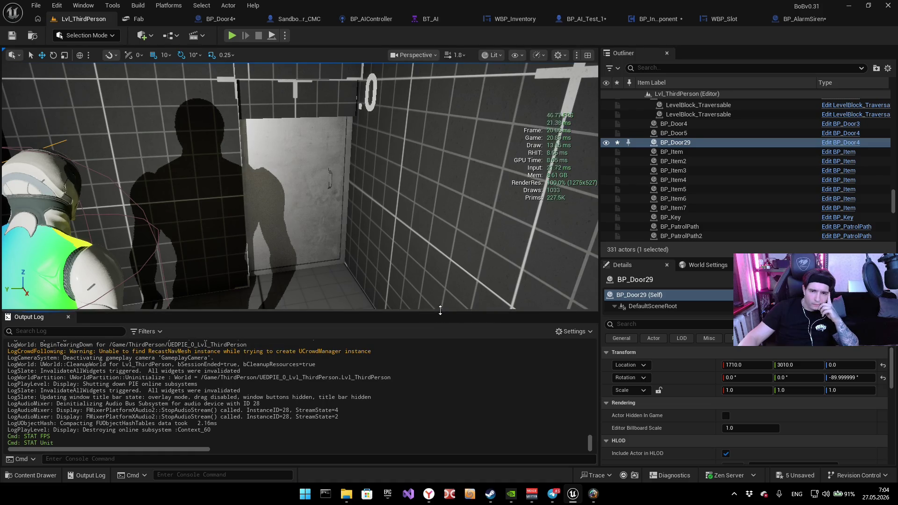
key("ctrl+space")
key("ctrl+space")
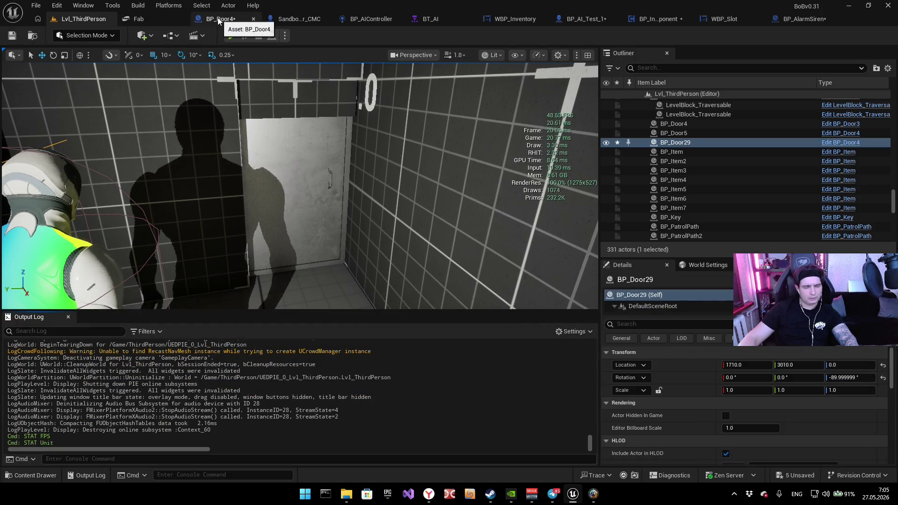
Step: Duplicate an item as BP_Item8, place it beside Door v4 at 1840, 2930, 120, and play
mouse_move(243, 187)
left_mouse_down()
mouse_move(252, 162)
mouse_move(407, 220)
mouse_move(28, 206)
left_mouse_up()
left_click(407, 219)
key("f")
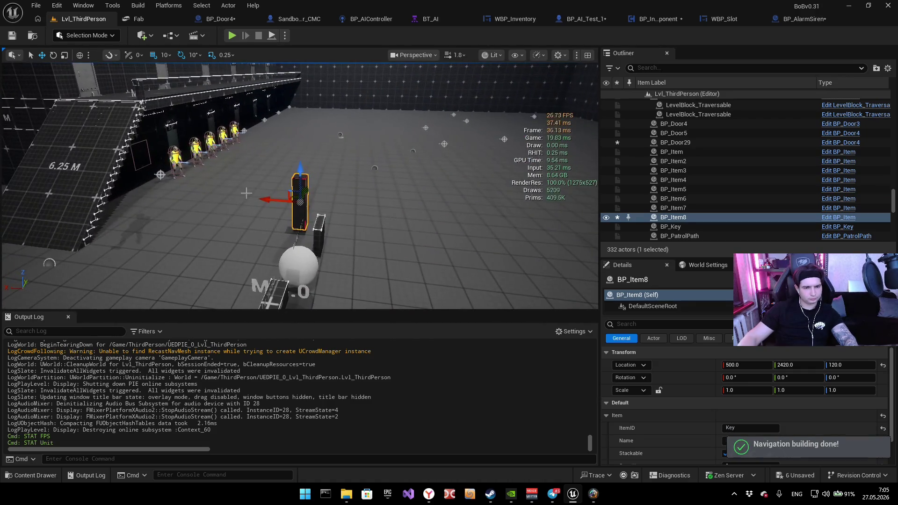
mouse_move(297, 204)
left_mouse_down()
mouse_move(311, 230)
mouse_move(435, 227)
left_mouse_up()
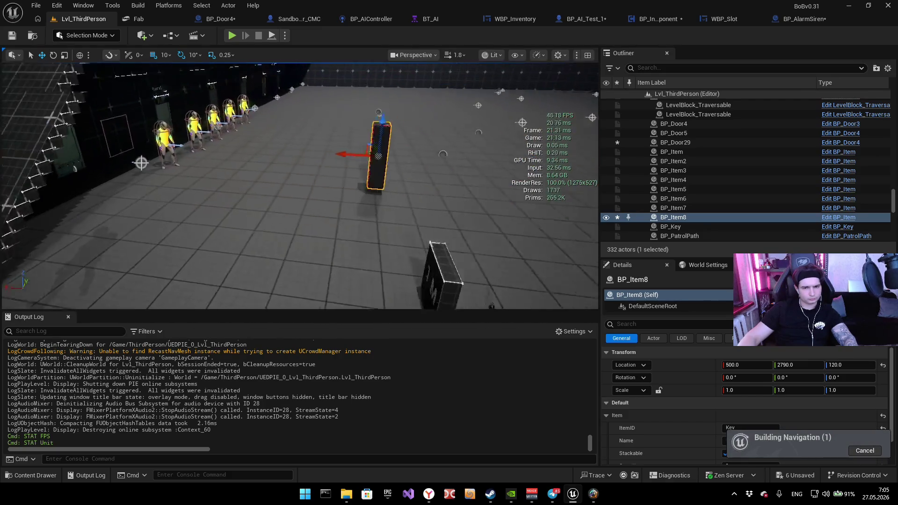
left_click_drag(330, 154, 98, 143)
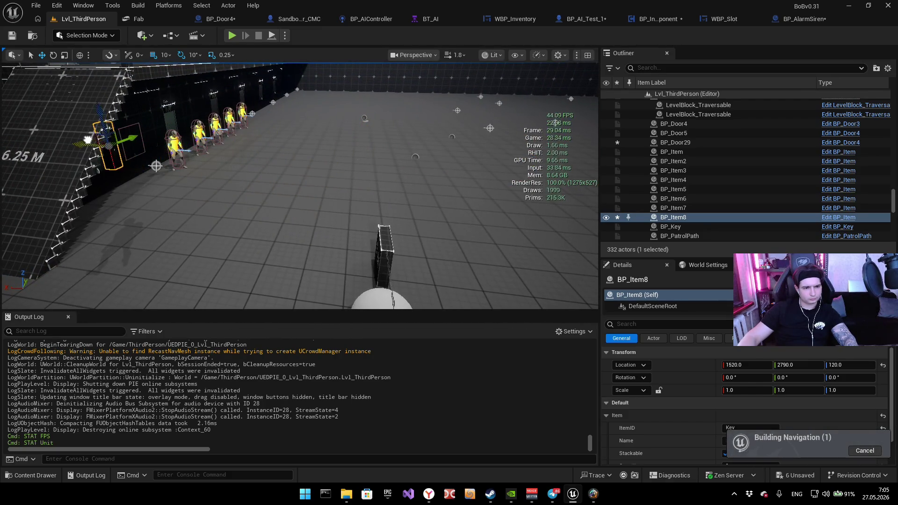
key("w")
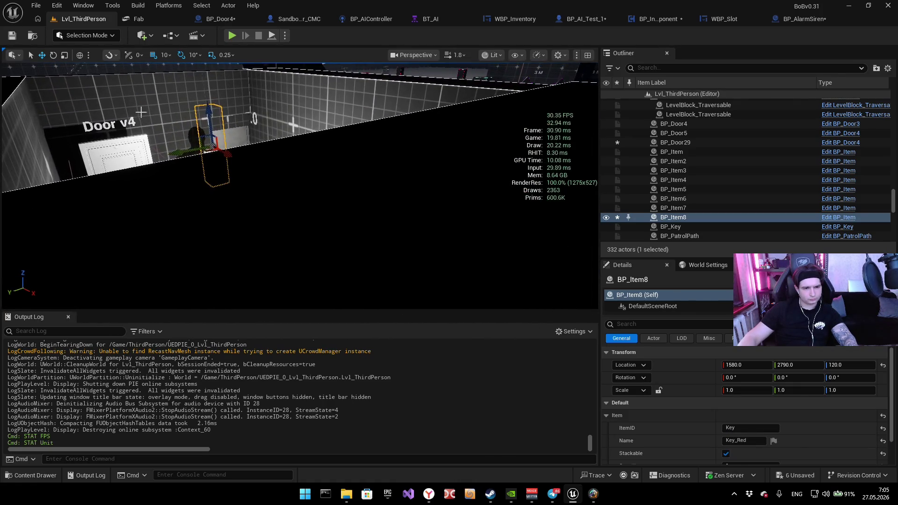
mouse_move(243, 172)
left_mouse_down()
mouse_move(252, 174)
mouse_move(124, 148)
mouse_move(52, 151)
left_mouse_up()
key("f")
left_click(233, 37)
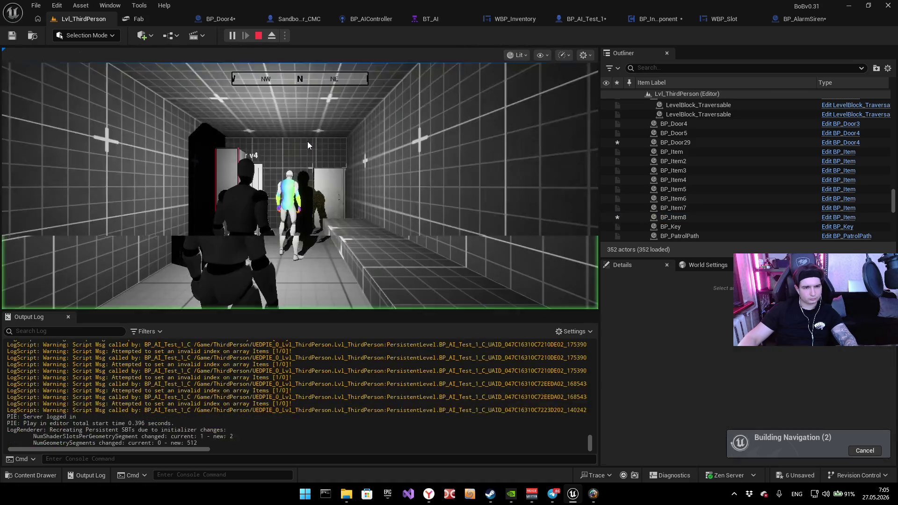
Step: Walk the character toward Door v4, checking the inventory for the key
key("w")
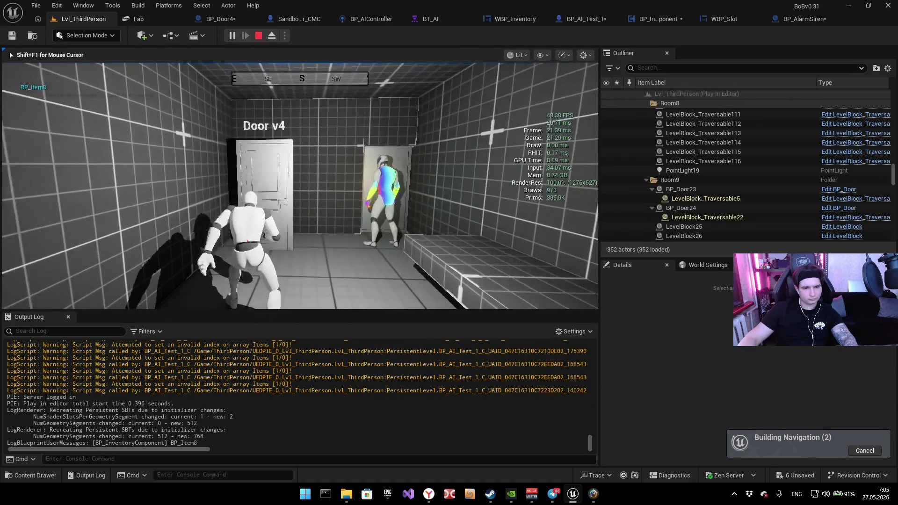
key("e")
key("e")
key("e")
key("e")
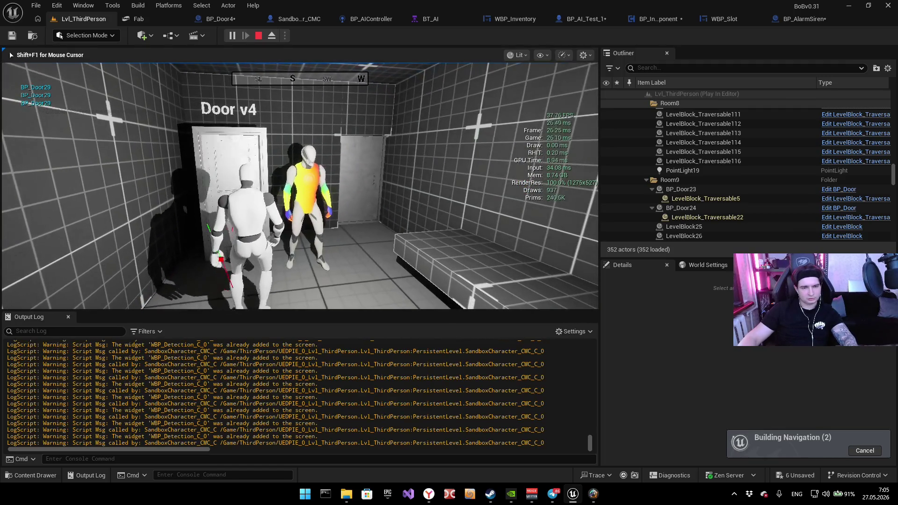
key("i")
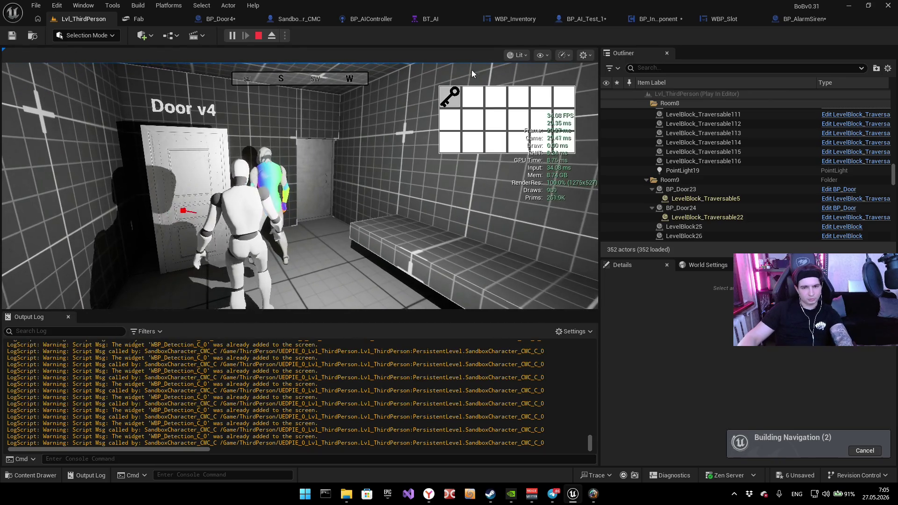
key("i")
key("e")
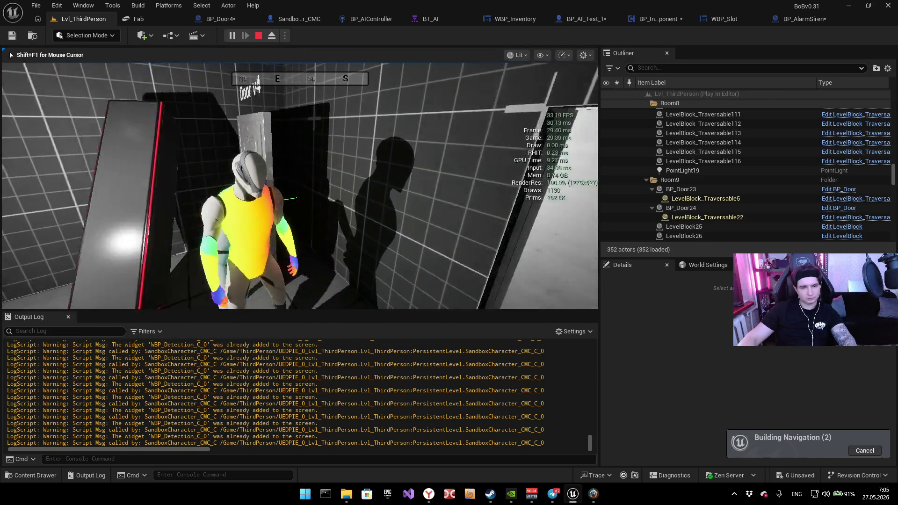
key("e")
key("e")
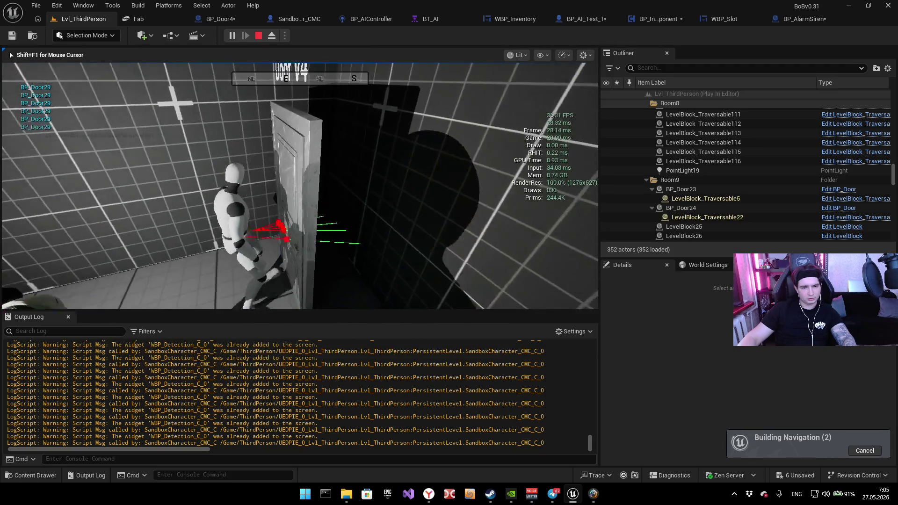
Step: Open Door v4, walk into the room and back to the doorway, then end the play session
key("w")
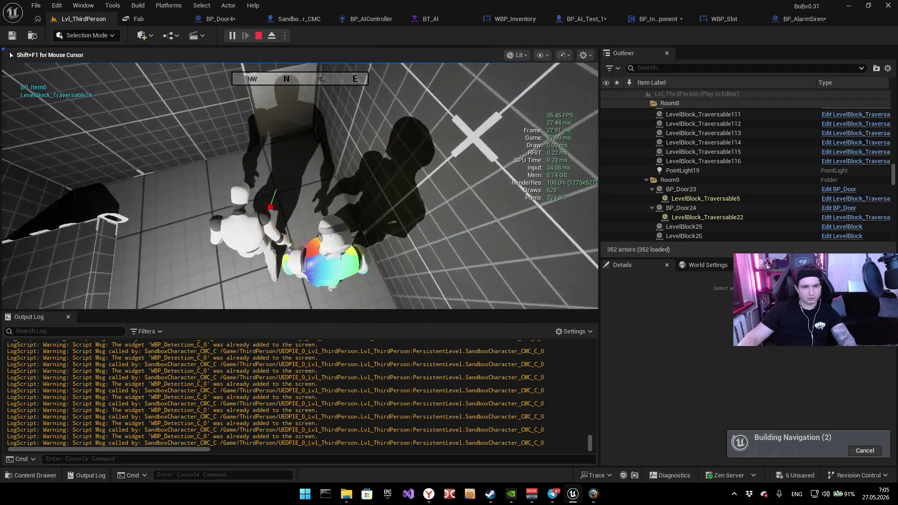
key("e")
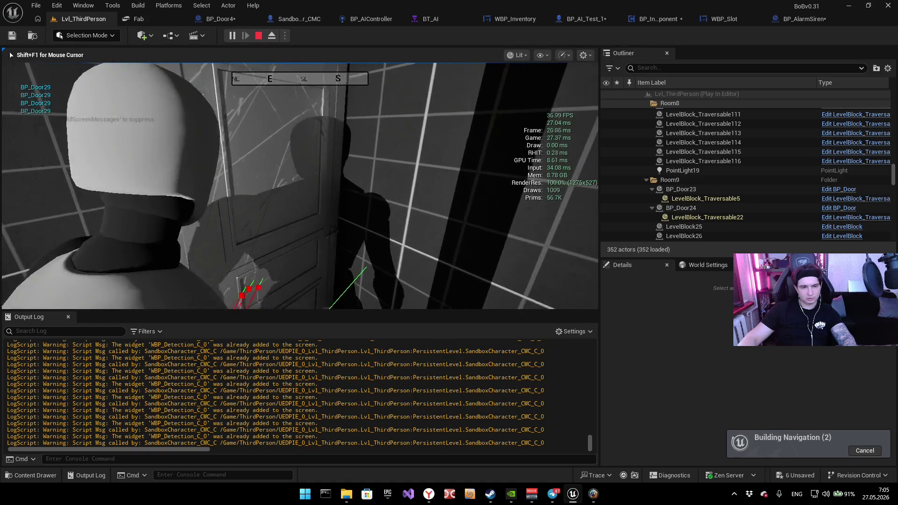
key("e")
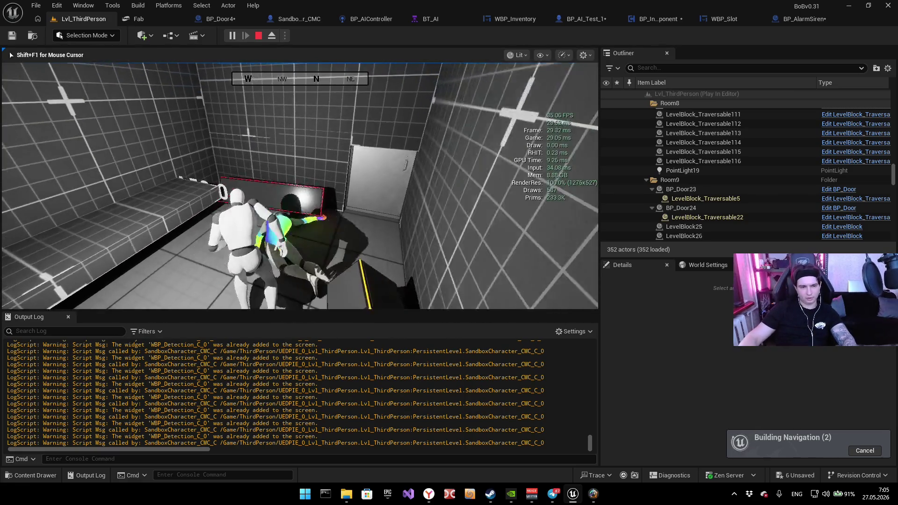
key("w")
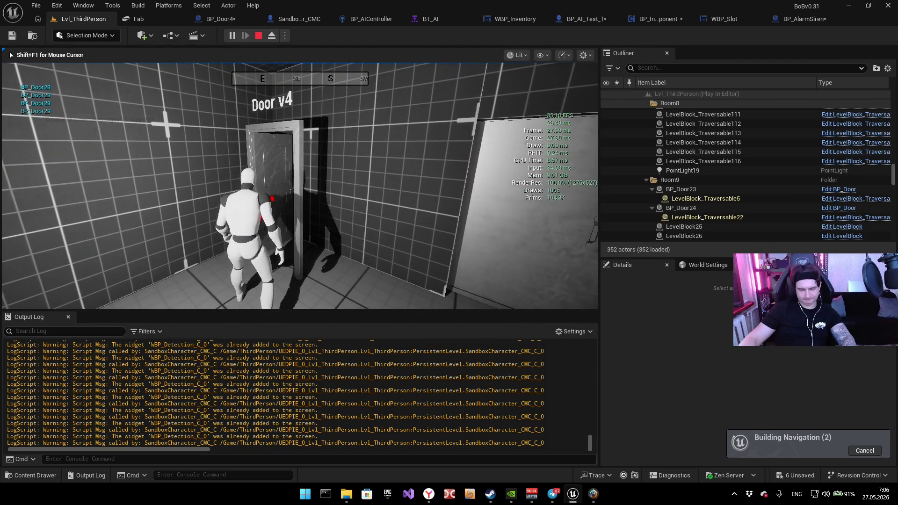
key("w")
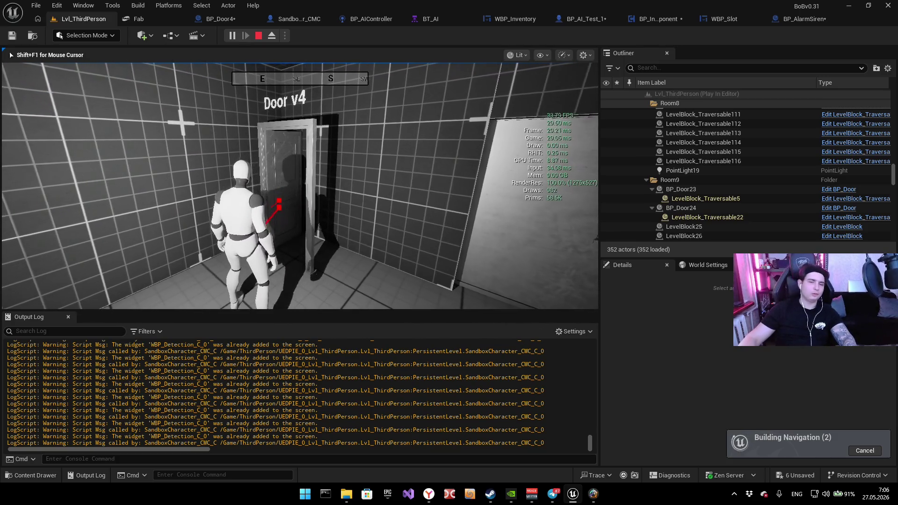
key("e")
key("Escape")
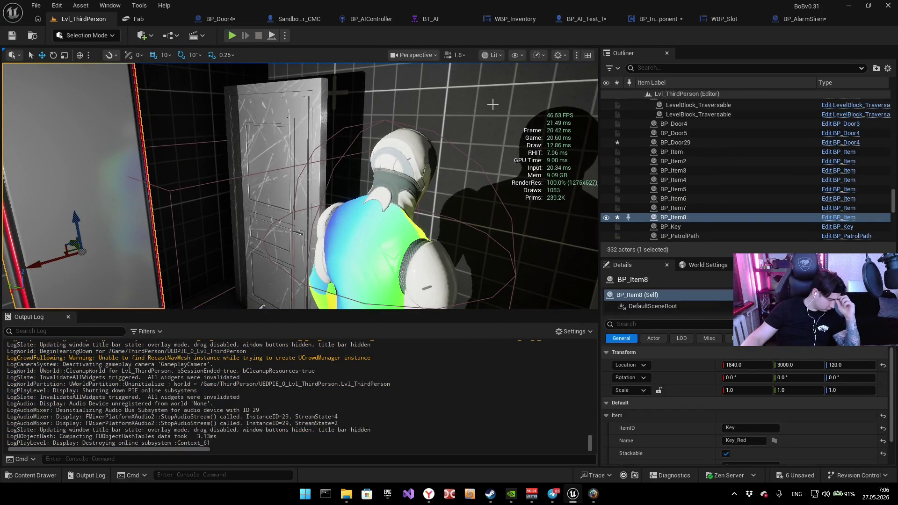
Step: Survey BP_Door4's overlap, cast, IA_Interact and Has Item by ID nodes in the EventGraph
left_click(296, 18)
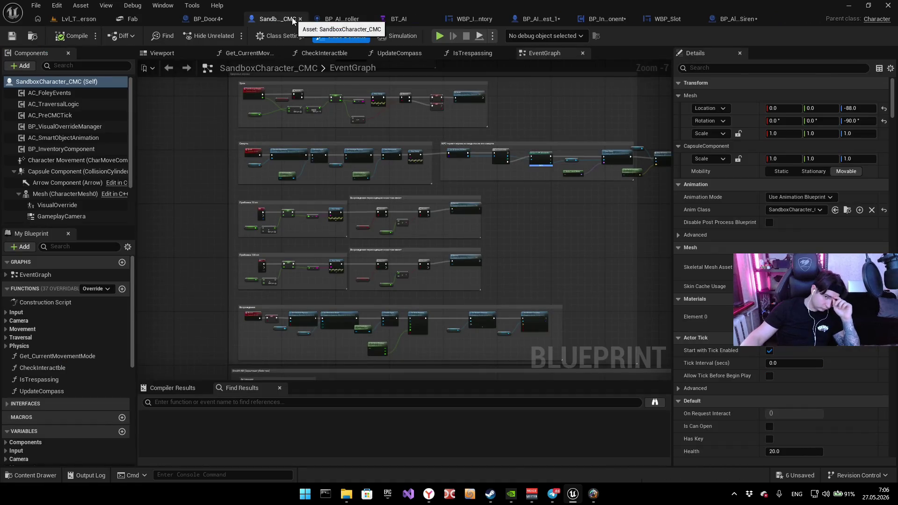
left_click(198, 18)
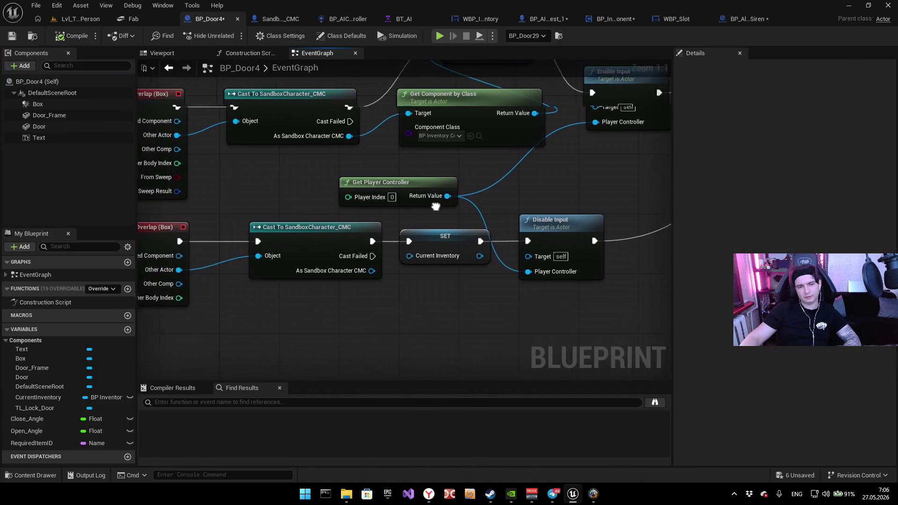
mouse_move(476, 259)
left_mouse_down()
mouse_move(463, 323)
mouse_move(447, 330)
left_mouse_up()
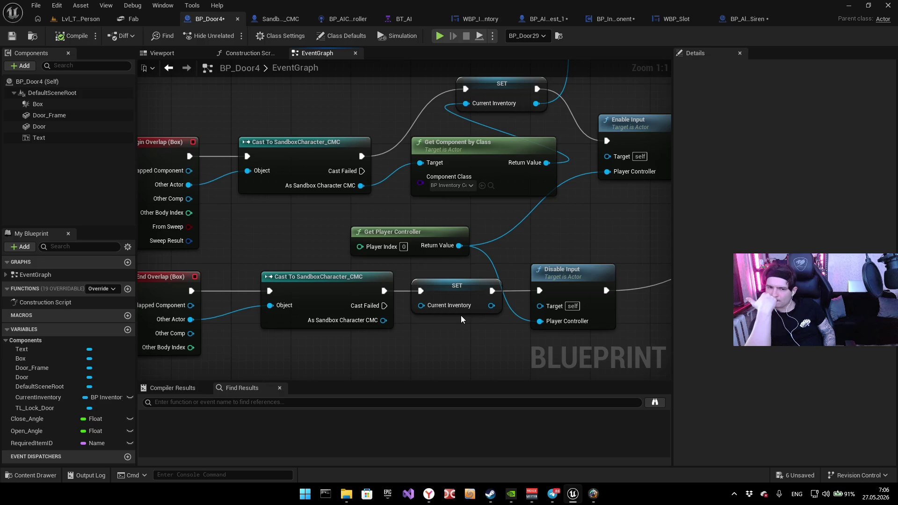
mouse_move(461, 315)
left_mouse_down()
mouse_move(435, 255)
mouse_move(408, 233)
mouse_move(589, 102)
mouse_move(557, 84)
mouse_move(300, 89)
mouse_move(44, 260)
mouse_move(41, 216)
mouse_move(419, 112)
mouse_move(491, 52)
mouse_move(421, 134)
left_mouse_up()
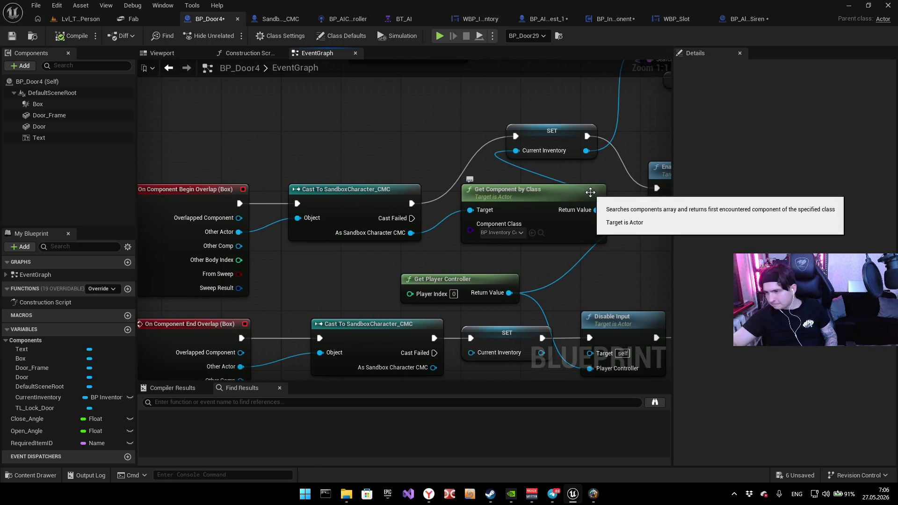
mouse_move(459, 184)
left_mouse_down()
mouse_move(258, 328)
mouse_move(348, 264)
mouse_move(360, 230)
mouse_move(360, 260)
left_mouse_up()
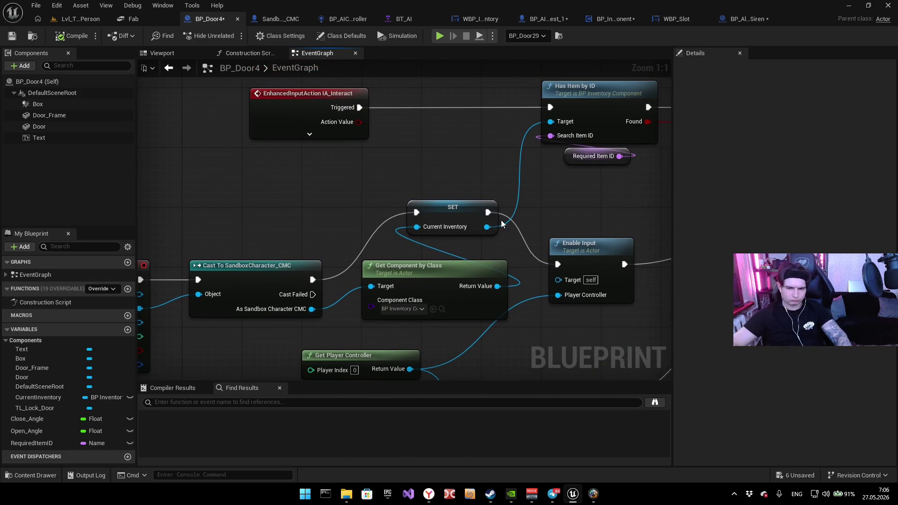
Step: Reconnect SET to Enable Input and undo breaking the cast-to-SET link
left_click(521, 247, "alt")
mouse_move(521, 247)
left_mouse_down()
mouse_move(470, 138)
mouse_move(559, 196)
mouse_move(555, 189)
left_mouse_up()
mouse_move(554, 139)
left_mouse_down()
mouse_move(557, 240)
mouse_move(570, 247)
mouse_move(646, 207)
mouse_move(643, 199)
mouse_move(619, 228)
left_mouse_up()
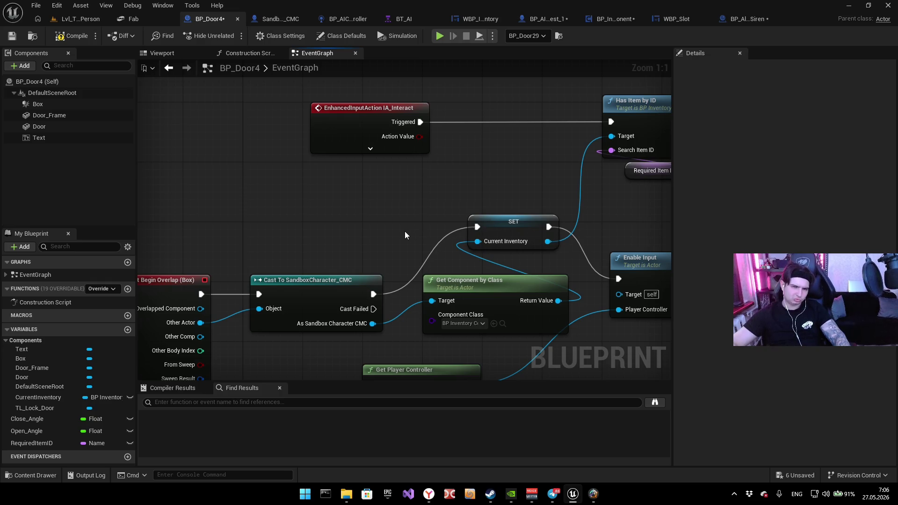
mouse_move(401, 231)
left_mouse_down()
mouse_move(522, 172)
mouse_move(433, 214)
left_mouse_up()
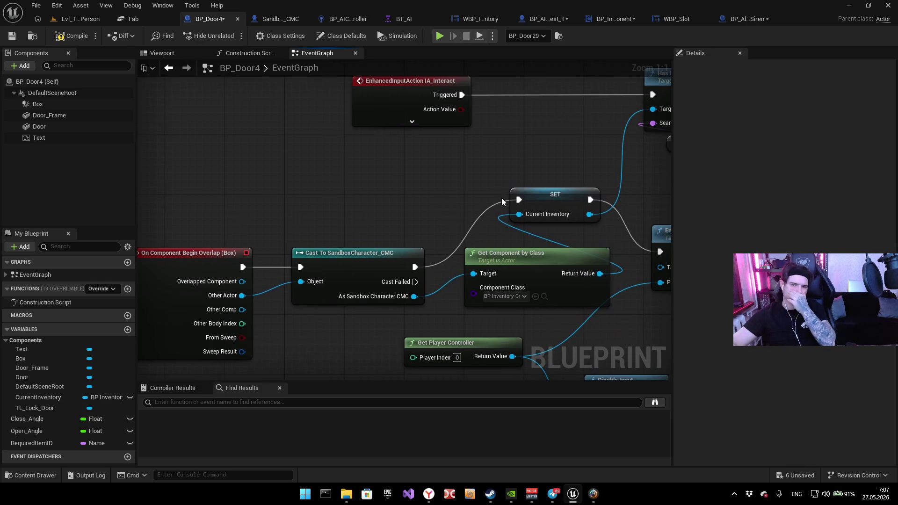
left_click_drag(487, 192, 450, 224)
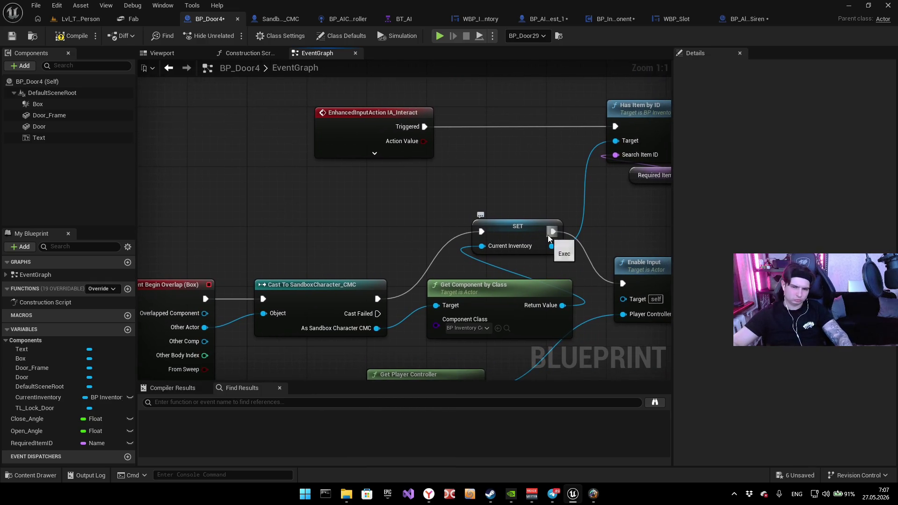
left_click(447, 243, "alt")
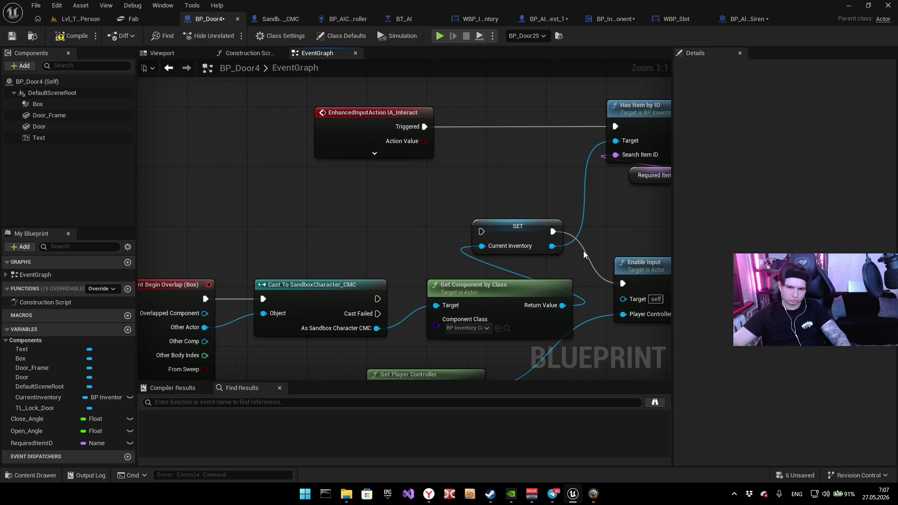
key("ctrl+z")
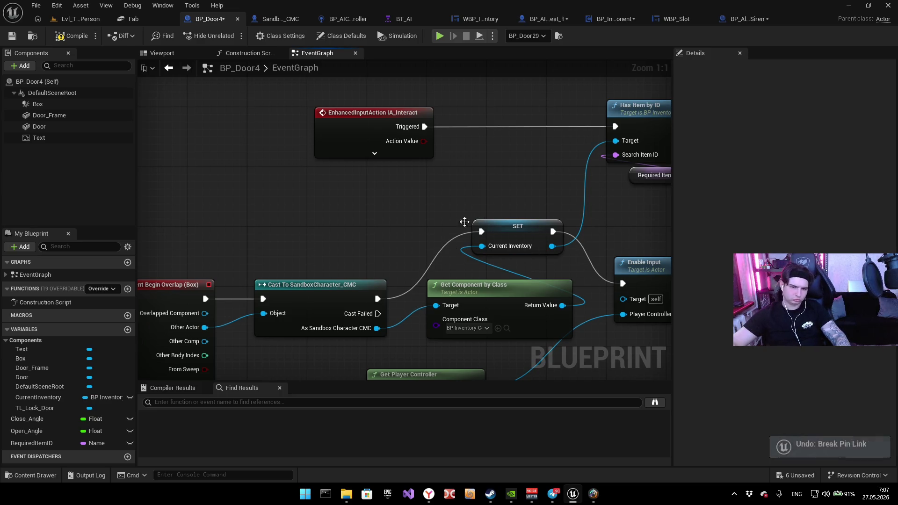
Step: Zoom out and show BP_Door4's viewport with Door v4 inside its Box trigger
scroll(366, 255, "down", 1)
scroll(365, 251, "down", 1)
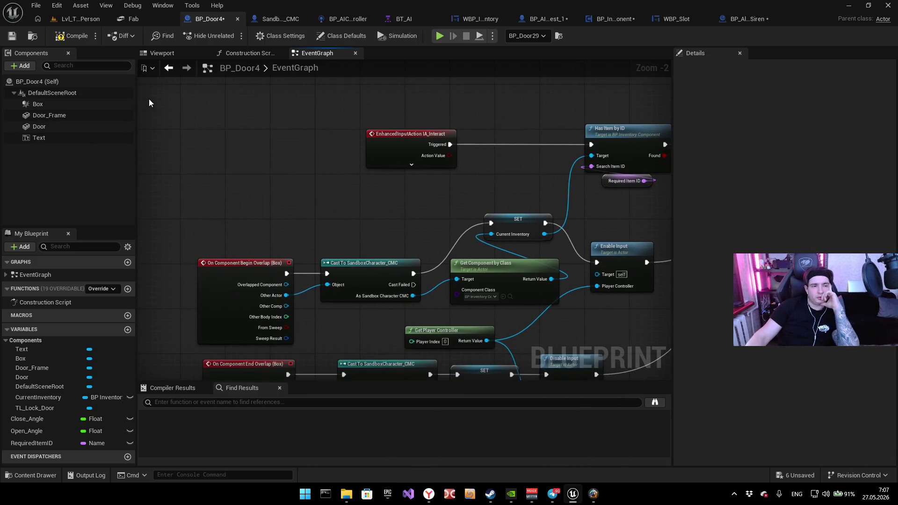
left_click(177, 51)
left_click(55, 103)
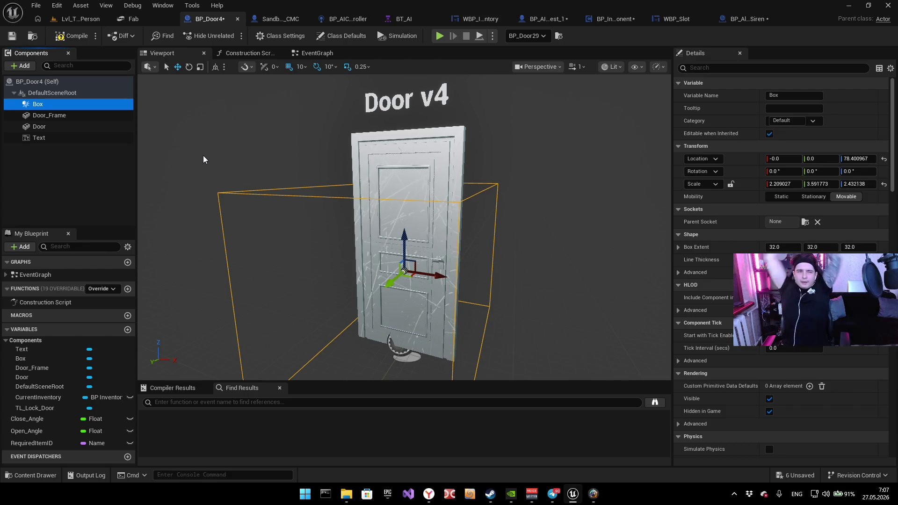
mouse_move(203, 159)
left_mouse_down()
mouse_move(252, 160)
mouse_move(288, 146)
left_mouse_up()
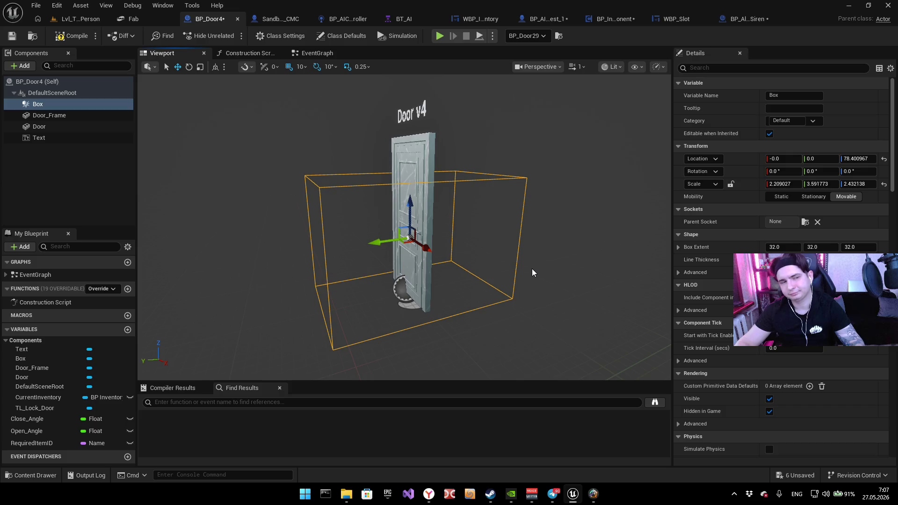
left_click(321, 55)
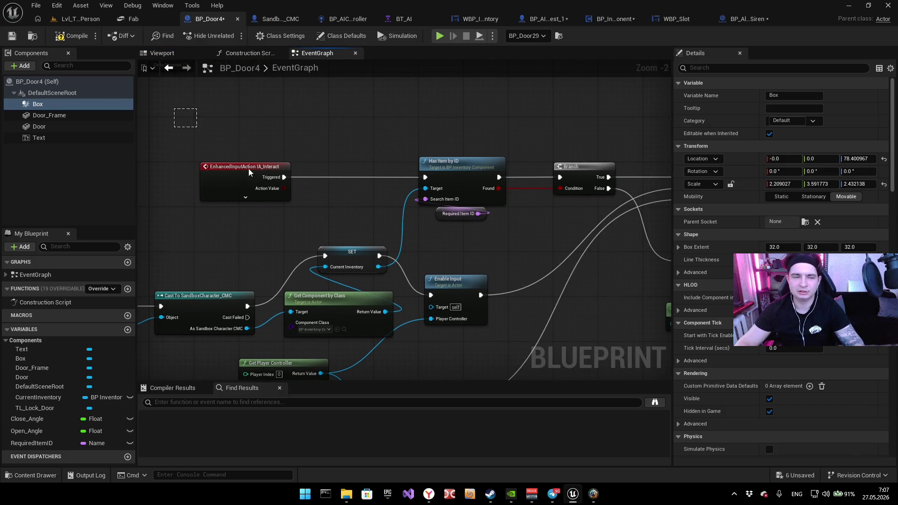
left_click_drag(182, 112, 231, 122)
scroll(318, 231, "up", 2)
scroll(318, 231, "up", 2)
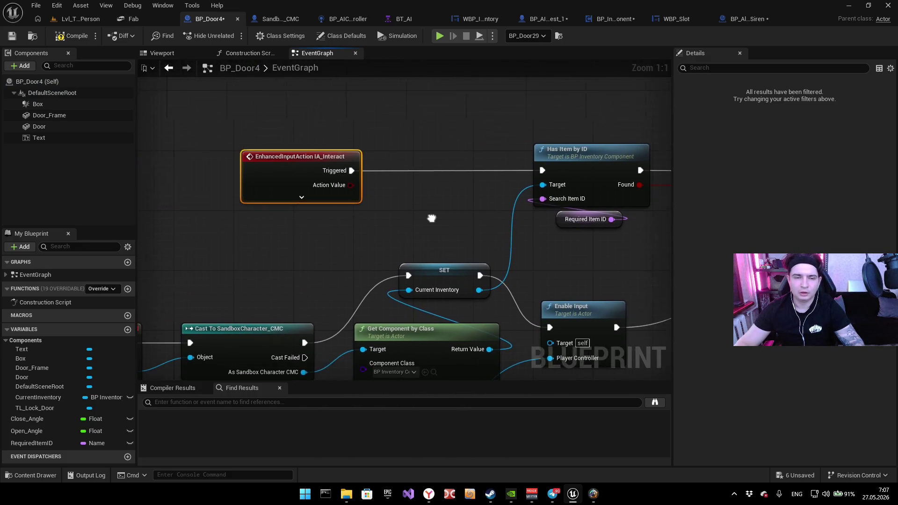
left_click_drag(254, 240, 483, 185)
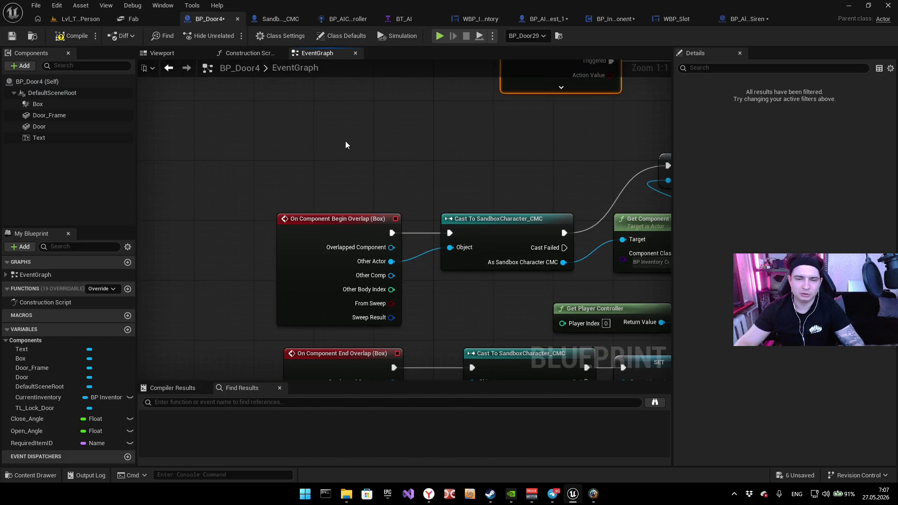
mouse_move(317, 213)
left_mouse_down()
mouse_move(290, 160)
mouse_move(290, 134)
mouse_move(282, 186)
mouse_move(226, 200)
mouse_move(266, 214)
mouse_move(306, 165)
mouse_move(319, 170)
mouse_move(311, 171)
left_mouse_up()
left_click(298, 156)
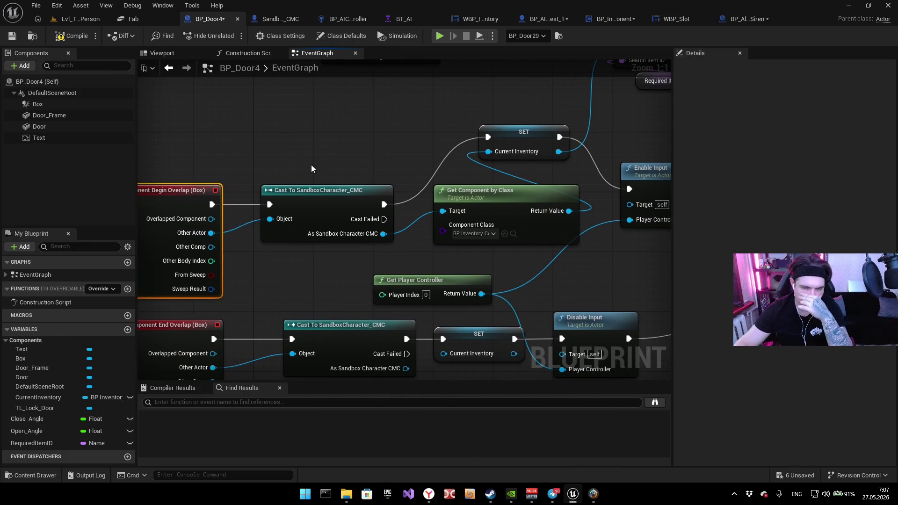
left_click_drag(365, 169, 322, 177)
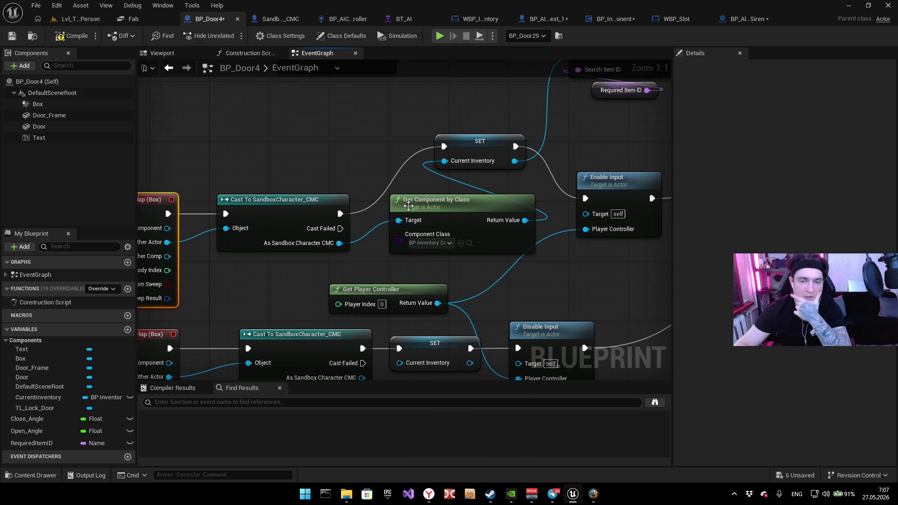
left_click_drag(456, 207, 391, 222)
left_click(391, 221)
left_click_drag(525, 280, 501, 351)
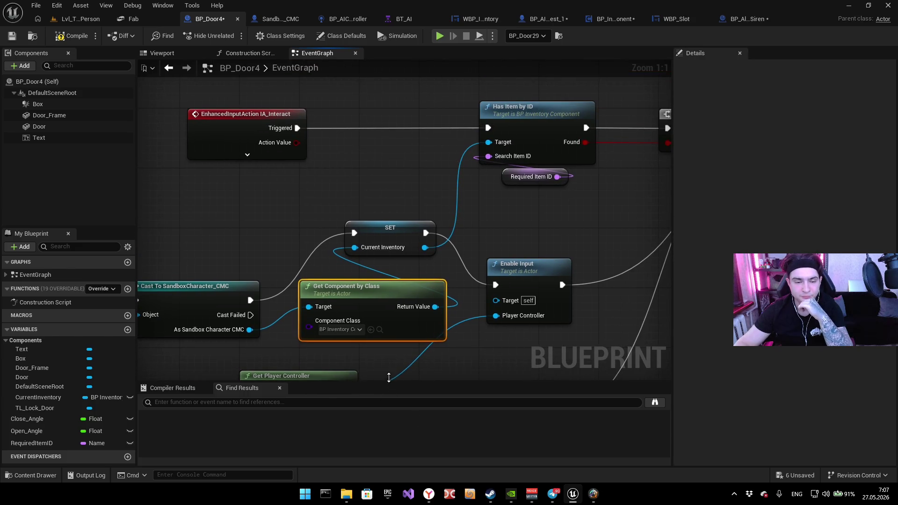
mouse_move(428, 369)
left_mouse_down()
mouse_move(556, 280)
mouse_move(400, 217)
mouse_move(427, 230)
left_mouse_up()
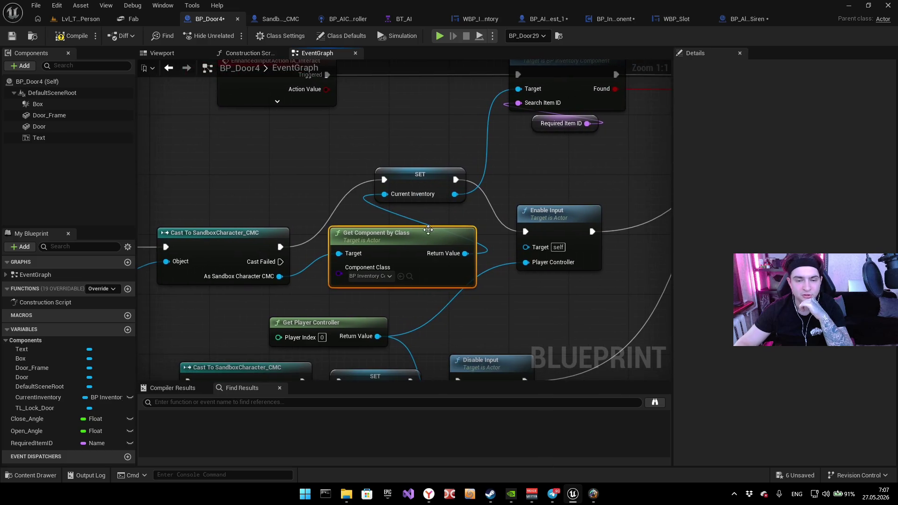
left_click(434, 190)
left_click_drag(391, 118, 370, 161)
mouse_move(538, 207)
left_mouse_down()
mouse_move(417, 227)
mouse_move(491, 283)
left_mouse_up()
left_click_drag(320, 247, 274, 213)
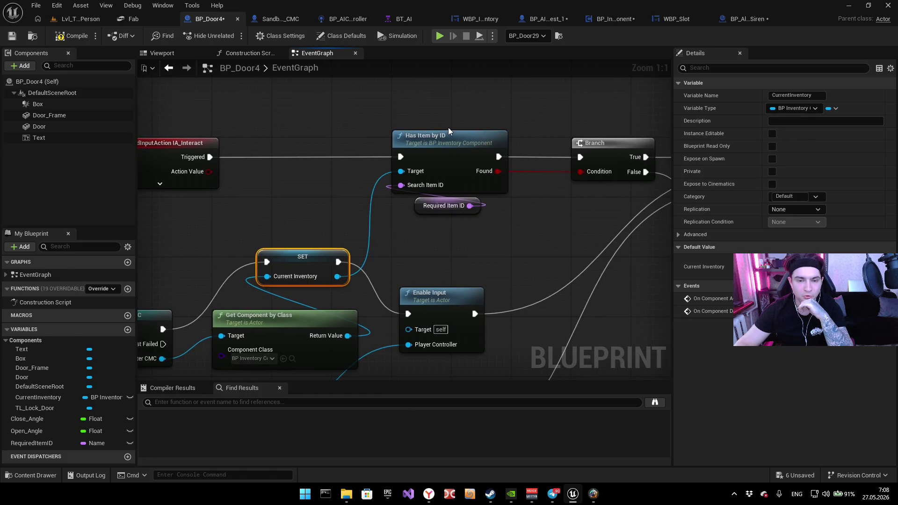
left_click(412, 165)
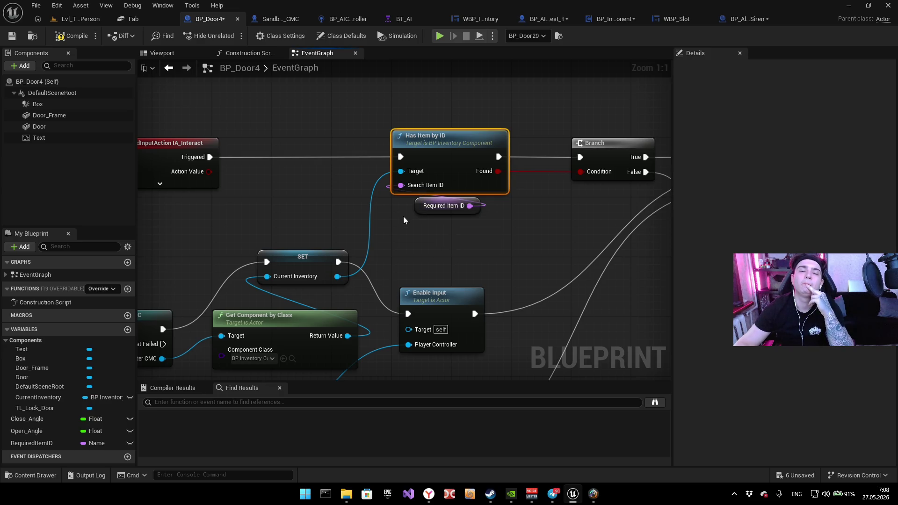
mouse_move(402, 220)
left_mouse_down()
mouse_move(531, 195)
mouse_move(491, 138)
mouse_move(508, 243)
mouse_move(475, 197)
mouse_move(384, 276)
left_mouse_up()
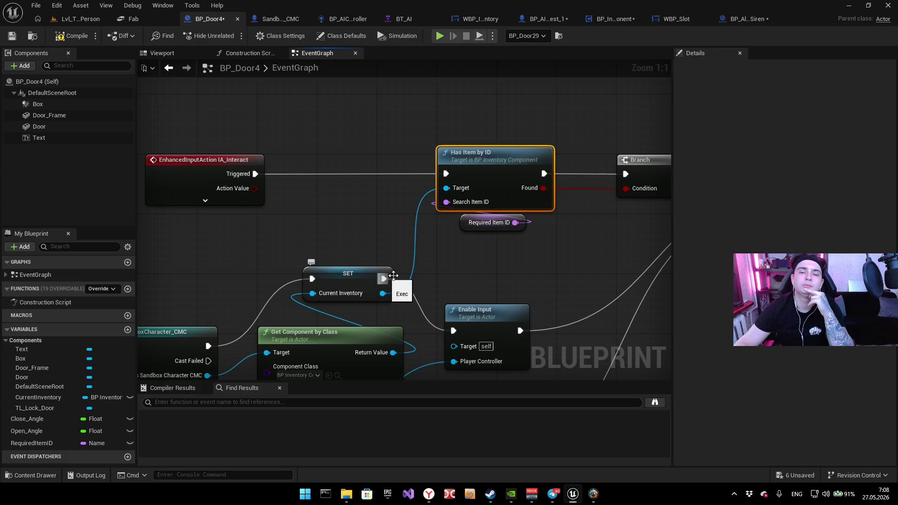
left_click(470, 226)
left_click(795, 247)
left_click(563, 281)
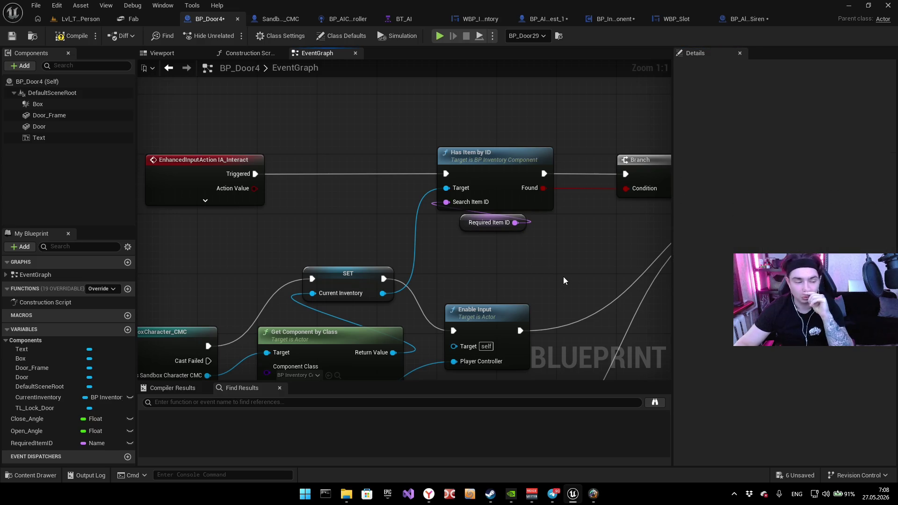
left_click_drag(615, 241, 566, 259)
left_click(482, 206)
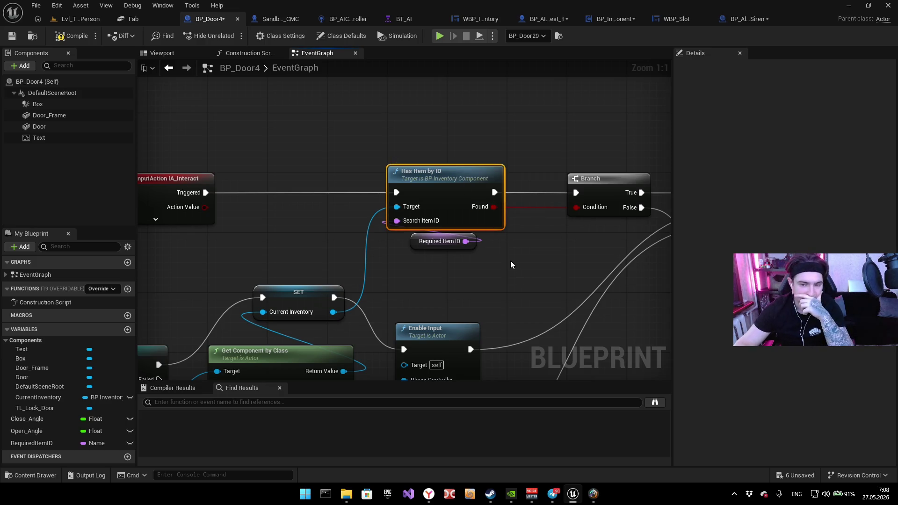
mouse_move(511, 265)
left_mouse_down()
mouse_move(442, 271)
mouse_move(427, 288)
mouse_move(315, 289)
left_mouse_up()
left_click_drag(554, 153, 409, 134)
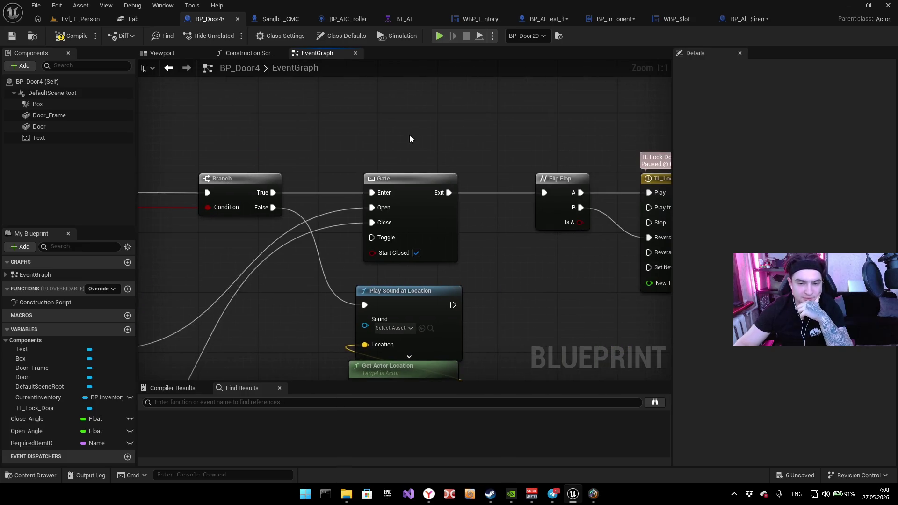
left_click(425, 246)
mouse_move(296, 249)
left_mouse_down()
mouse_move(373, 223)
mouse_move(369, 253)
mouse_move(465, 247)
left_mouse_up()
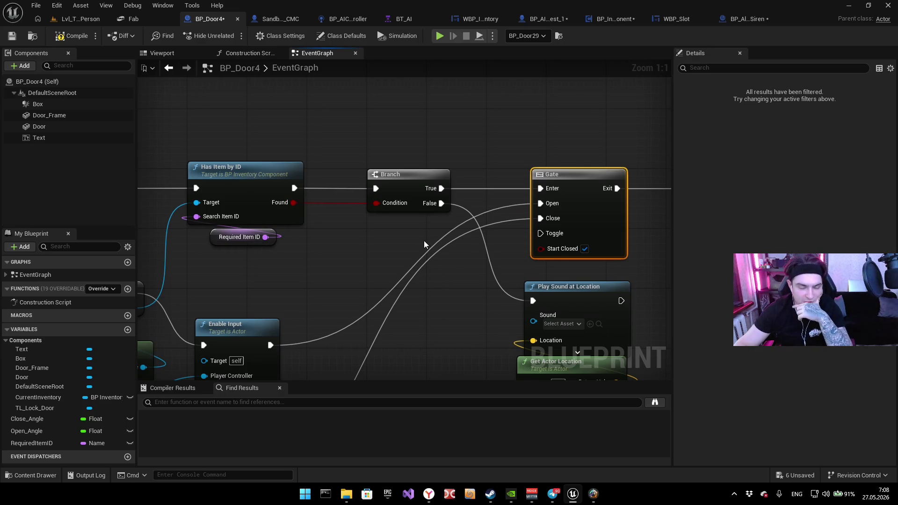
mouse_move(407, 256)
left_mouse_down()
mouse_move(585, 214)
mouse_move(441, 207)
mouse_move(335, 222)
left_mouse_up()
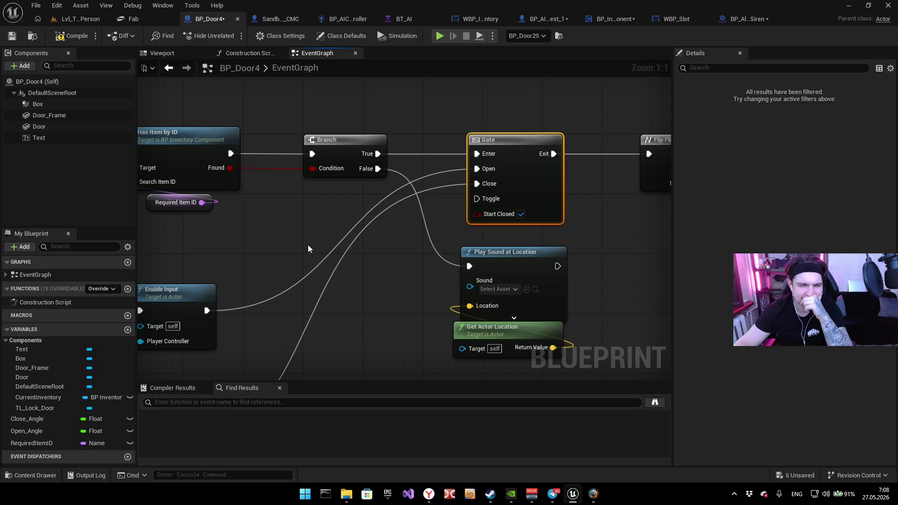
mouse_move(366, 237)
left_mouse_down()
mouse_move(284, 312)
mouse_move(388, 227)
left_mouse_up()
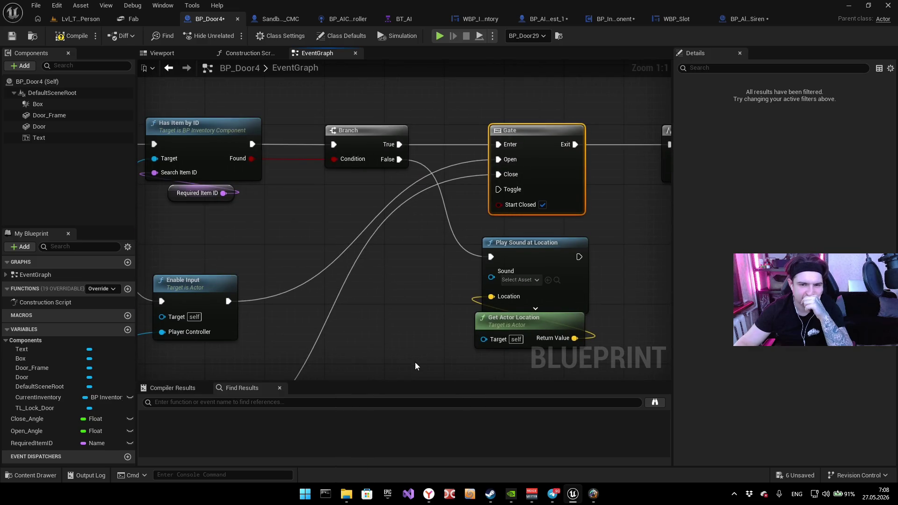
left_click_drag(415, 366, 373, 357)
scroll(541, 231, "down", 2)
mouse_move(540, 231)
left_mouse_down()
mouse_move(305, 287)
mouse_move(523, 240)
mouse_move(493, 263)
left_mouse_up()
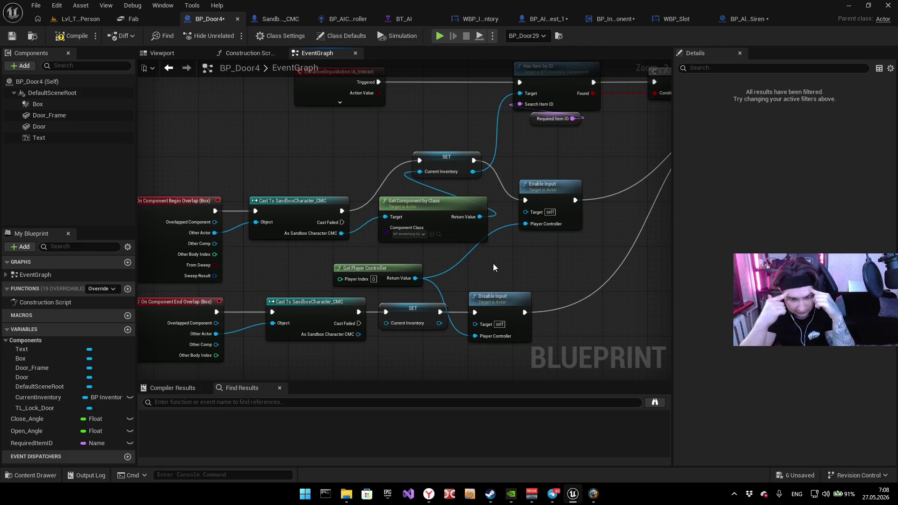
left_click(545, 186)
mouse_move(577, 158)
left_mouse_down()
mouse_move(510, 153)
mouse_move(563, 80)
mouse_move(510, 115)
mouse_move(283, 200)
mouse_move(313, 195)
mouse_move(244, 186)
left_mouse_up()
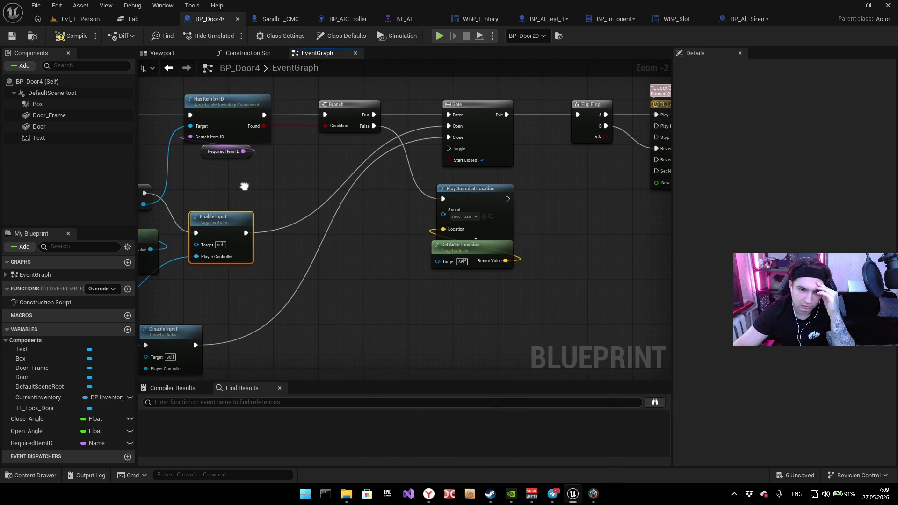
mouse_move(244, 186)
left_mouse_down()
mouse_move(583, 191)
mouse_move(305, 176)
mouse_move(301, 188)
left_mouse_up()
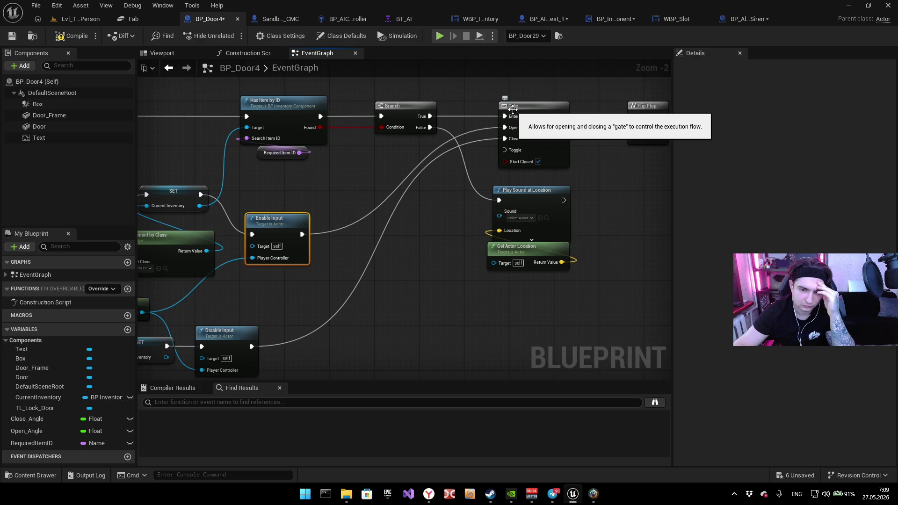
mouse_move(461, 185)
left_mouse_down()
mouse_move(425, 228)
mouse_move(403, 207)
left_mouse_up()
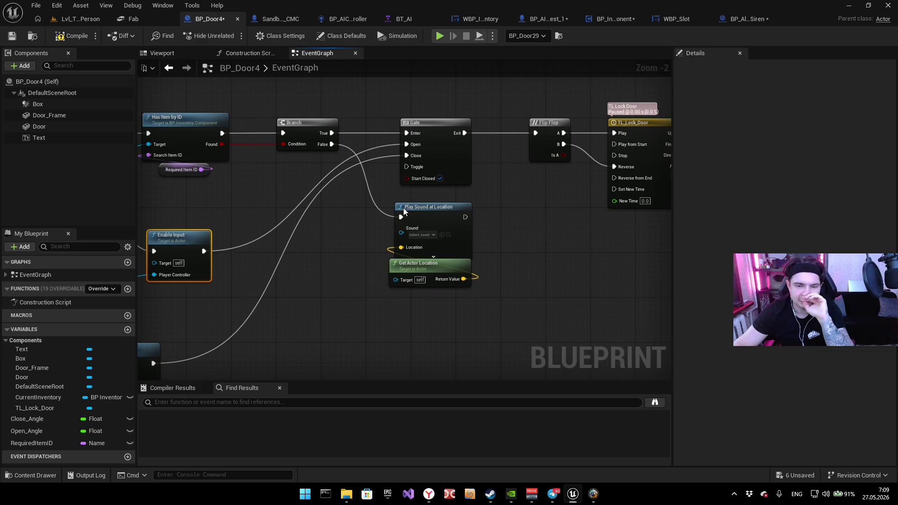
mouse_move(386, 311)
left_mouse_down()
mouse_move(478, 209)
mouse_move(463, 224)
left_mouse_up()
scroll(447, 230, "up", 2)
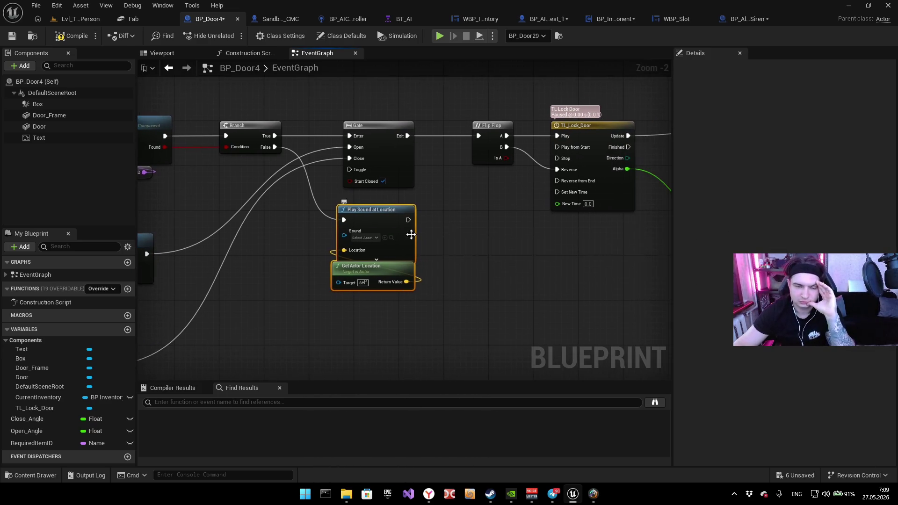
left_click(457, 185)
left_click_drag(465, 188, 374, 272)
left_click_drag(446, 244, 349, 251)
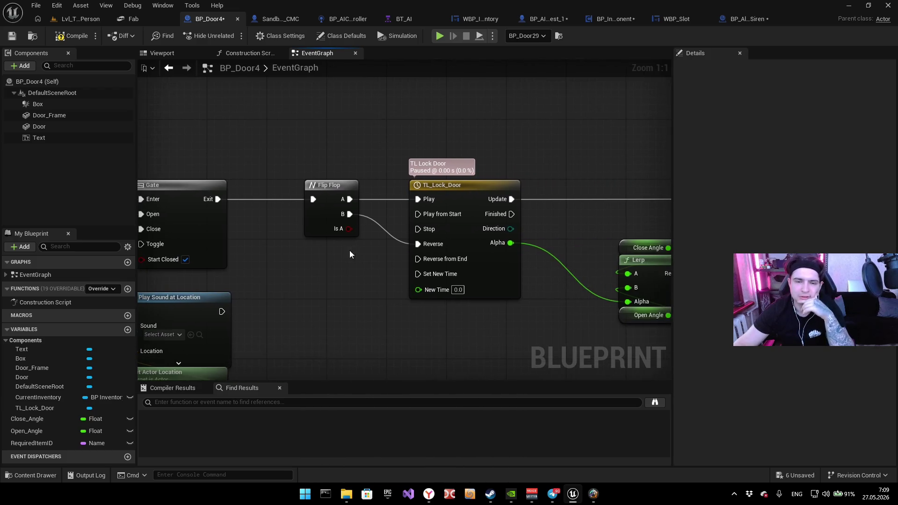
left_click(330, 196)
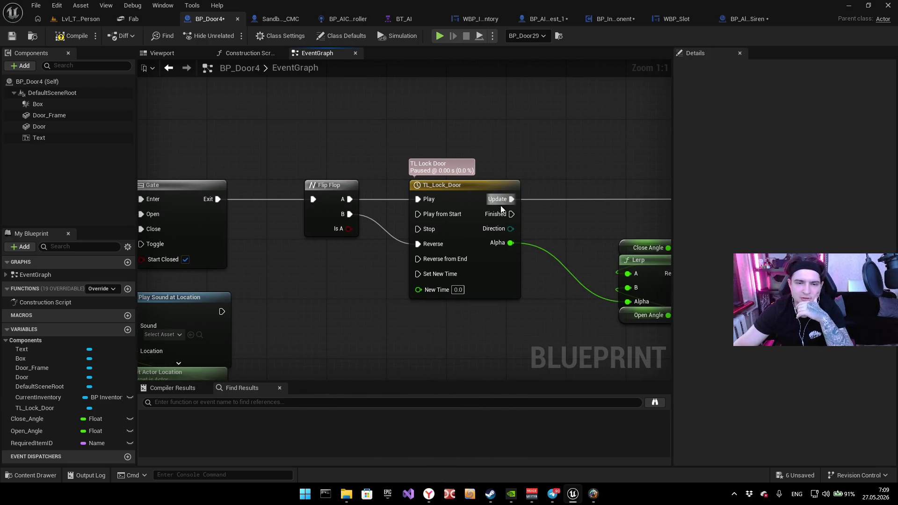
left_click(464, 188)
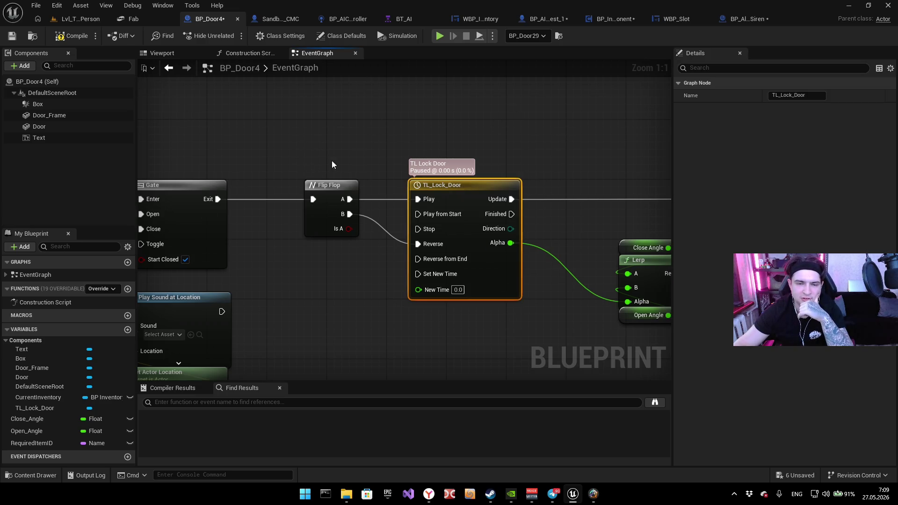
left_click(317, 226)
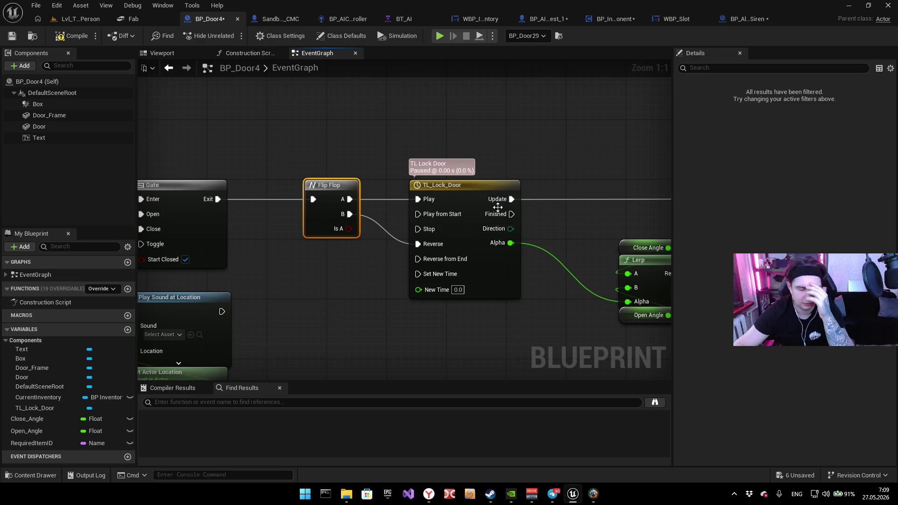
left_click_drag(542, 195, 402, 208)
left_click_drag(457, 250, 339, 254)
left_click_drag(336, 358, 440, 220)
left_click_drag(436, 254, 371, 239)
left_click_drag(426, 363, 553, 101)
mouse_move(256, 175)
left_mouse_down()
mouse_move(465, 128)
mouse_move(377, 198)
mouse_move(392, 175)
left_mouse_up()
scroll(392, 175, "down", 3)
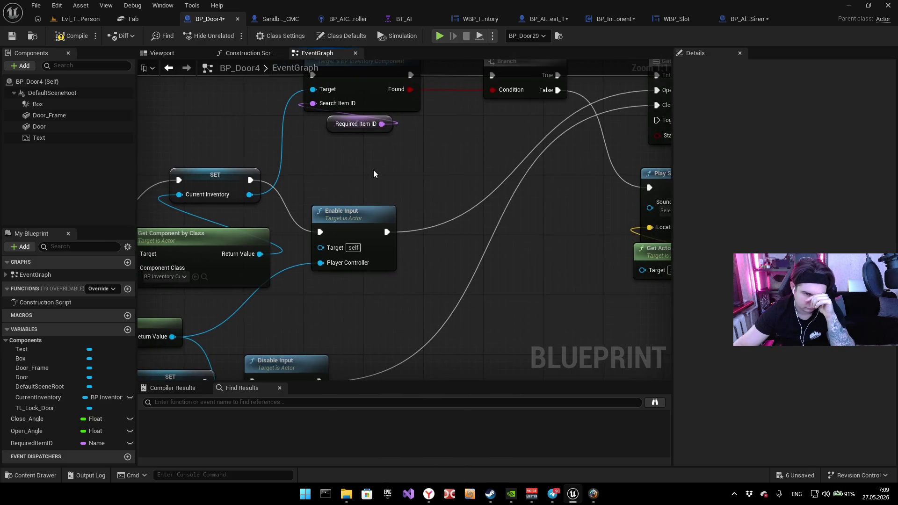
mouse_move(463, 187)
left_mouse_down()
mouse_move(486, 153)
mouse_move(360, 203)
left_mouse_up()
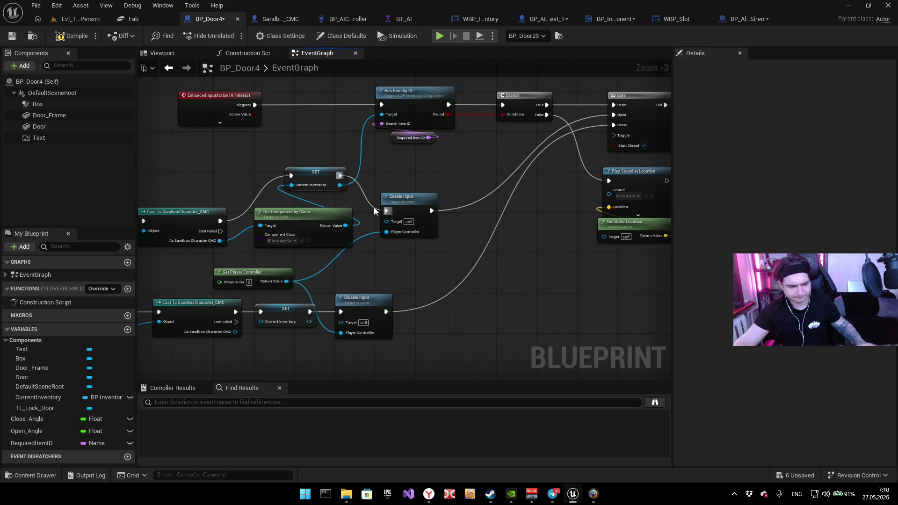
left_click(372, 206)
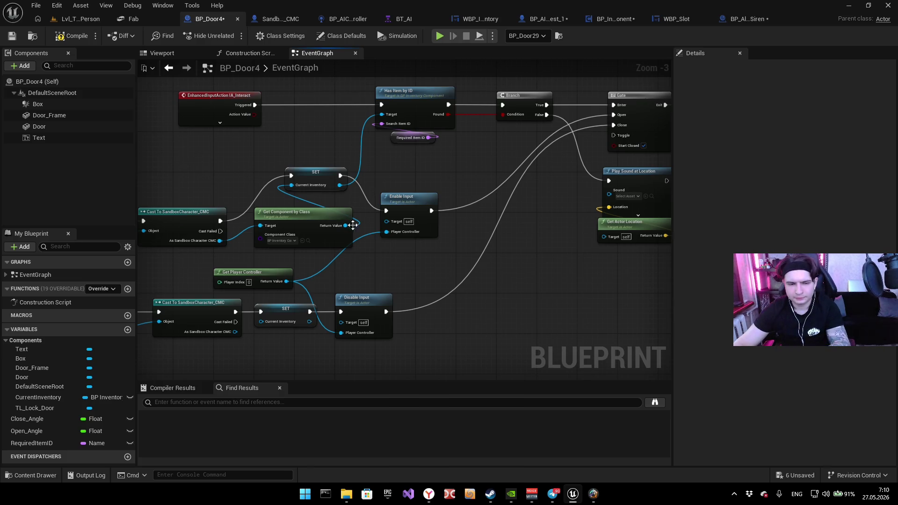
left_click_drag(348, 211, 478, 163)
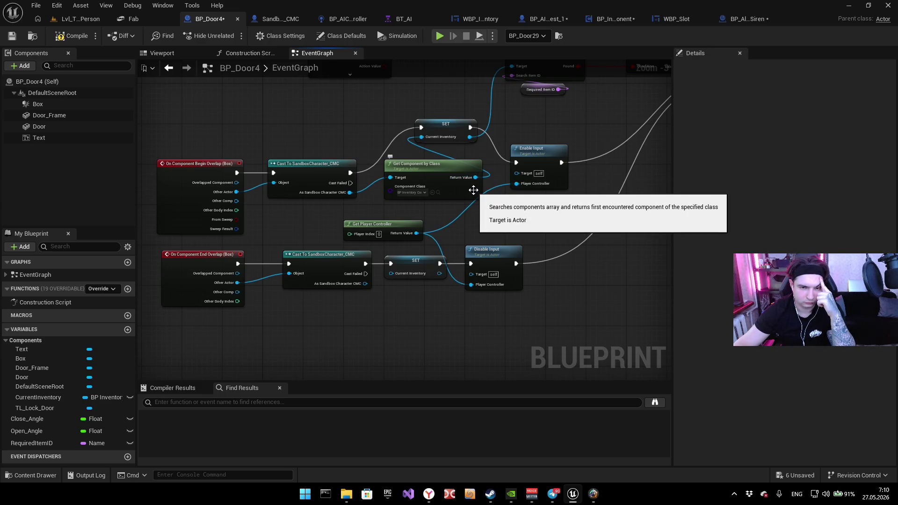
left_click_drag(473, 189, 404, 245)
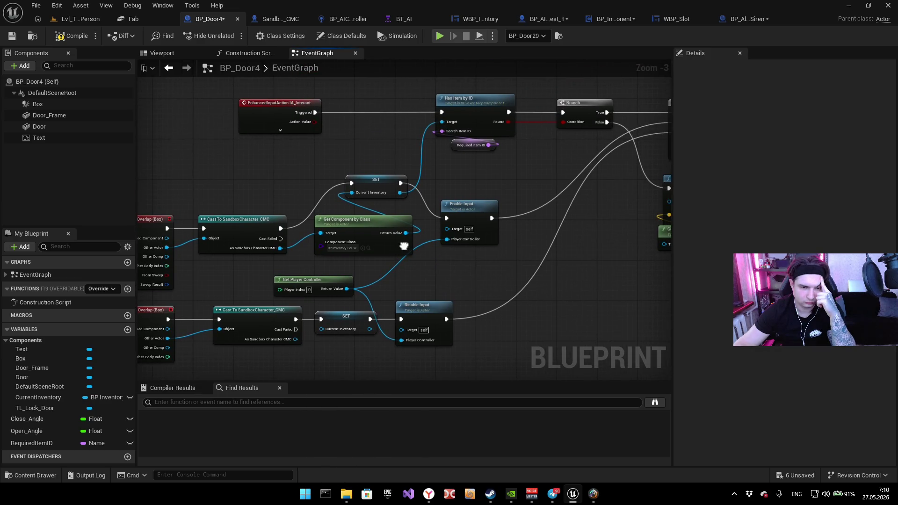
left_click_drag(403, 246, 497, 176)
left_click_drag(432, 279, 448, 239)
left_click_drag(483, 170, 467, 231)
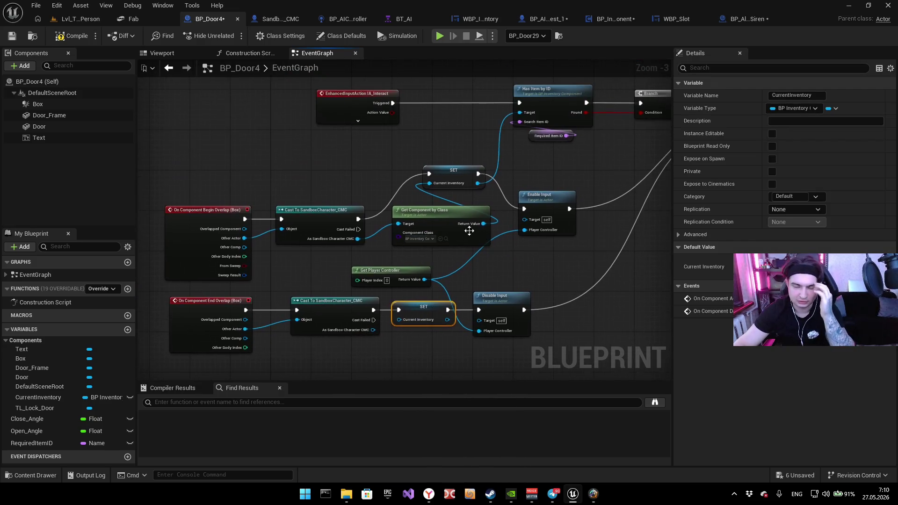
left_click(478, 186)
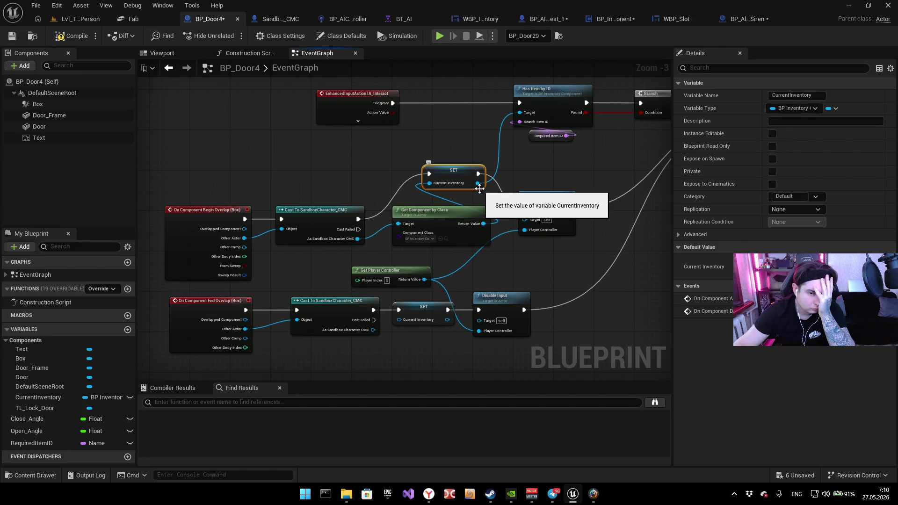
left_click_drag(440, 329, 434, 305)
left_click_drag(491, 270, 487, 293)
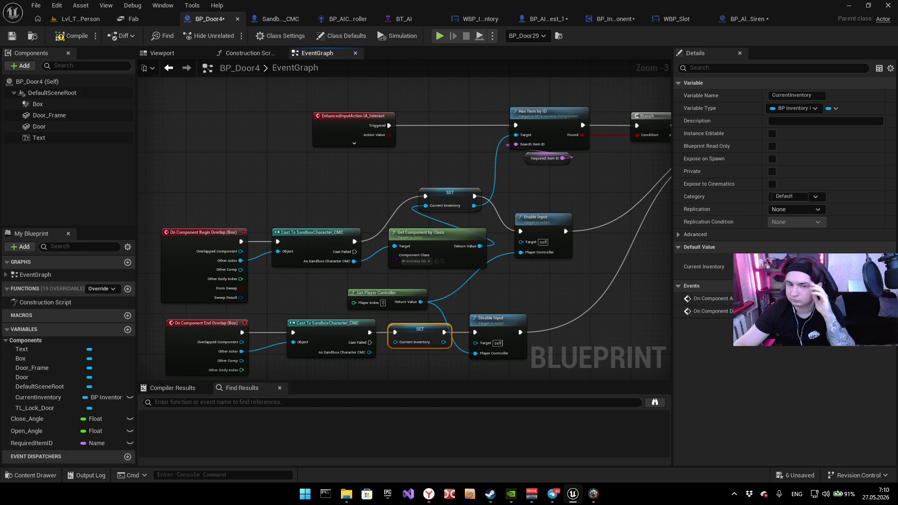
mouse_move(530, 183)
left_mouse_down()
mouse_move(493, 170)
mouse_move(368, 217)
left_mouse_up()
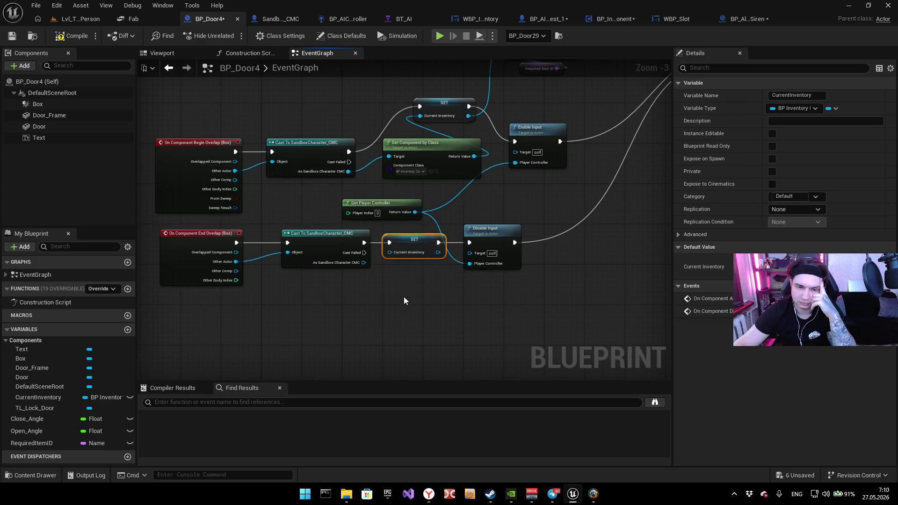
left_click_drag(430, 304, 430, 341)
left_click_drag(451, 261, 486, 224)
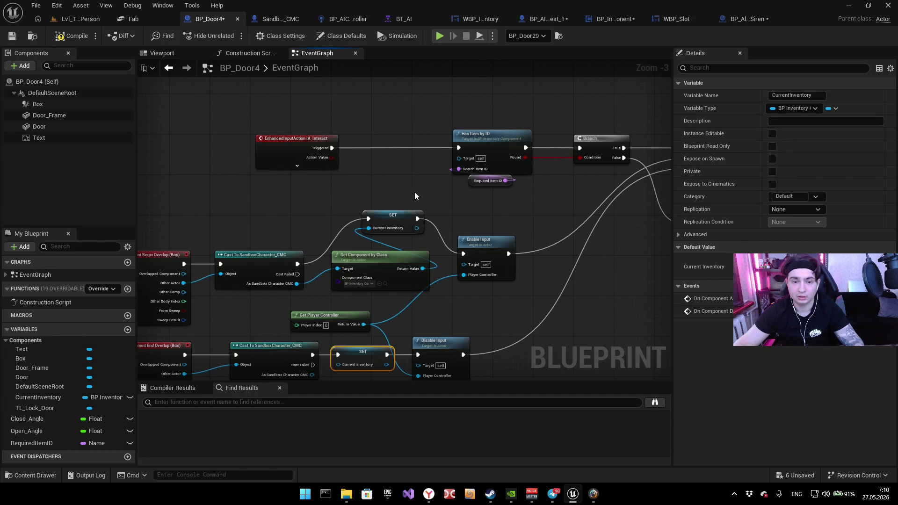
scroll(402, 194, "up", 3)
right_click(385, 169)
Step: Add a Get CurrentInventory node feeding Has Item by ID's Target, then launch a PIE test
type("get")
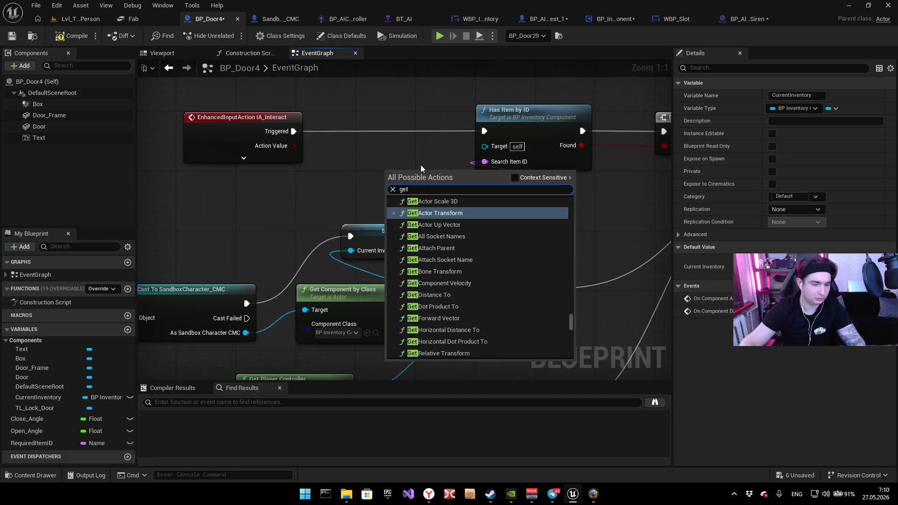
left_click(122, 336)
mouse_move(49, 397)
left_mouse_down()
mouse_move(138, 369)
mouse_move(371, 204)
left_mouse_up()
left_click(395, 200)
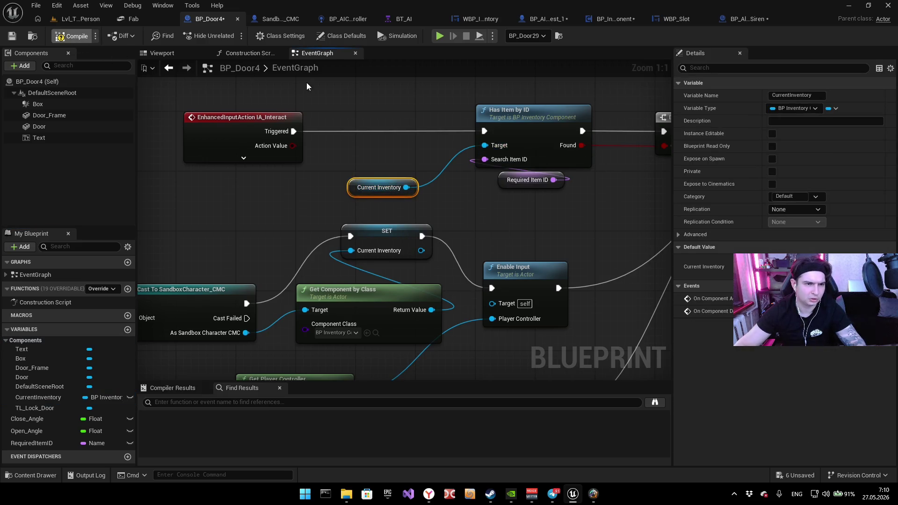
key("alt+p")
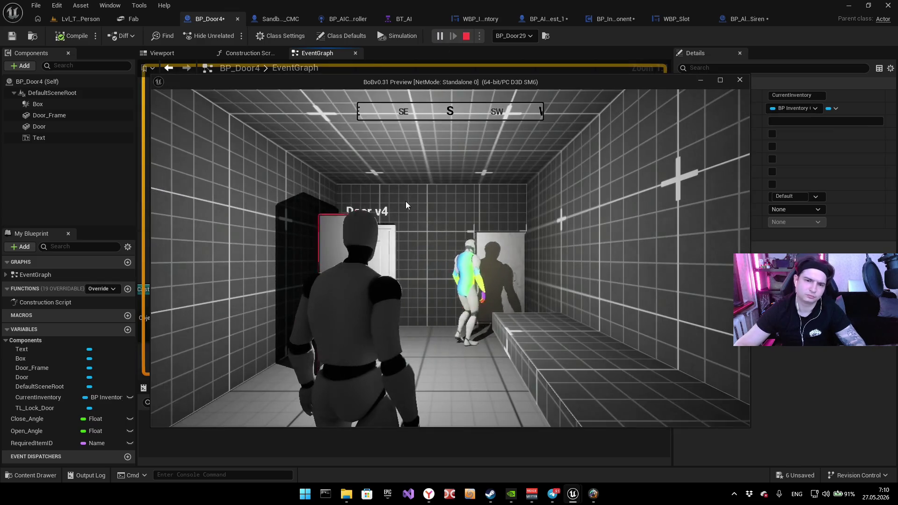
Step: Walk the character to Door v4 and try interacting with it, then end the session
key("w")
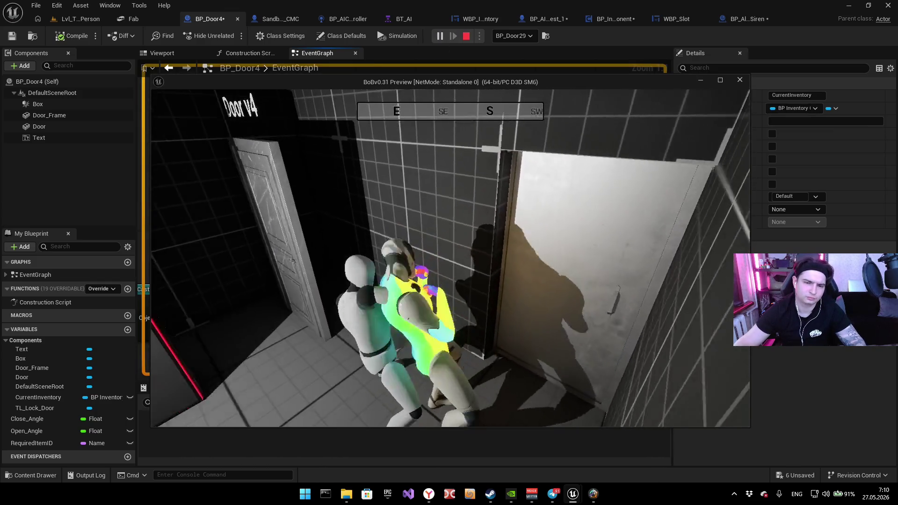
key("w")
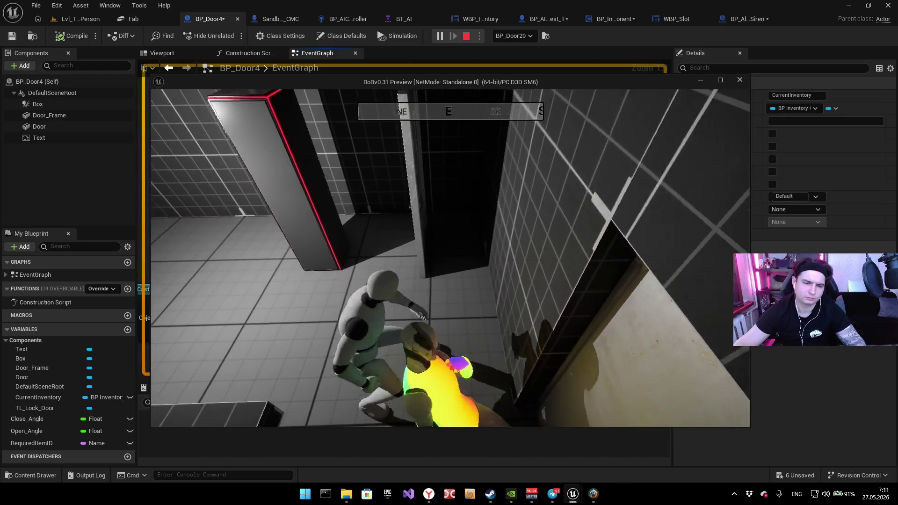
key("e")
key("w")
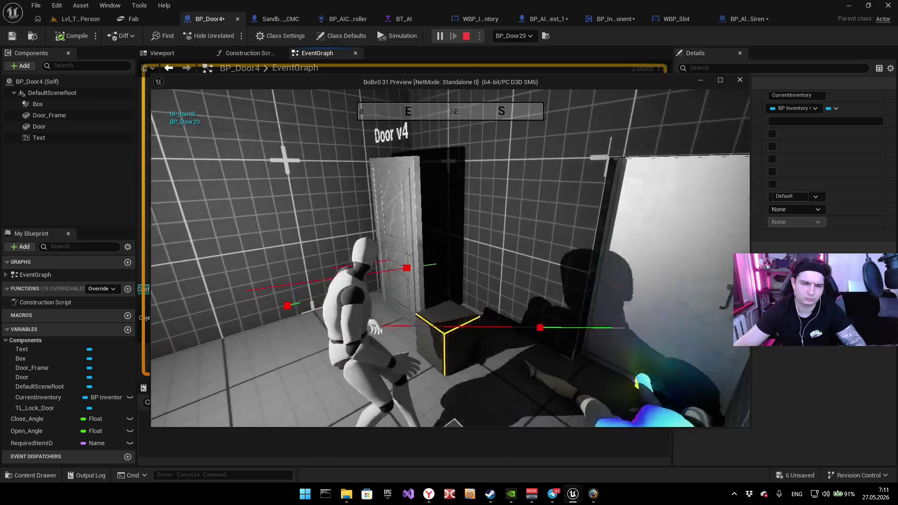
key("e")
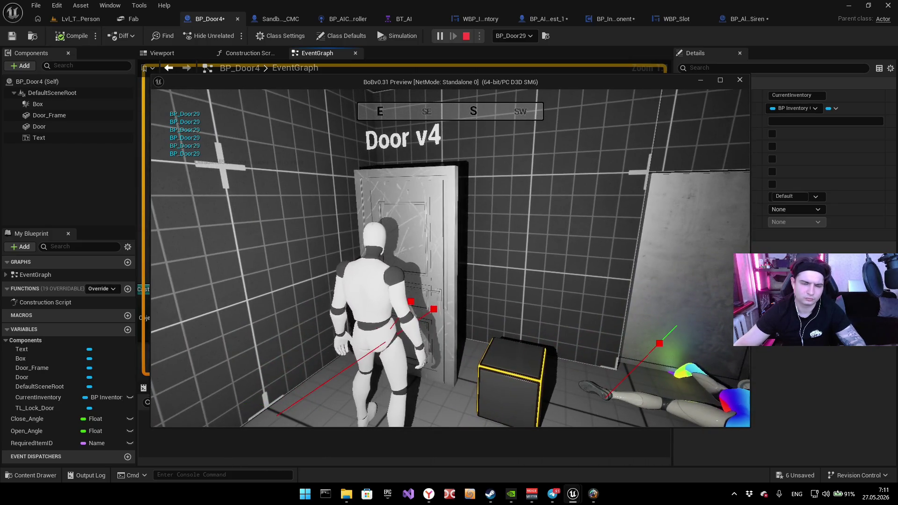
key("e")
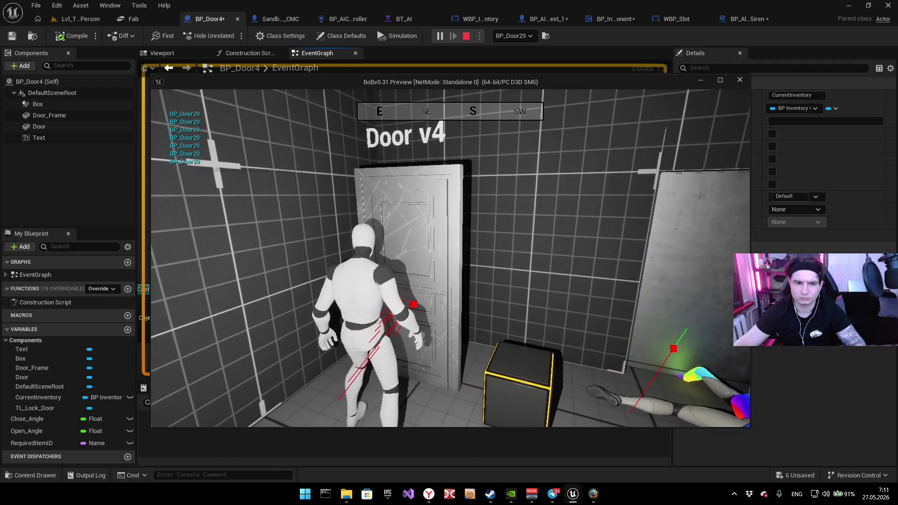
key("s")
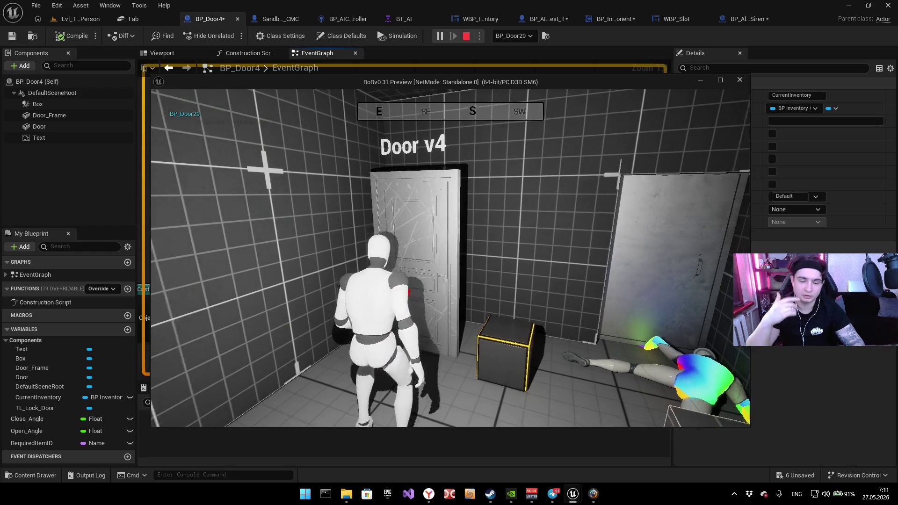
key("e")
key("Escape")
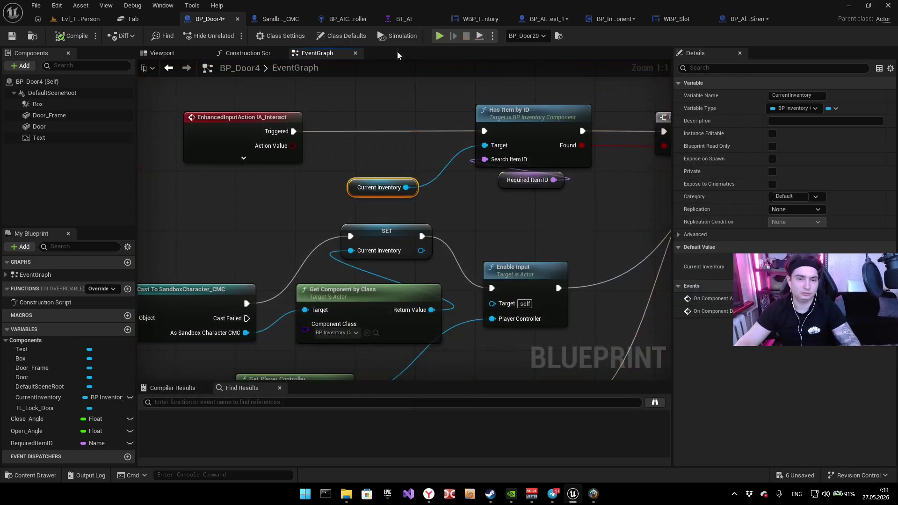
Step: Replay, pick up the item from the cabinet, open the door with it, and stop playing
key("alt+p")
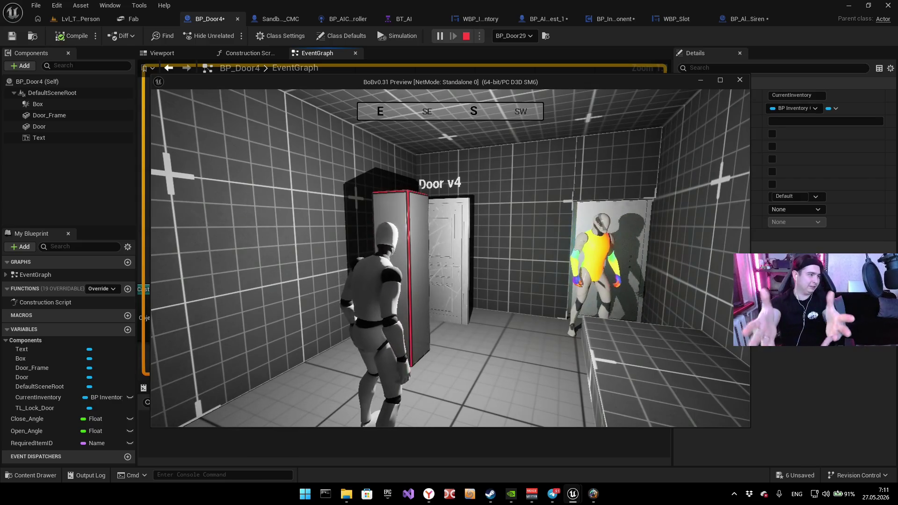
key("w")
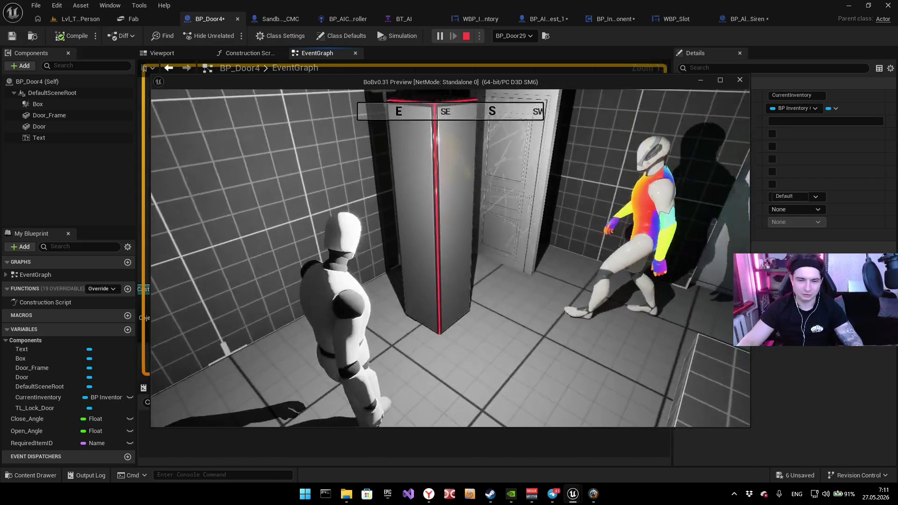
key("w")
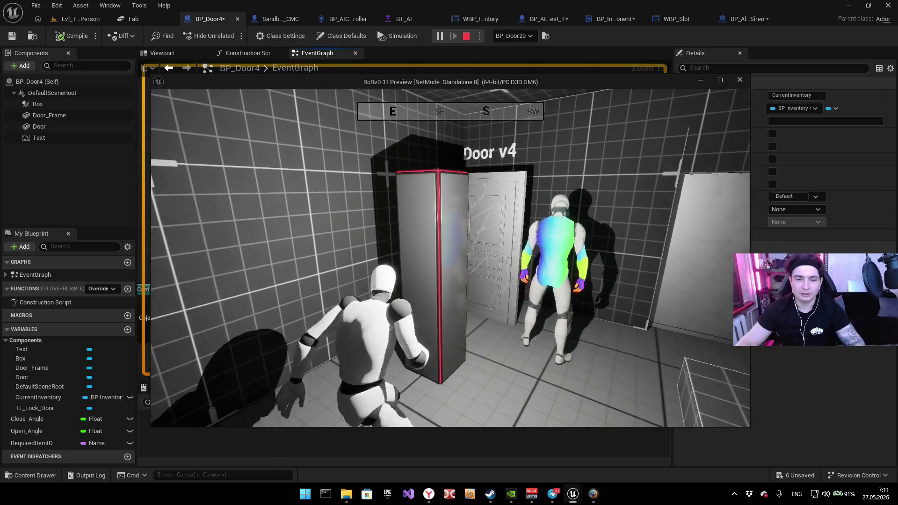
key("e")
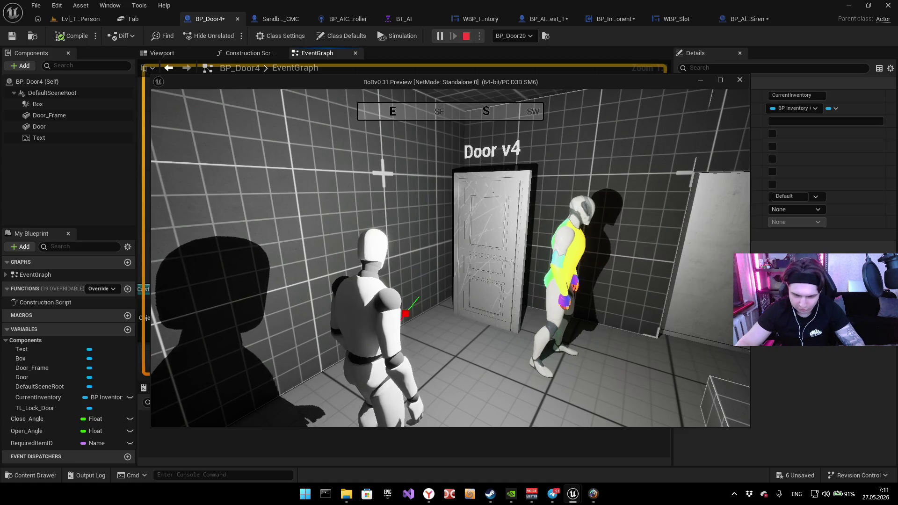
key("w")
key("e")
key("e")
key("e")
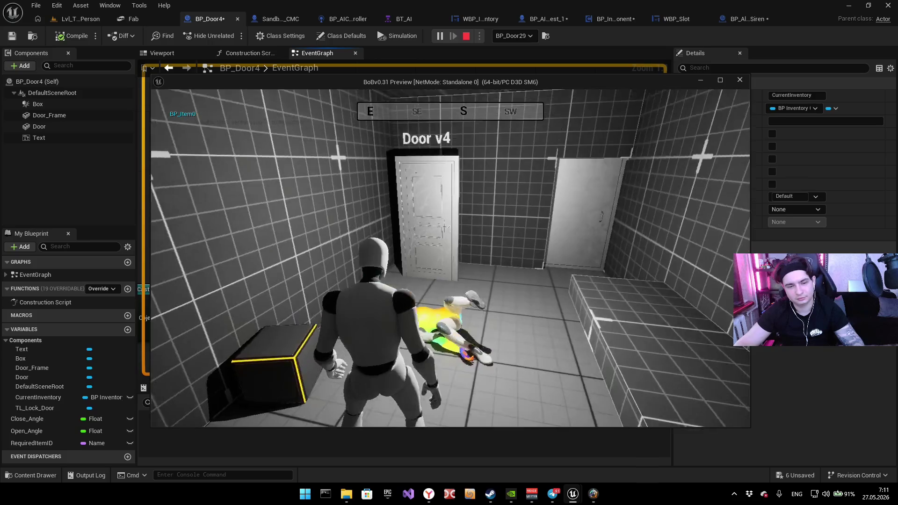
key("e")
key("e")
key("e")
key("e")
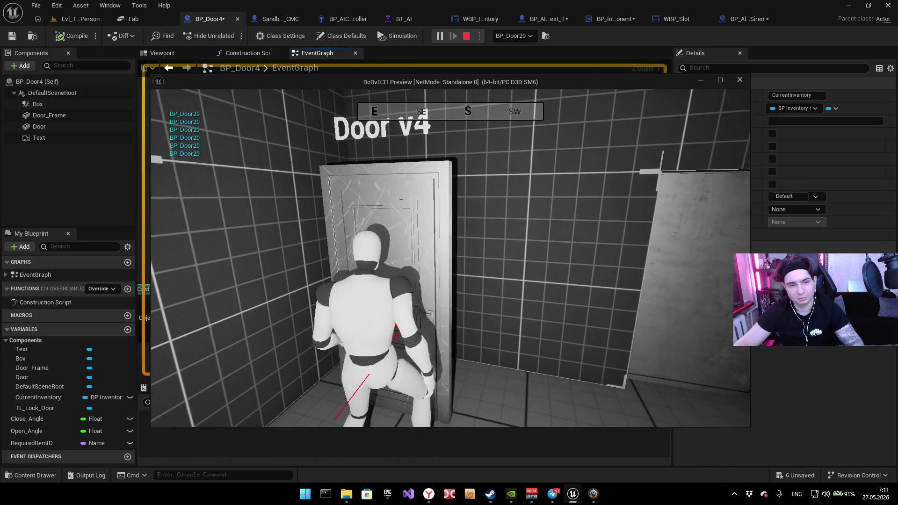
key("Escape")
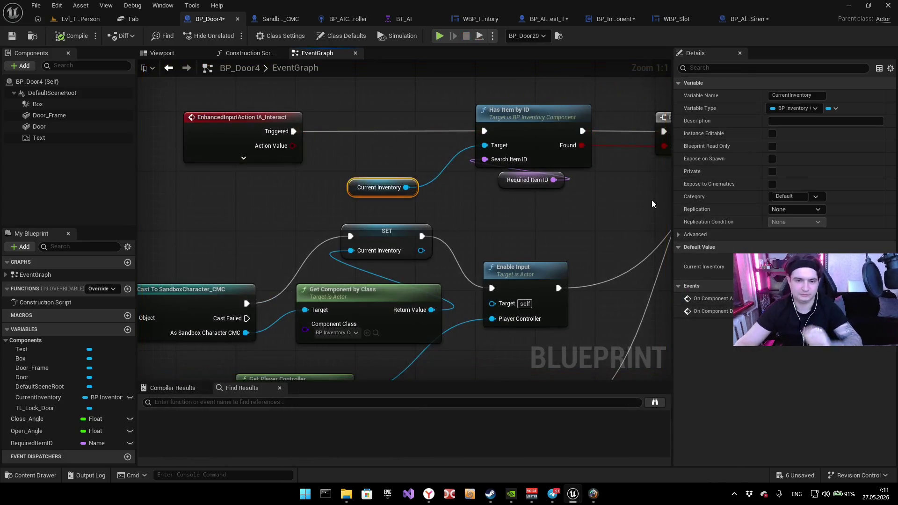
Step: Toggle an F9 breakpoint on BP_Door4's Has Item by ID node and return to the editor
left_click(457, 123)
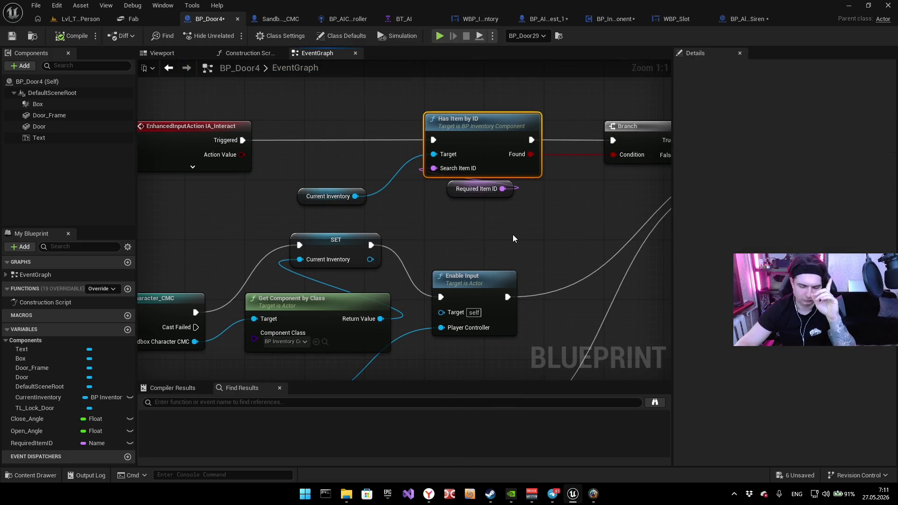
key("F9")
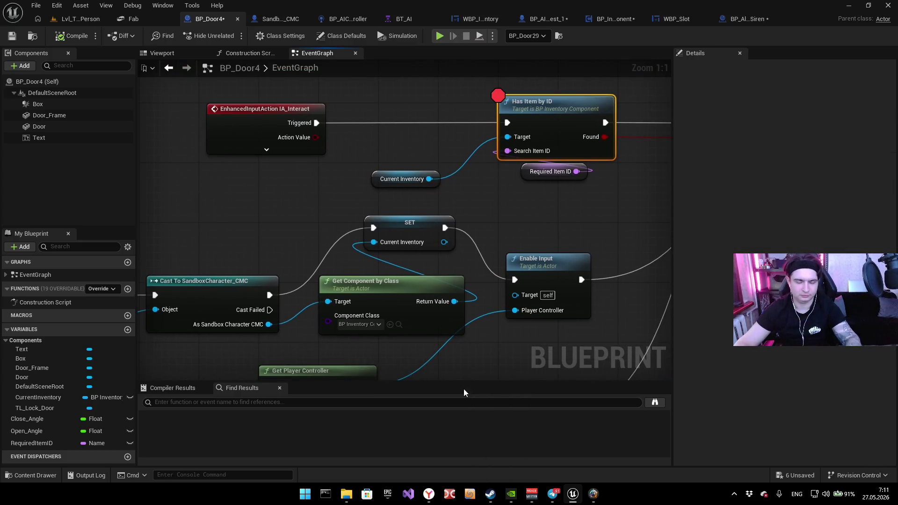
left_click(593, 498)
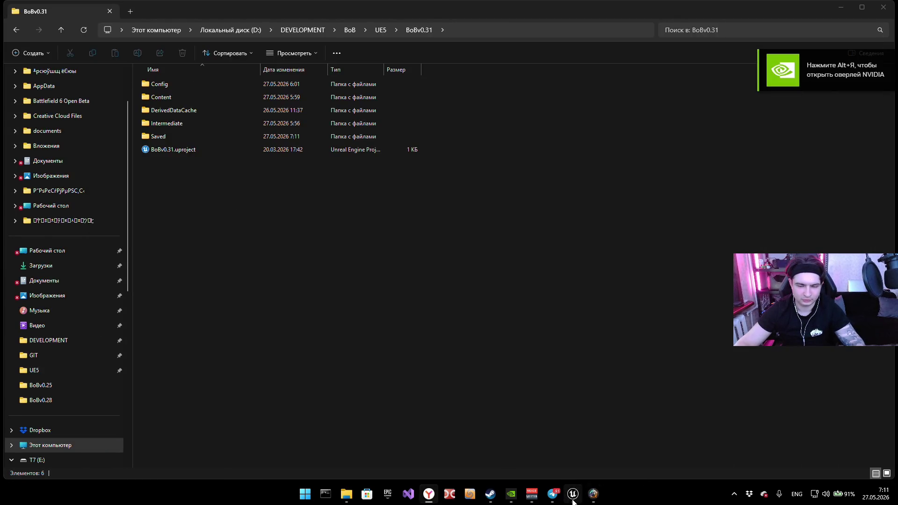
mouse_move(575, 501)
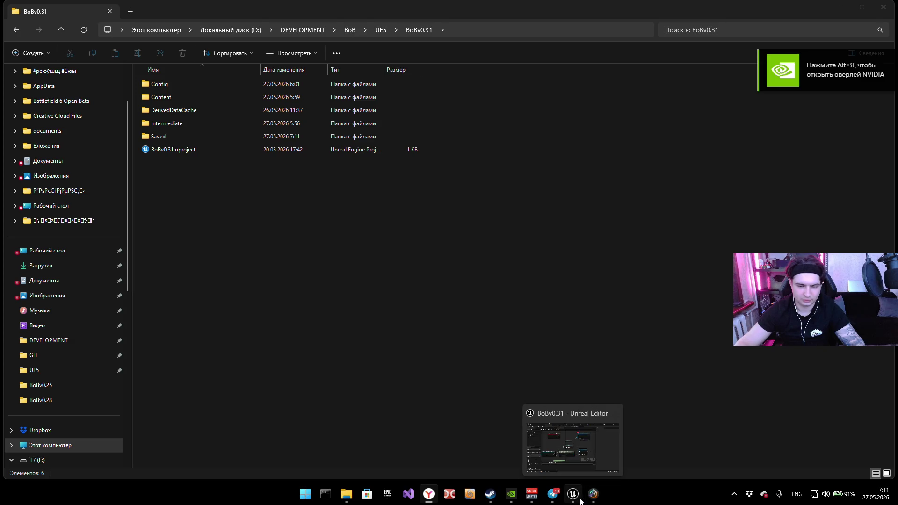
left_click(574, 498)
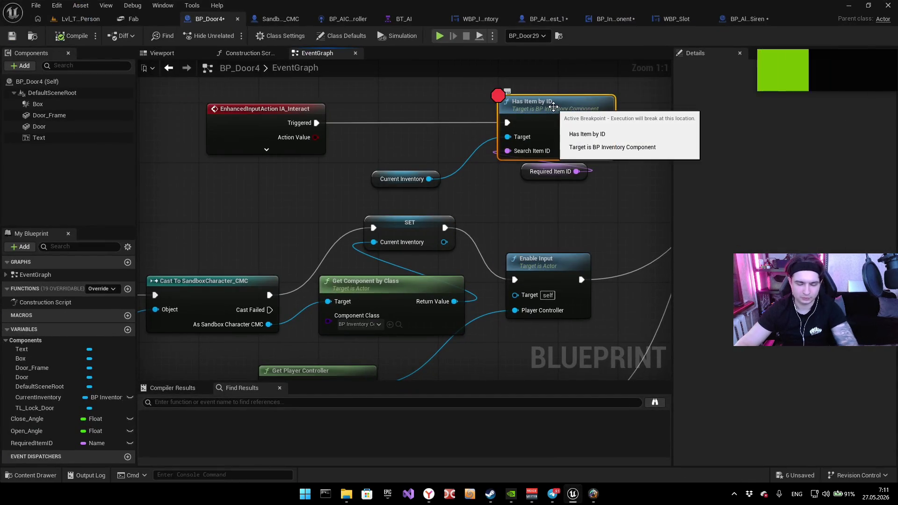
Step: Move the breakpoint to IA_Interact, trigger it in play, and step over to the Gate
key("ctrl+z")
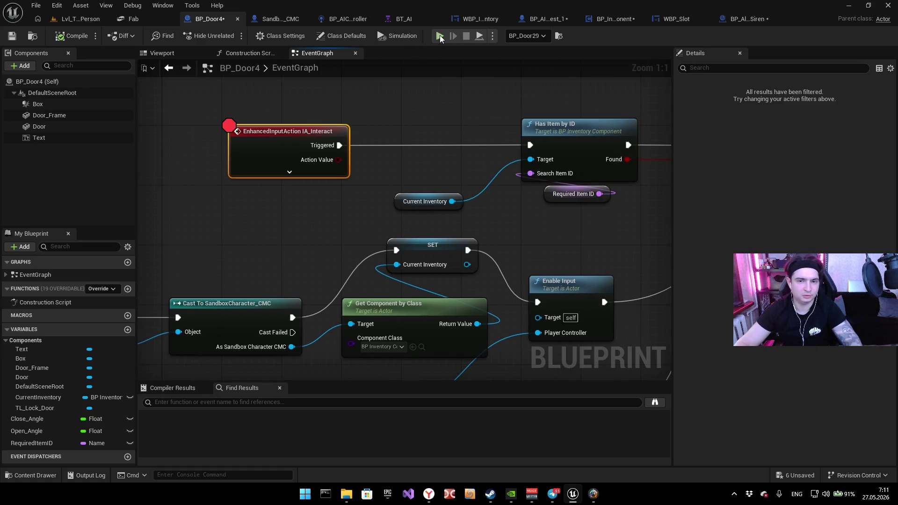
key("alt+p")
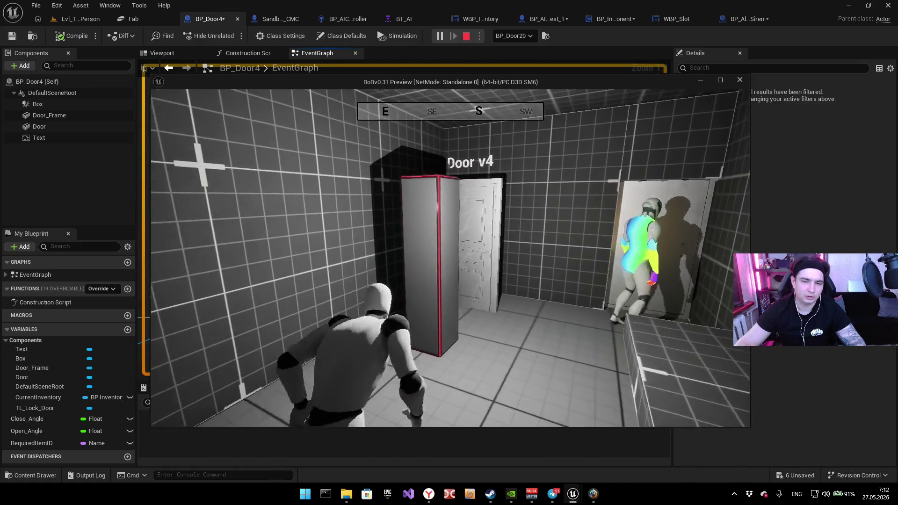
key("e")
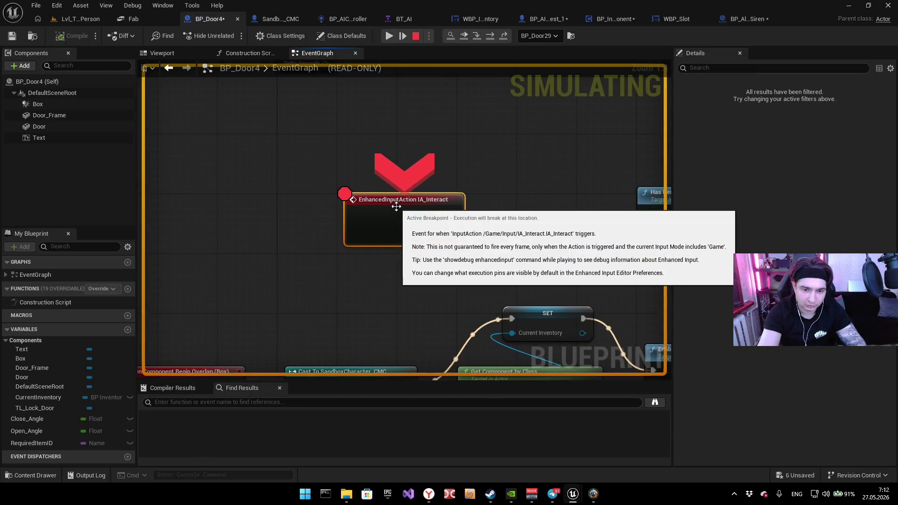
key("F10")
key("F10")
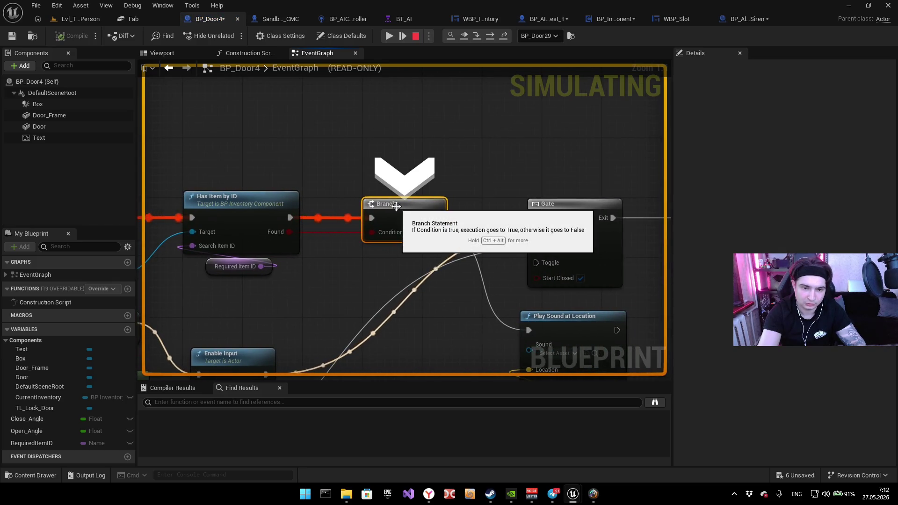
key("F10")
key("Escape")
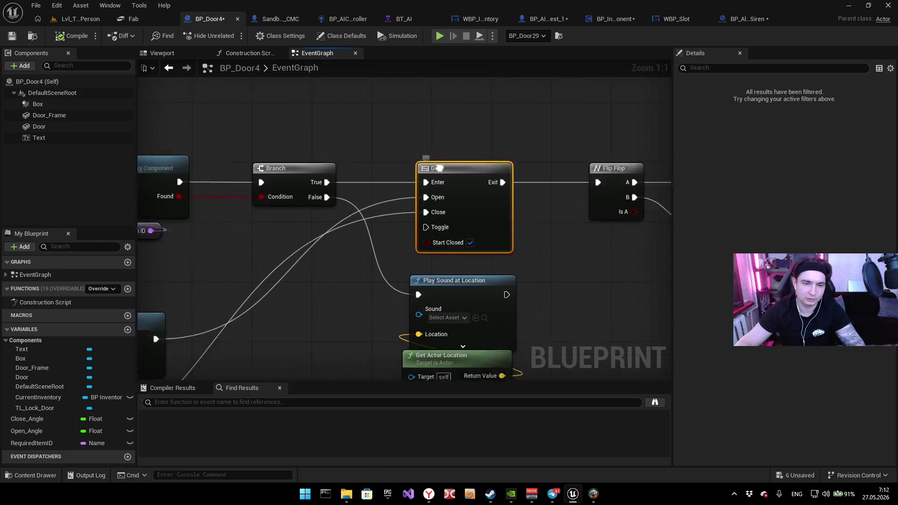
Step: Open the HasItemByID graph, interact at the door again, and step into HasItemByID
double_click(261, 153)
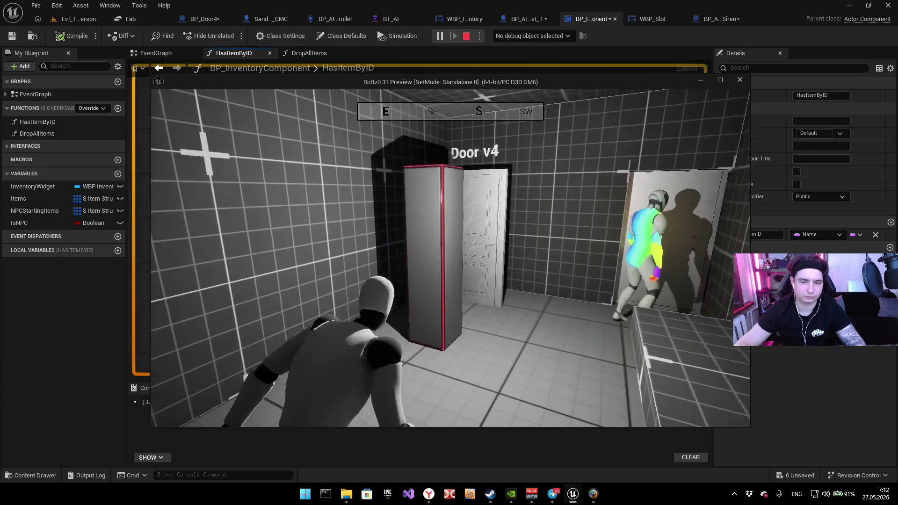
key("w")
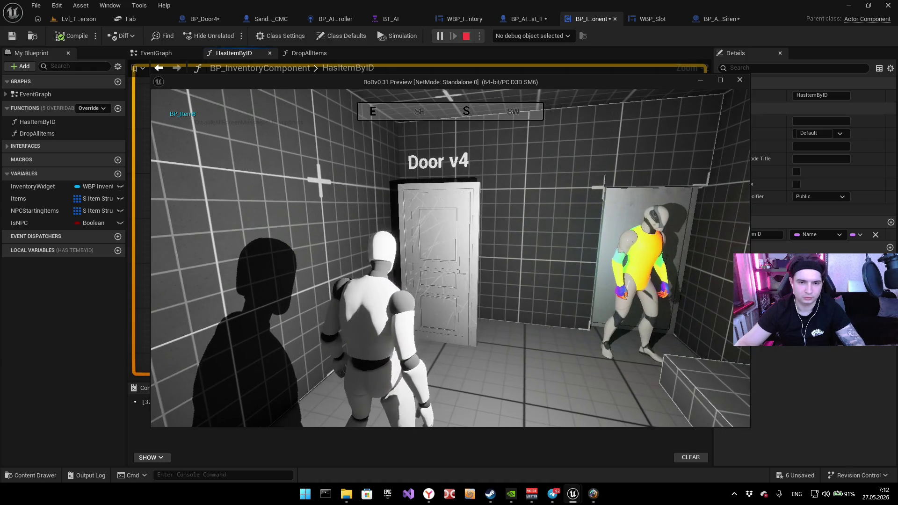
key("e")
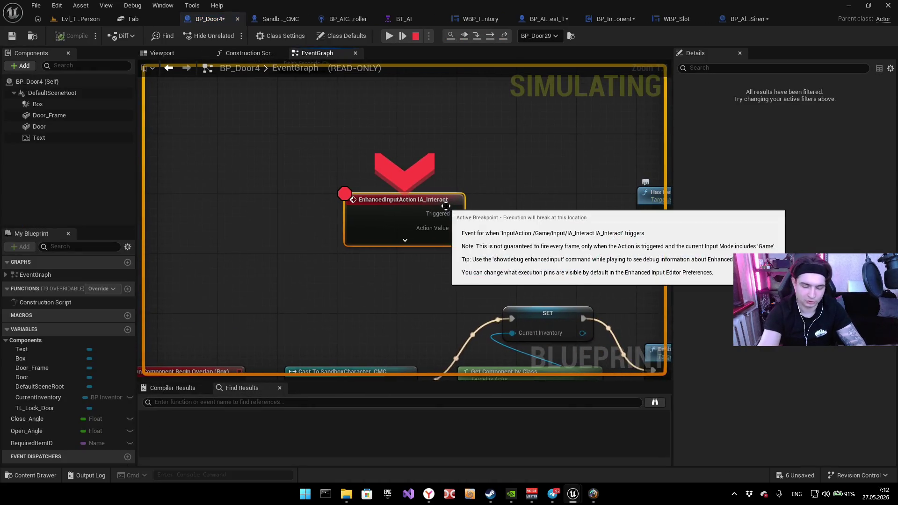
key("F11")
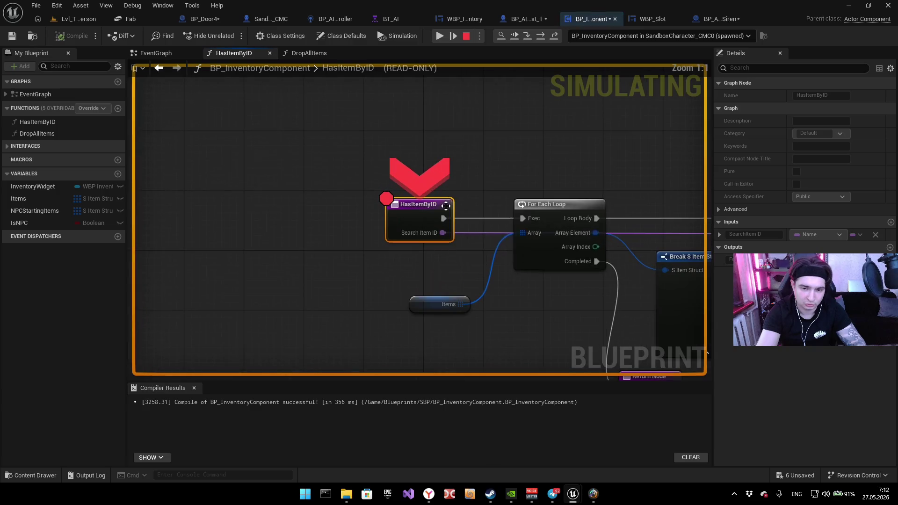
Step: Step through HasItemByID's Branch and Return Node, resume execution, and stop the simulation
key("F11")
key("F11")
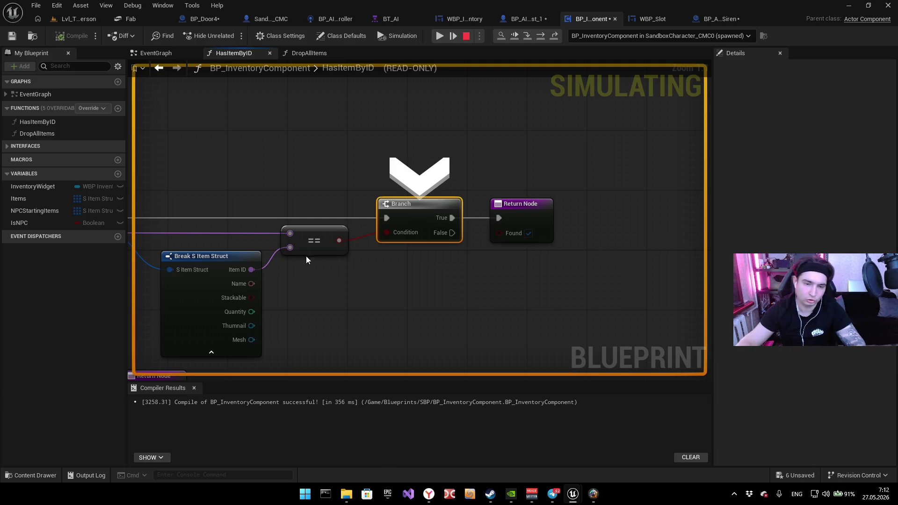
left_click_drag(577, 176, 576, 178)
left_click(498, 299)
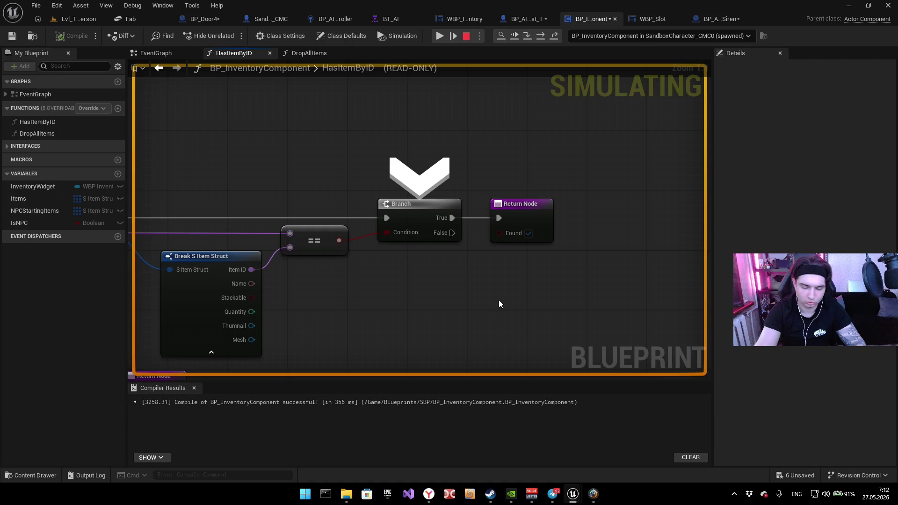
key("F11")
key("F11")
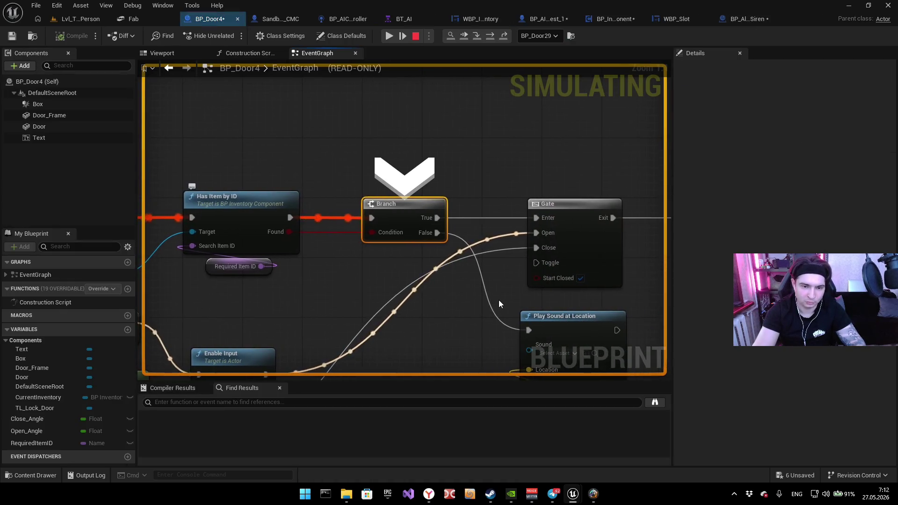
key("F11")
key("F11")
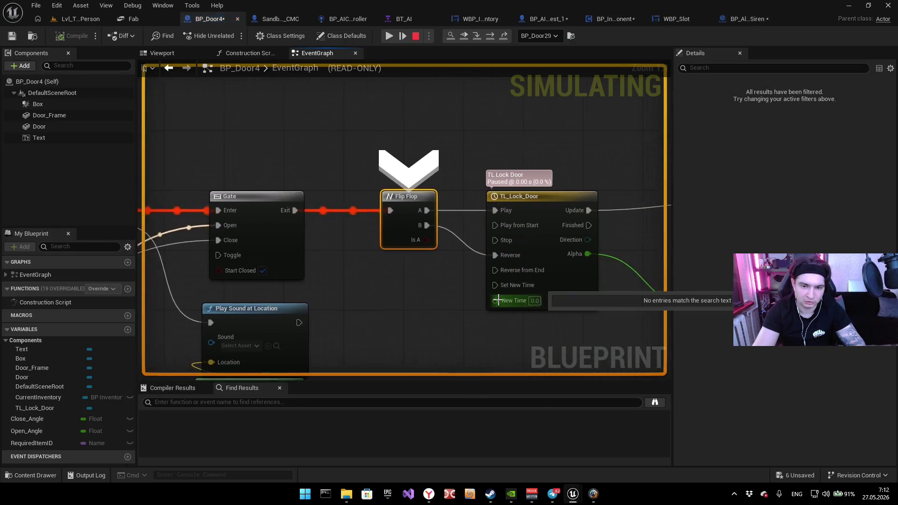
key("F8")
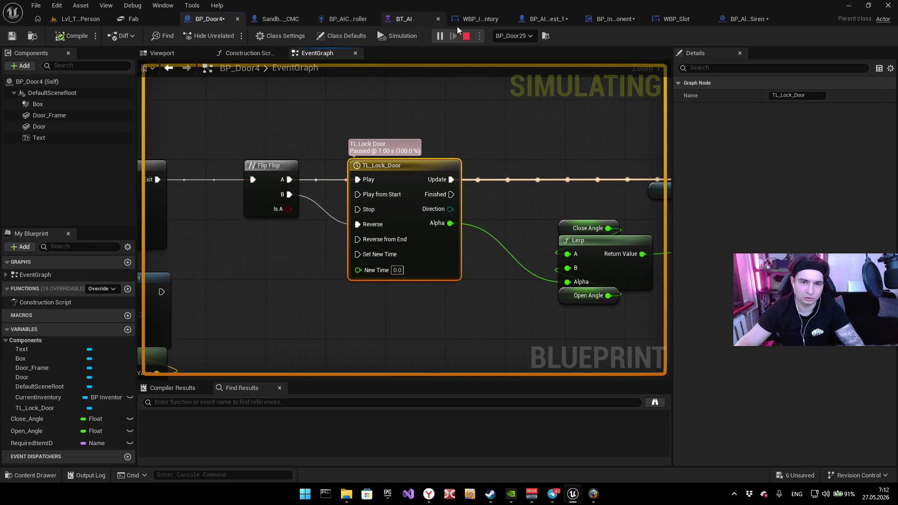
key("Escape")
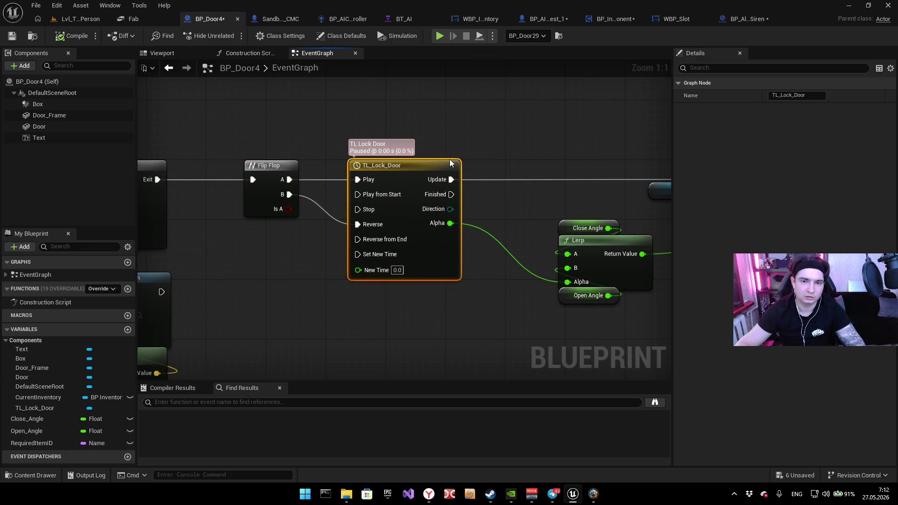
Step: Replay, hit the IA_Interact breakpoint, and step into Has Item By ID's ForEachLoop macro
key("alt+p")
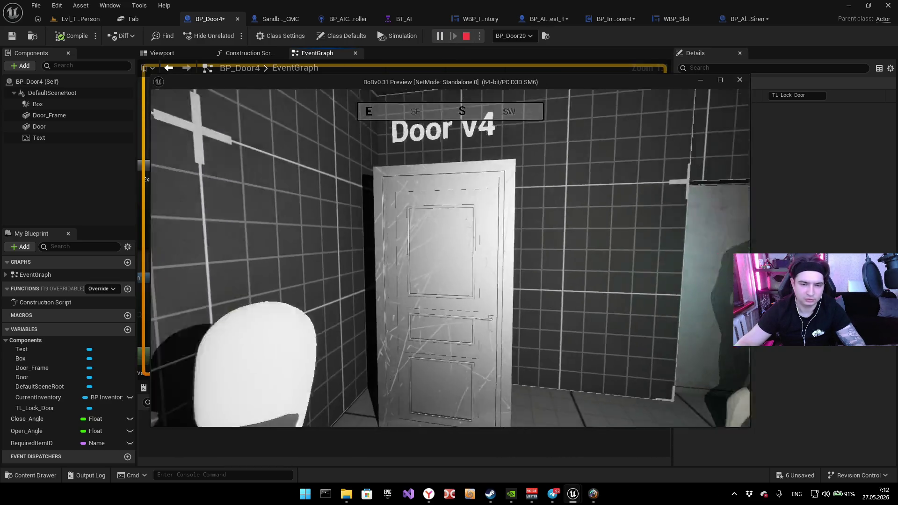
key("e")
key("F11")
key("F11")
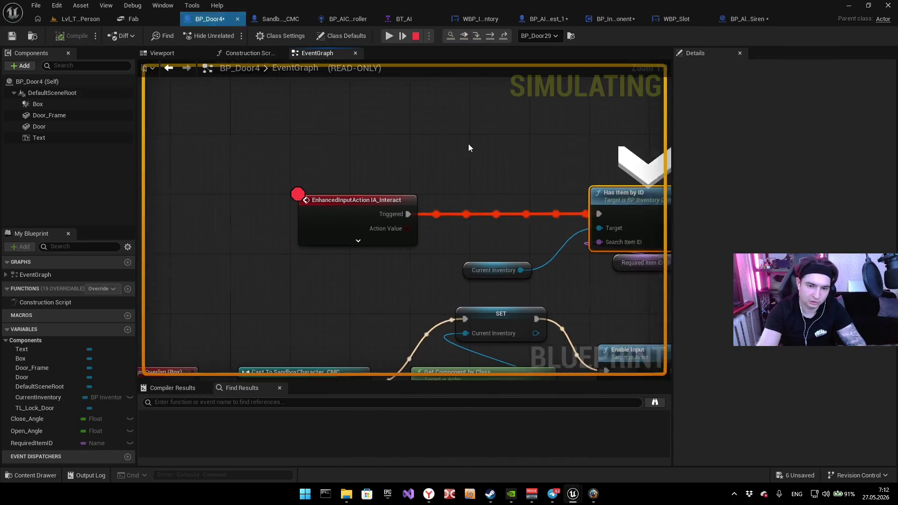
key("F11")
key("F11")
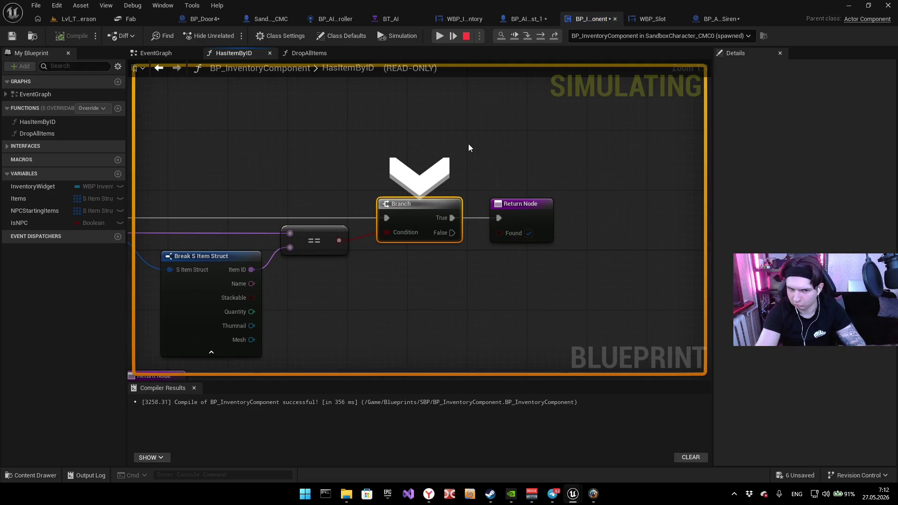
key("F11")
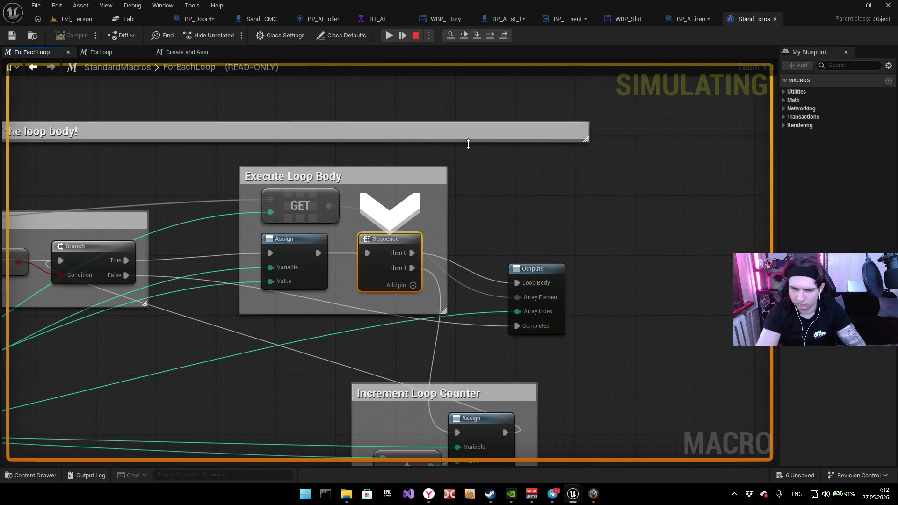
Step: Step with F11 through two passes of the ForEachLoop back to HasItemByID's Branch
key("F11")
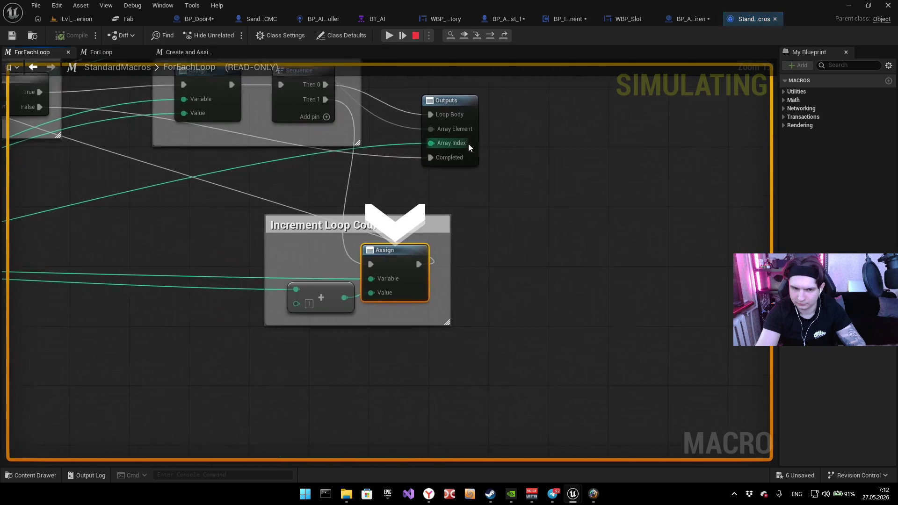
key("F11")
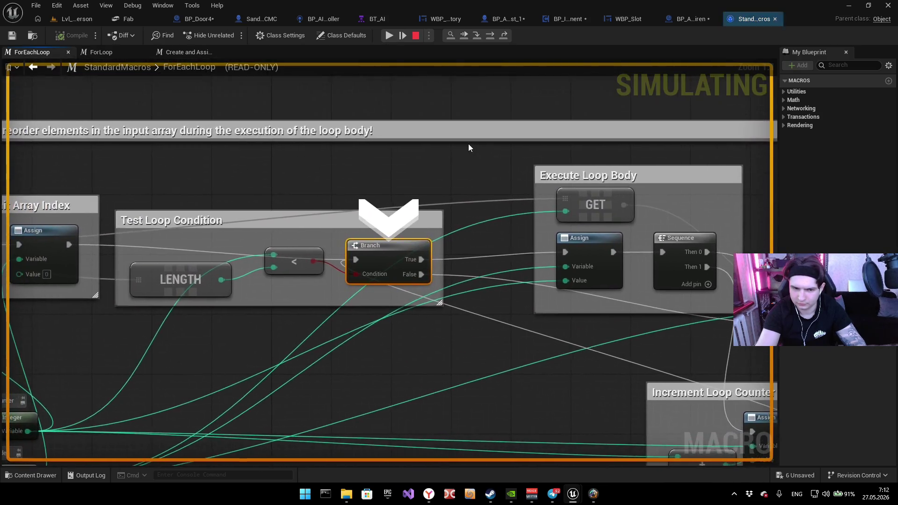
key("F11")
key("F11")
key("F11")
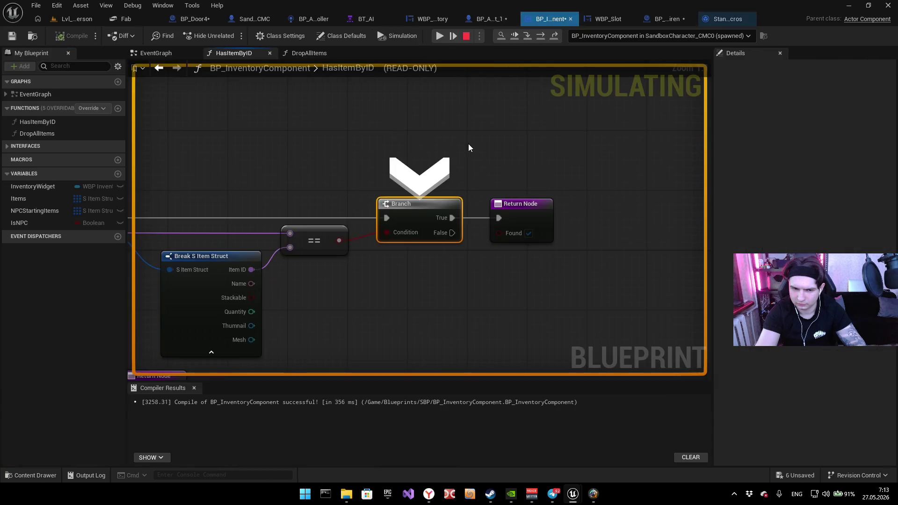
key("F11")
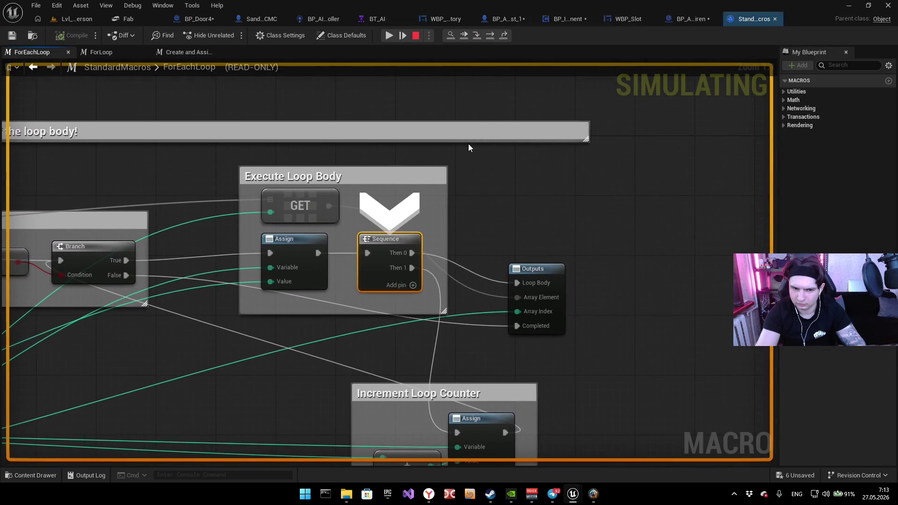
key("F11")
key("F11")
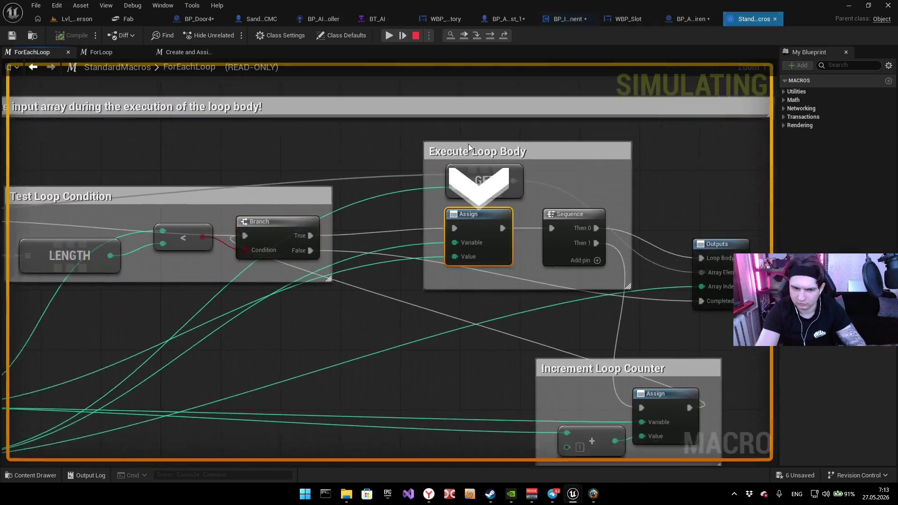
key("F11")
key("F11")
key("F11")
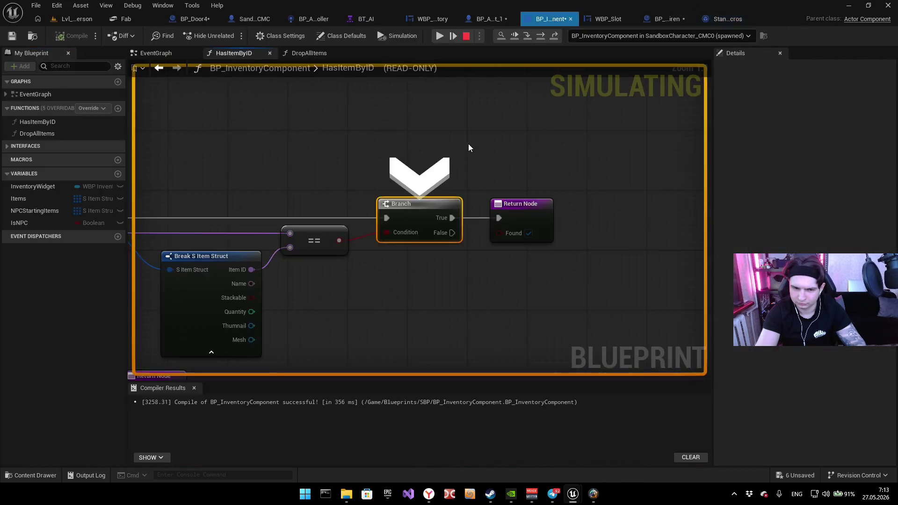
key("F11")
key("F11")
key("F11")
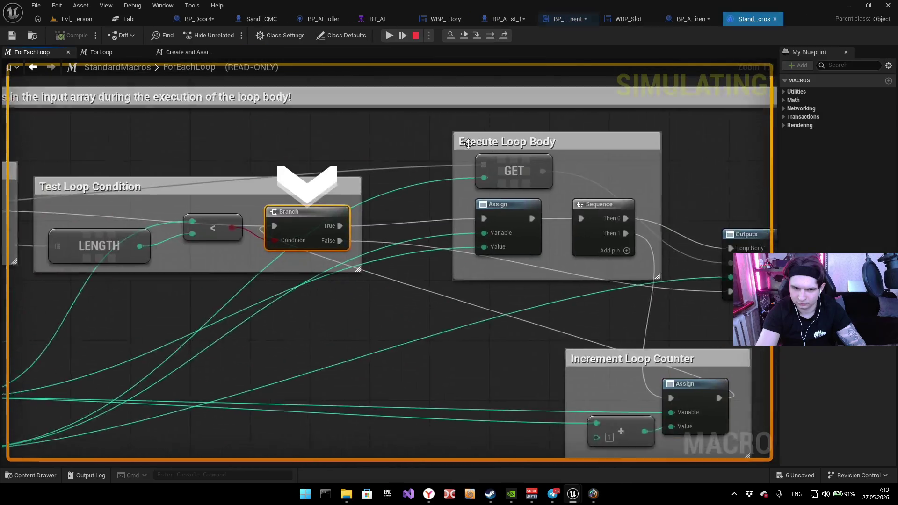
key("F11")
key("F11")
key("F11")
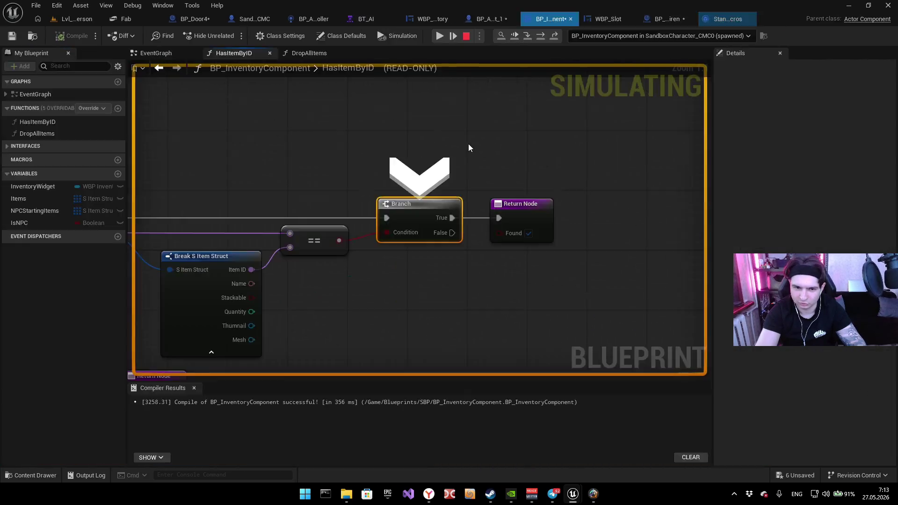
key("F11")
key("F11")
key("F11")
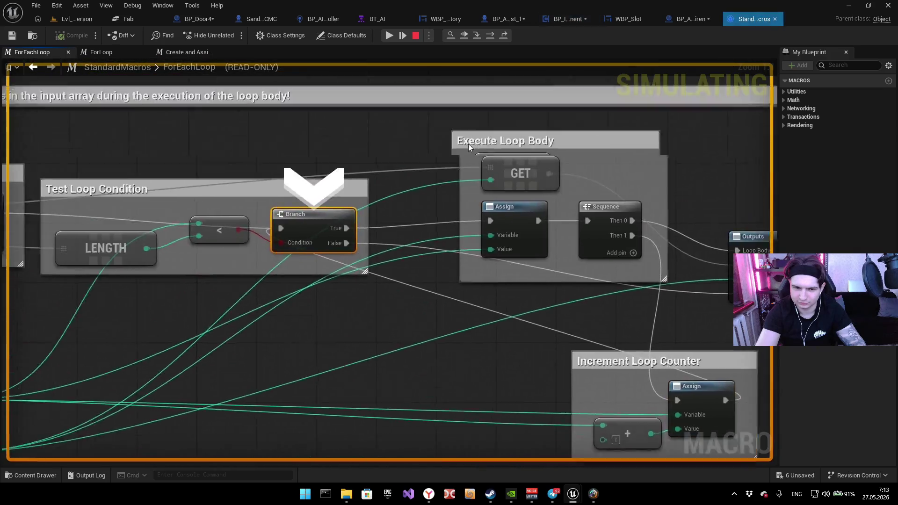
key("F11")
key("F11")
key("F11")
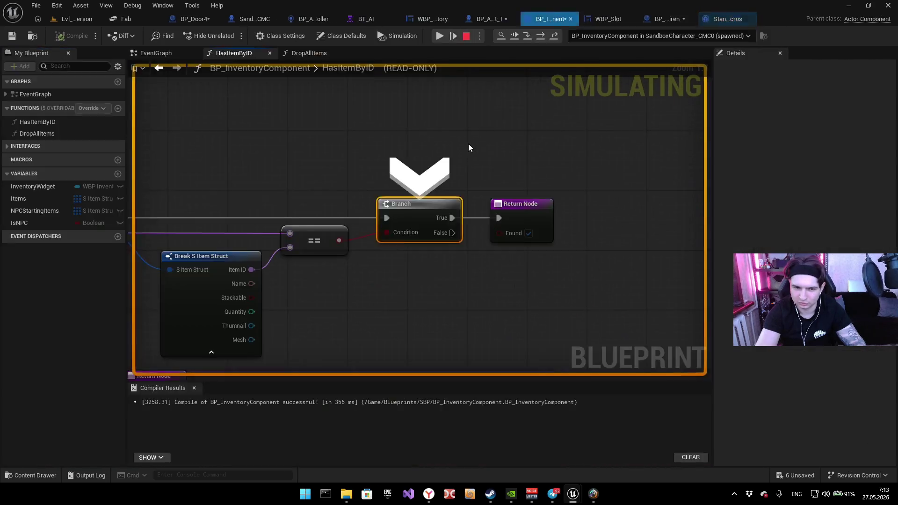
key("F11")
key("F11")
key("F11")
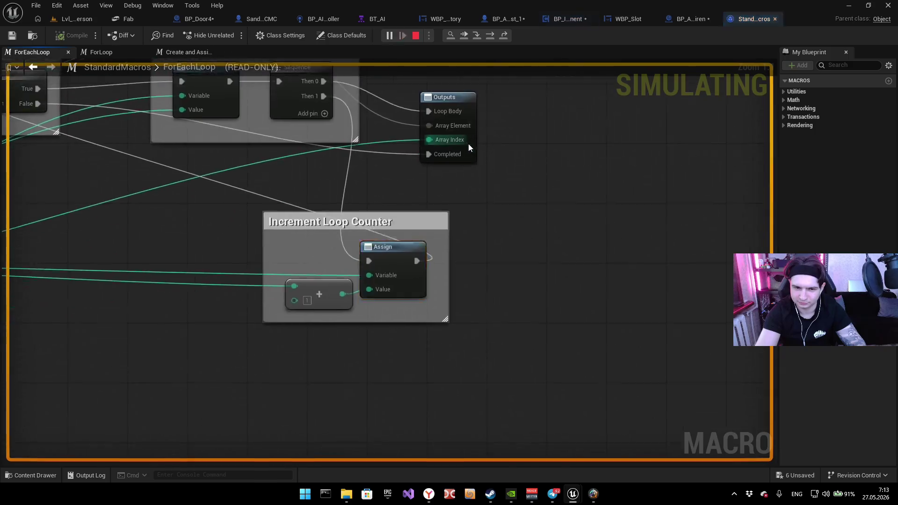
key("F11")
key("F11")
key("F11")
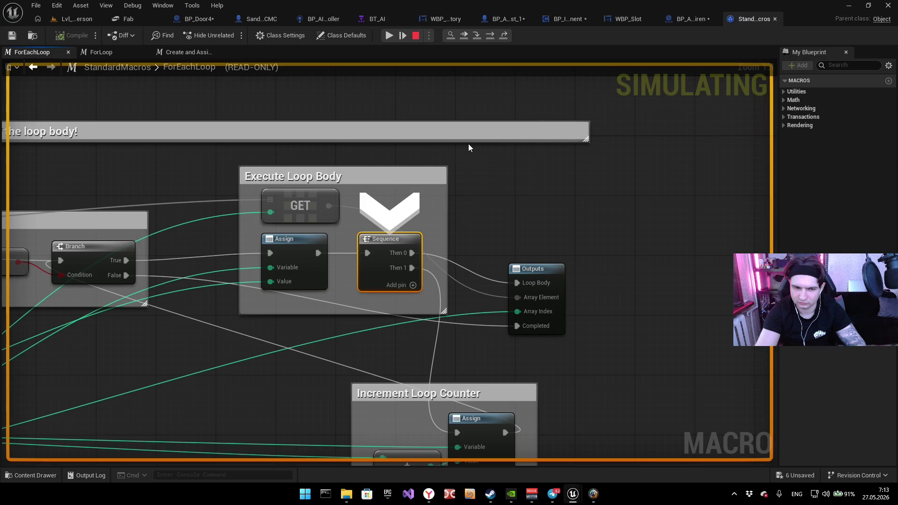
Step: Step through one more loop iteration back to the Branch, then end the simulation
key("F11")
key("F11")
key("F11")
key("F11")
key("F11")
key("F11")
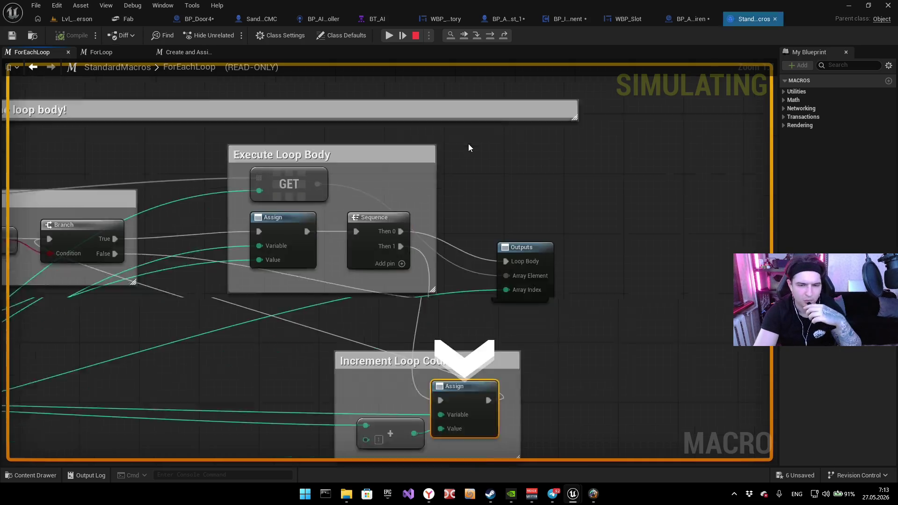
key("F11")
key("F11")
key("F11")
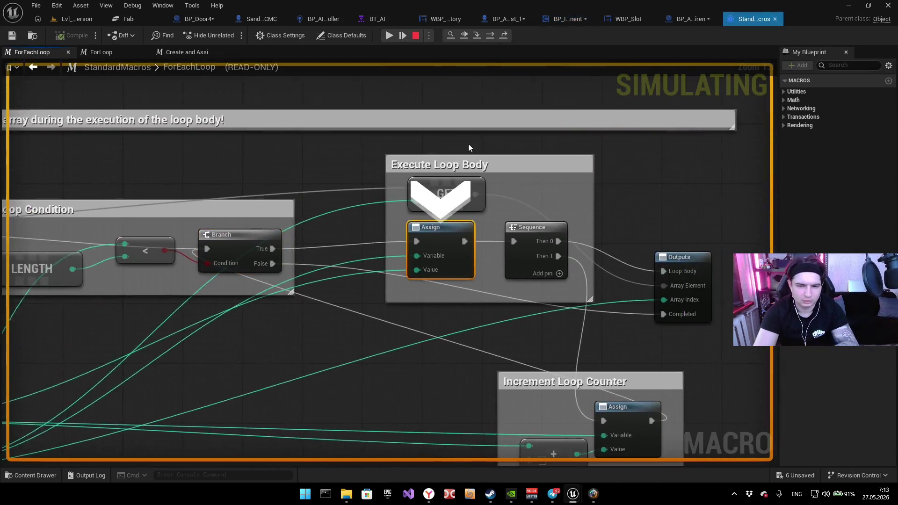
key("F11")
key("F11")
key("F11")
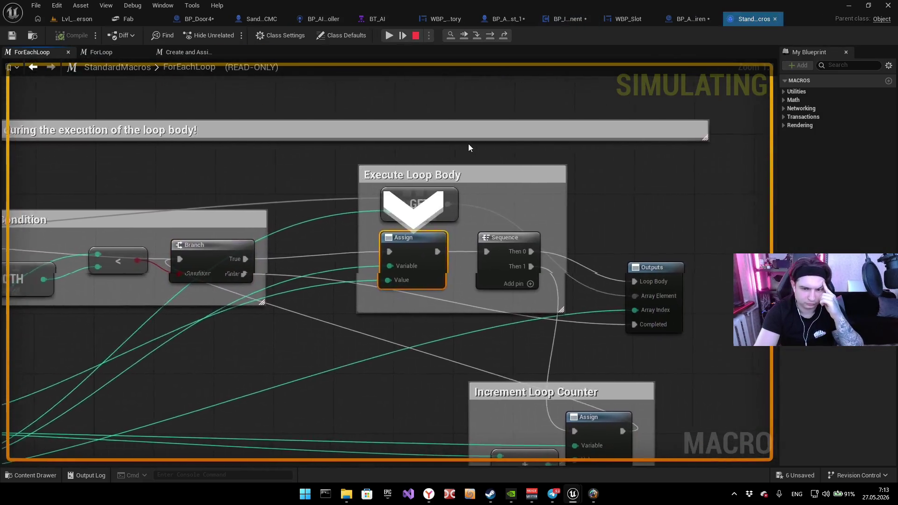
key("F11")
key("F11")
key("F11")
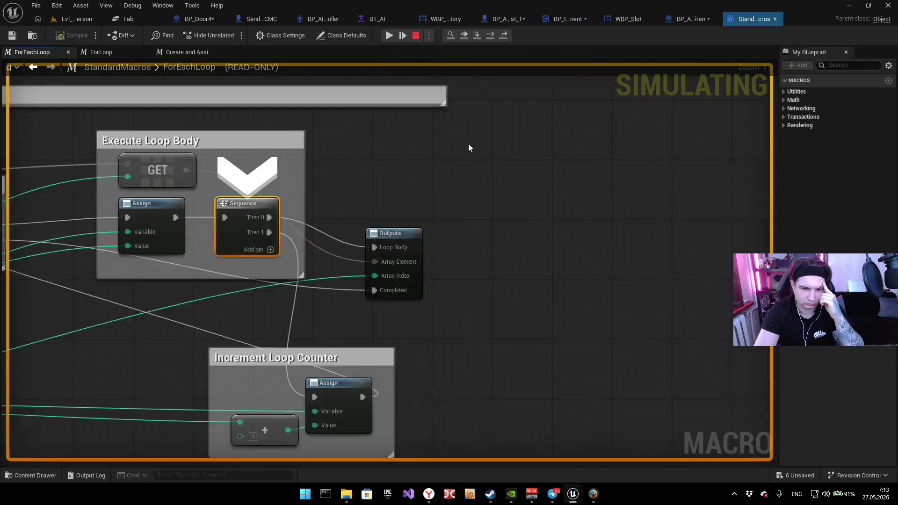
key("Escape")
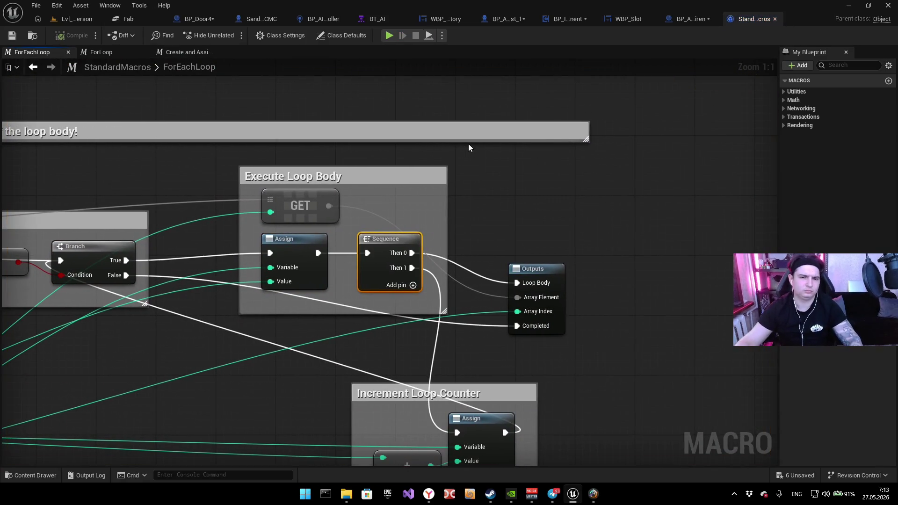
Step: Play the level, walk the character up to Door v4, and stop
key("alt+p")
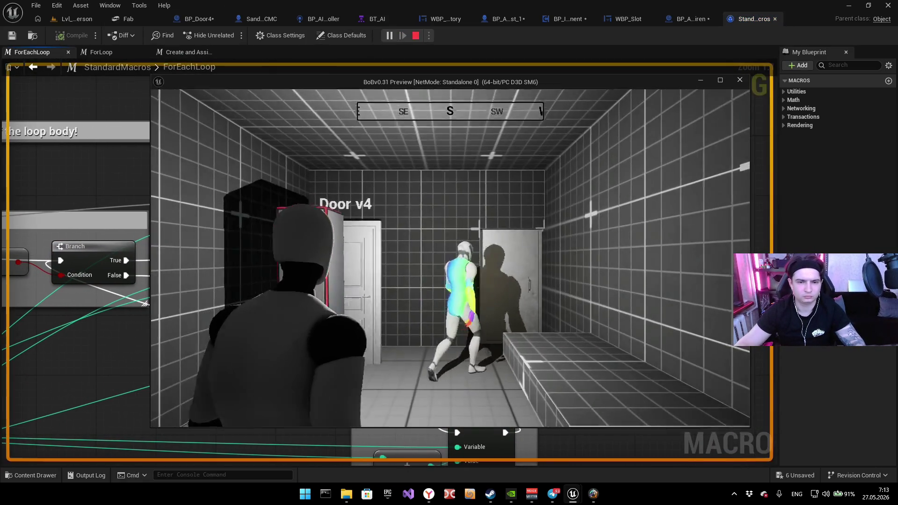
key("w")
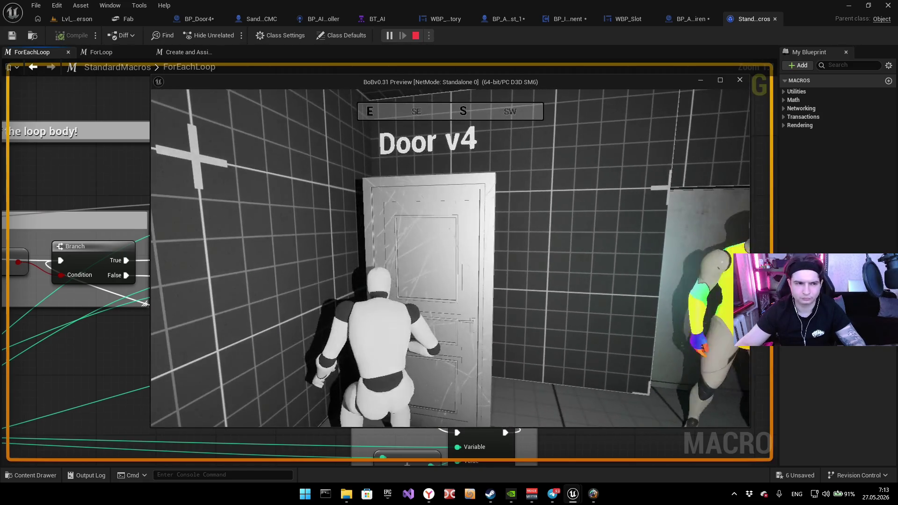
key("Escape")
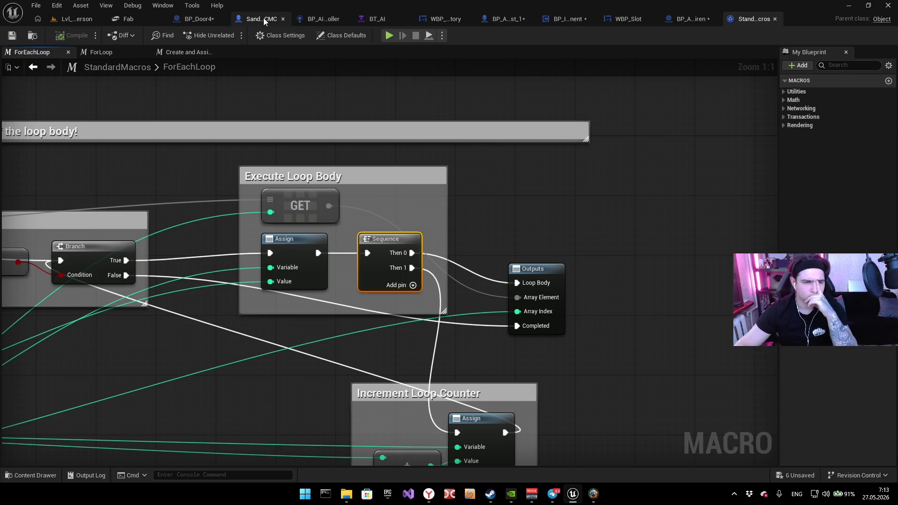
Step: Check the SandboxCharacter_CMC, BP_AIController and BT_AI tabs, then open HasItemByID from BP_Door4
left_click(263, 19)
left_click(215, 21)
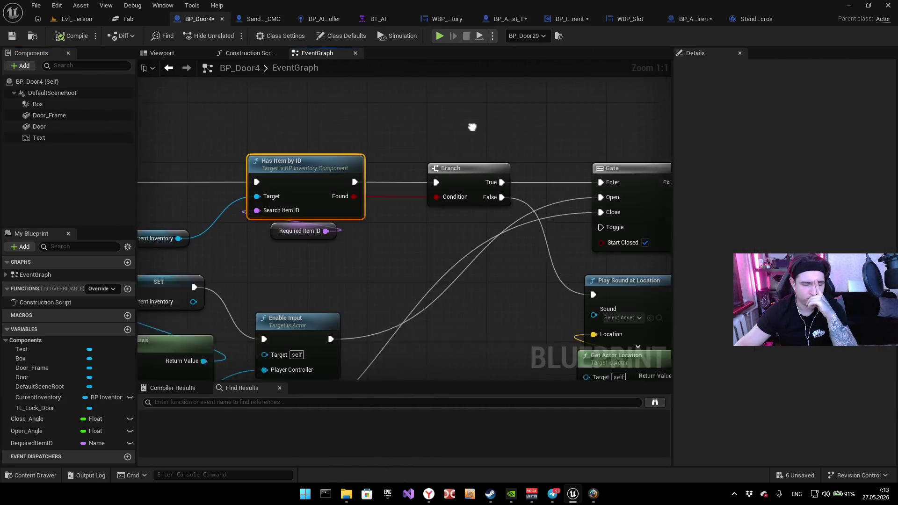
scroll(489, 160, "down", 2)
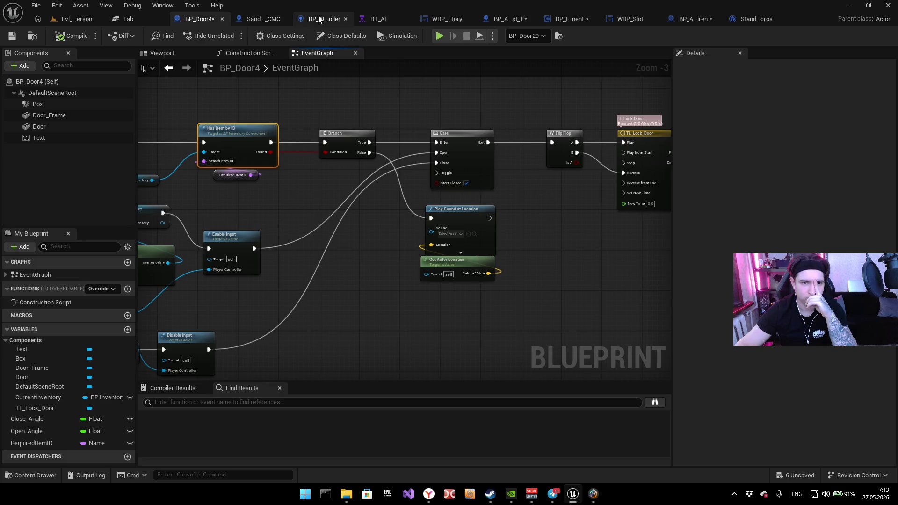
left_click(319, 19)
left_click(377, 21)
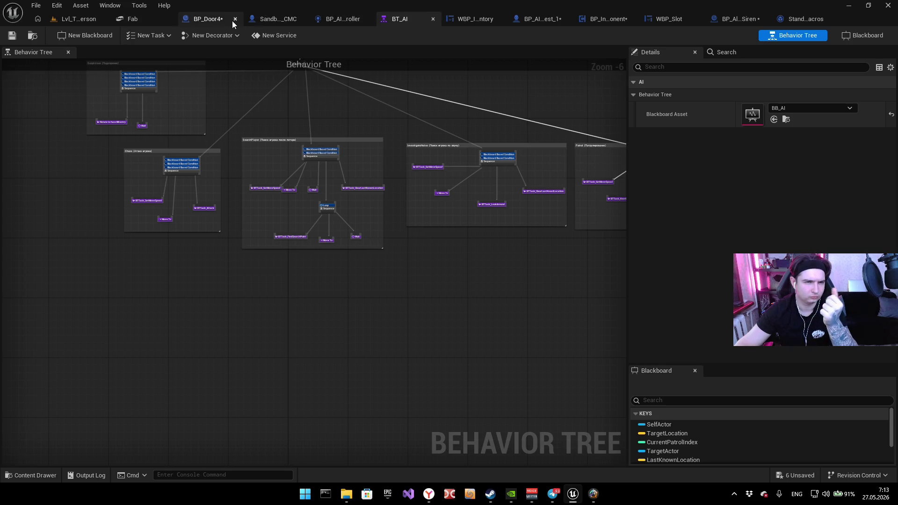
left_click(206, 16)
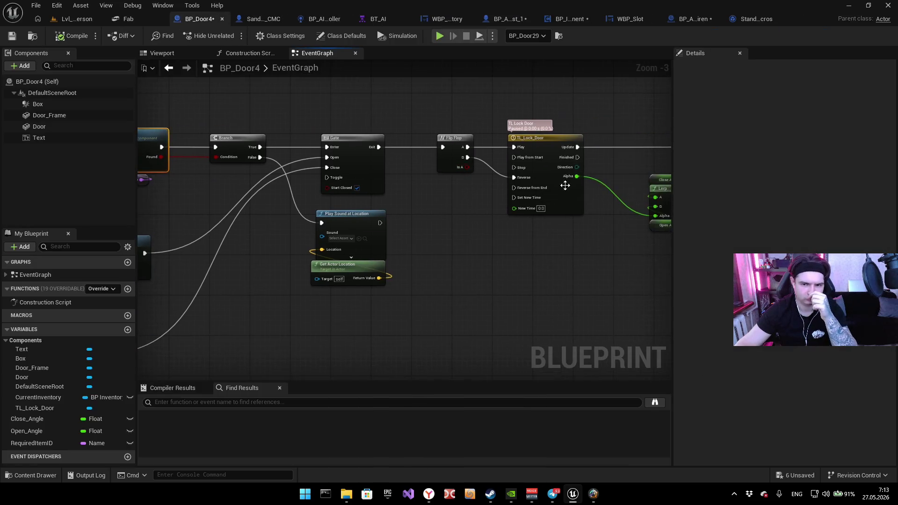
double_click(244, 142)
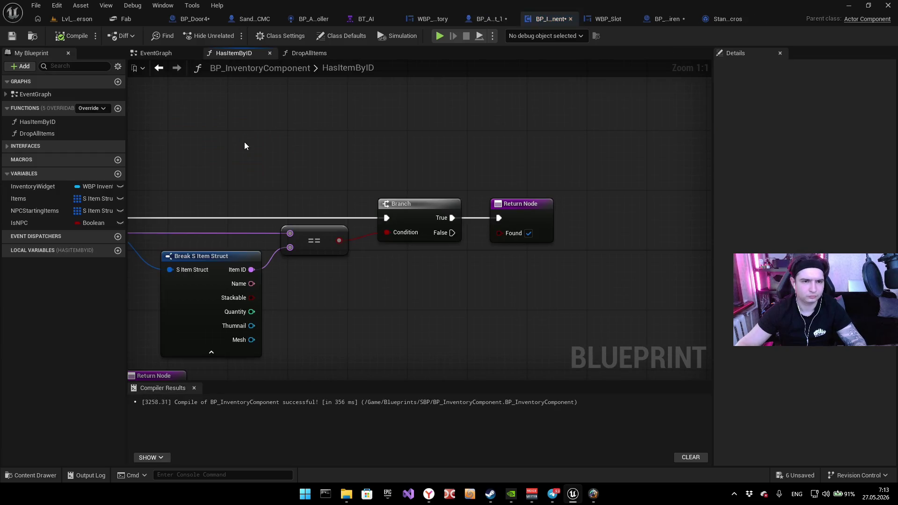
Step: Duplicate HasItemByID's Return Node and wire it to the Branch's False pin, leaving Found unchecked
left_click_drag(370, 20, 262, 18)
left_click(543, 169)
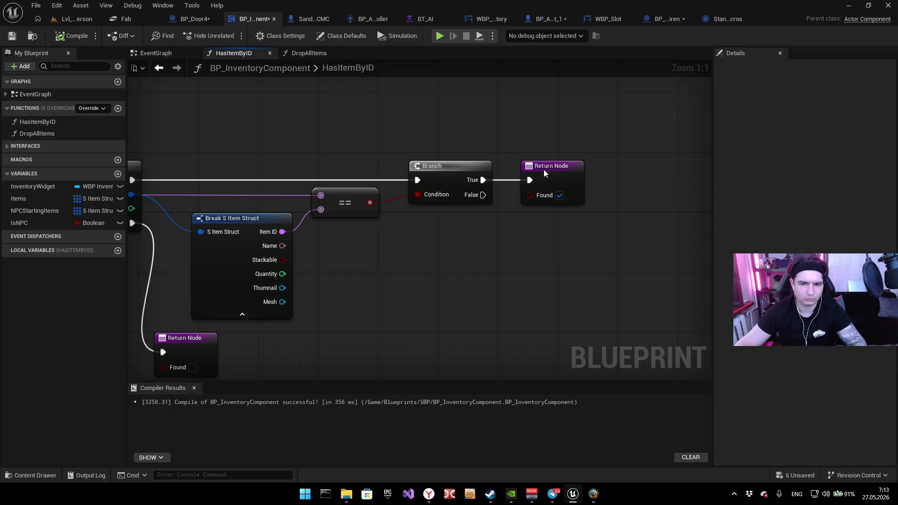
key("ctrl+c")
key("ctrl+v")
left_click_drag(544, 278, 483, 195)
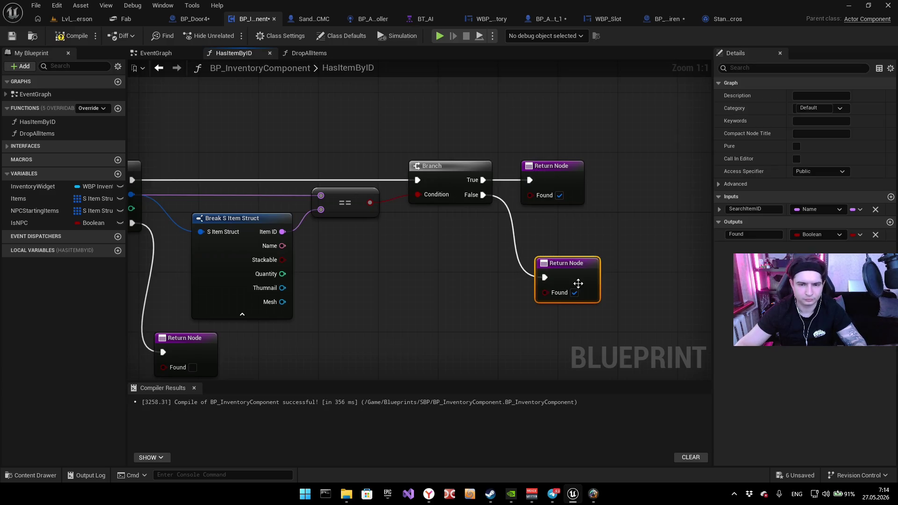
mouse_move(373, 242)
left_mouse_down()
mouse_move(517, 203)
mouse_move(661, 199)
mouse_move(503, 240)
mouse_move(405, 228)
mouse_move(427, 226)
left_mouse_up()
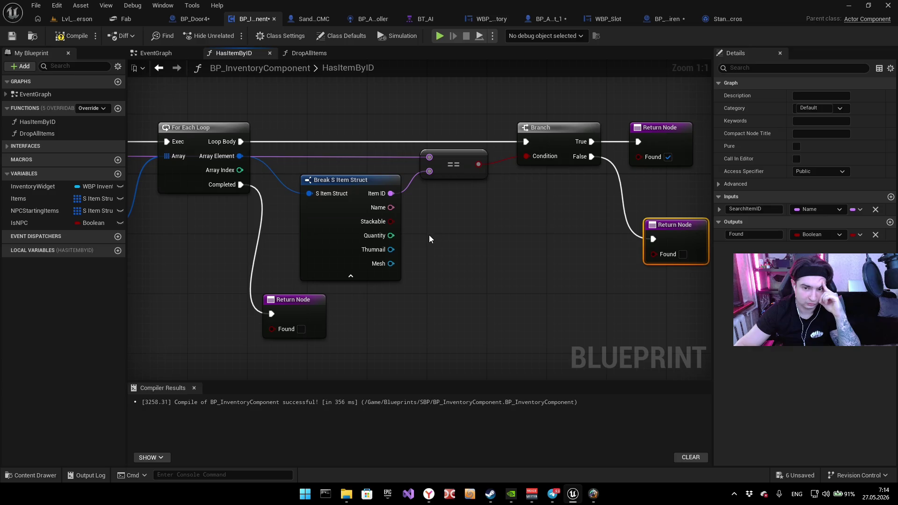
mouse_move(575, 206)
left_mouse_down()
mouse_move(637, 198)
mouse_move(410, 235)
mouse_move(526, 238)
left_mouse_up()
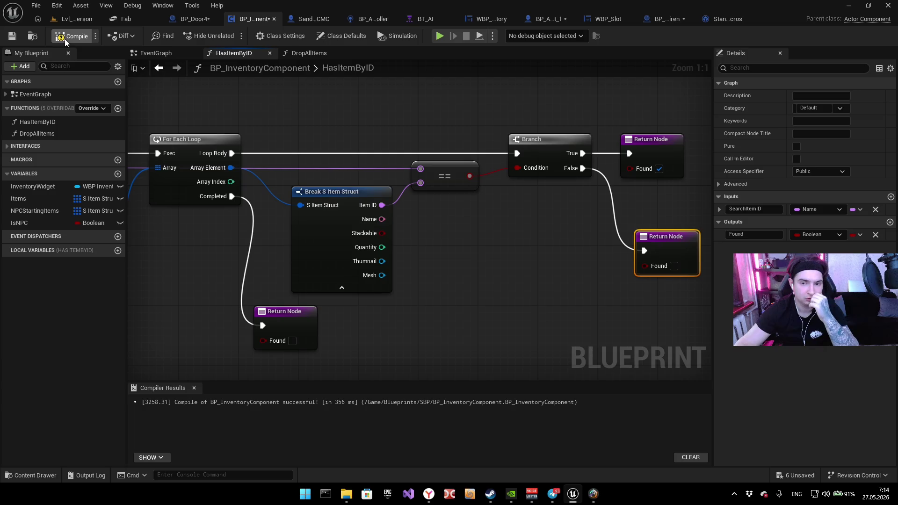
left_click(439, 39)
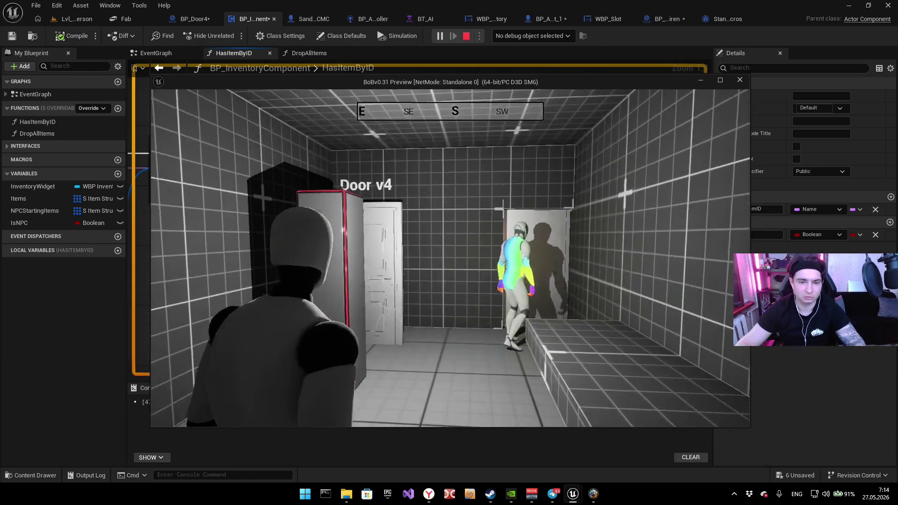
Step: Interact at the door to hit the breakpoint, step to Play Sound at Location, then stop
key("w")
key("e")
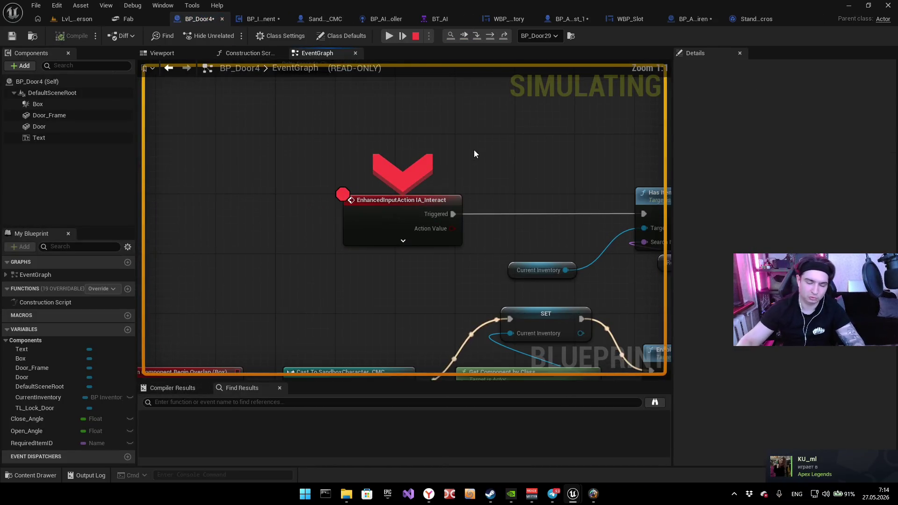
key("F11")
key("F11")
key("F11")
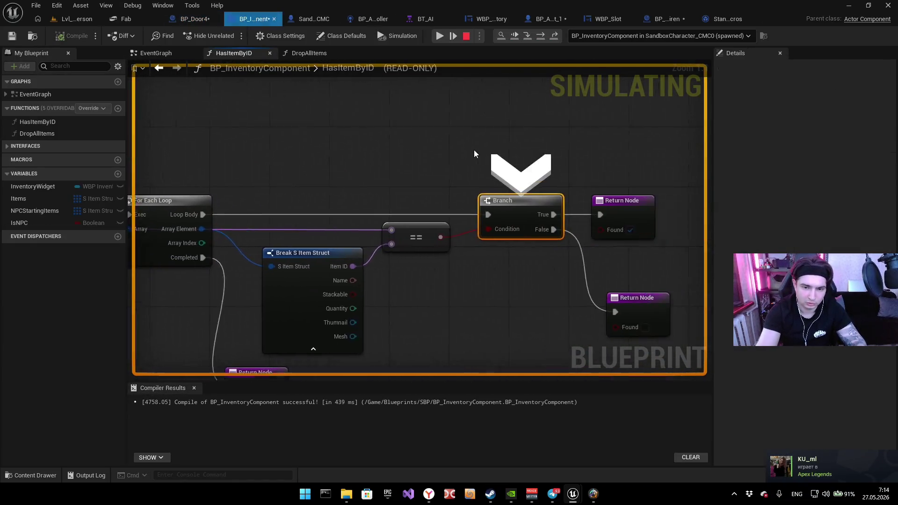
key("F11")
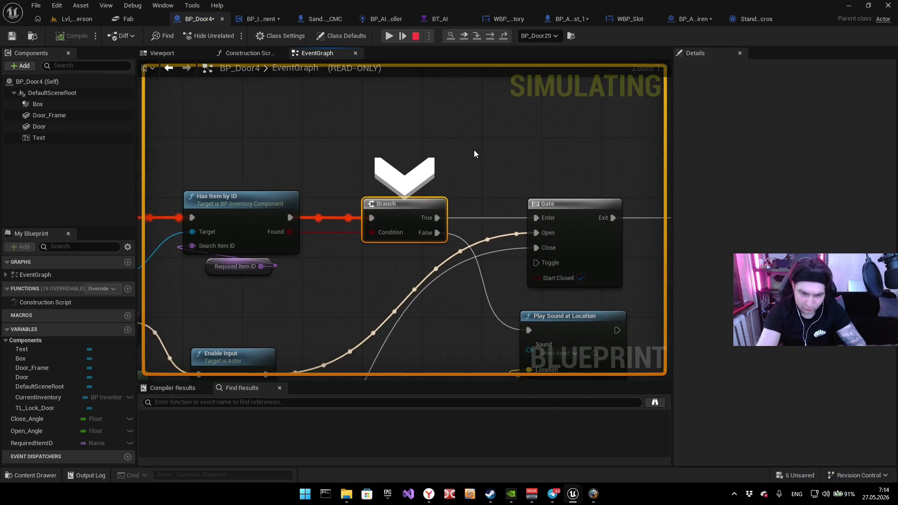
key("F11")
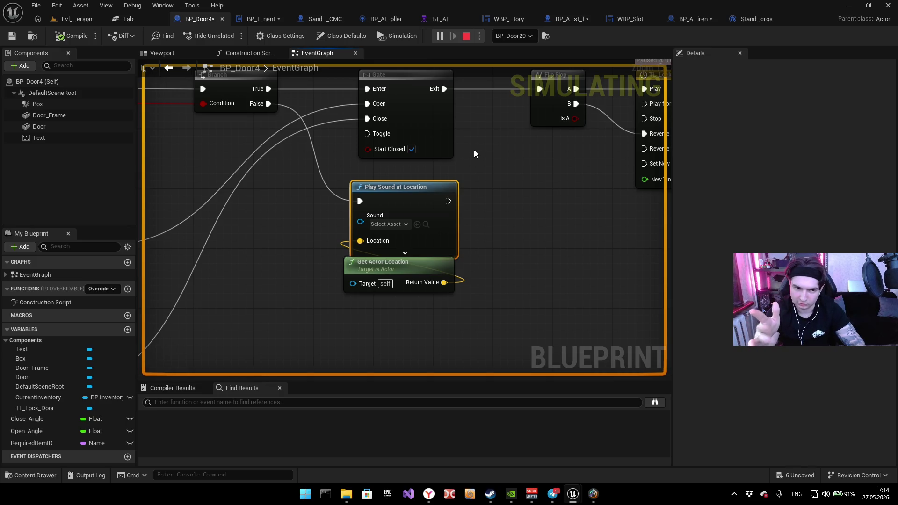
key("Escape")
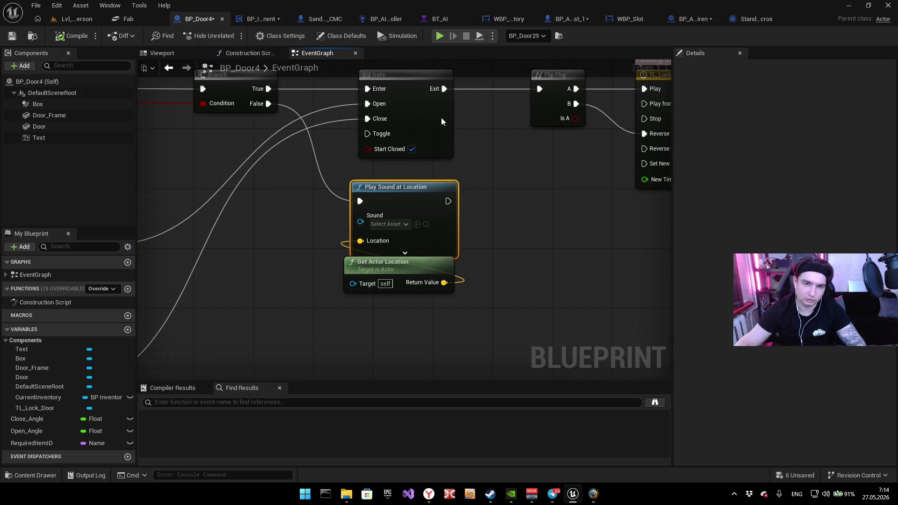
Step: Replay, trigger the breakpoint, and step through HasItemByID and the door timeline to open Door v4
left_click(439, 38)
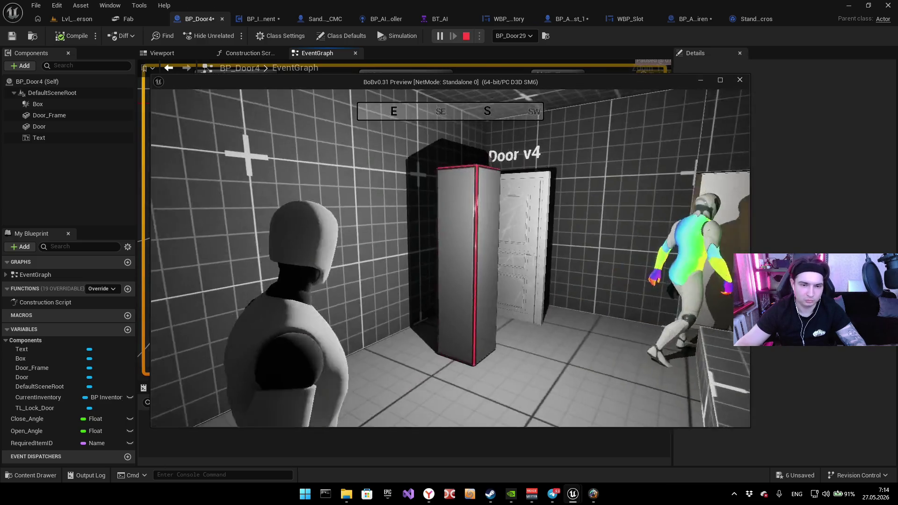
key("e")
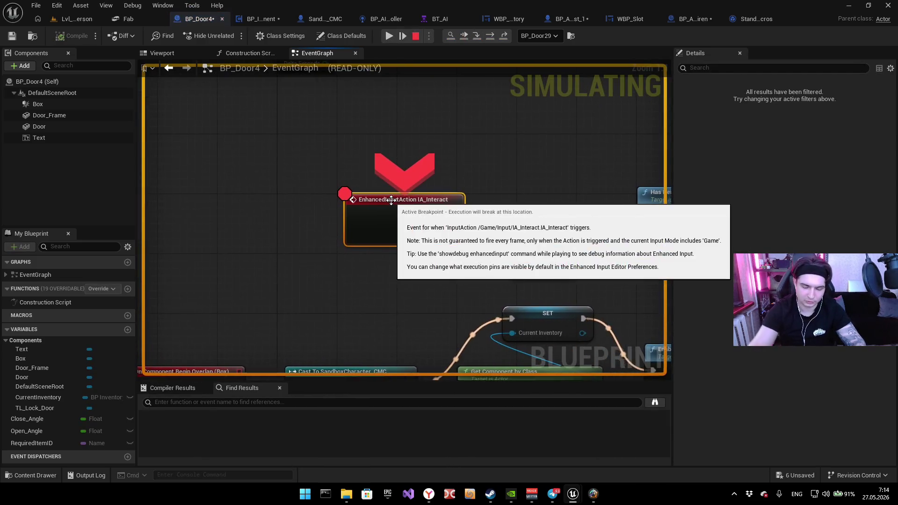
key("F11")
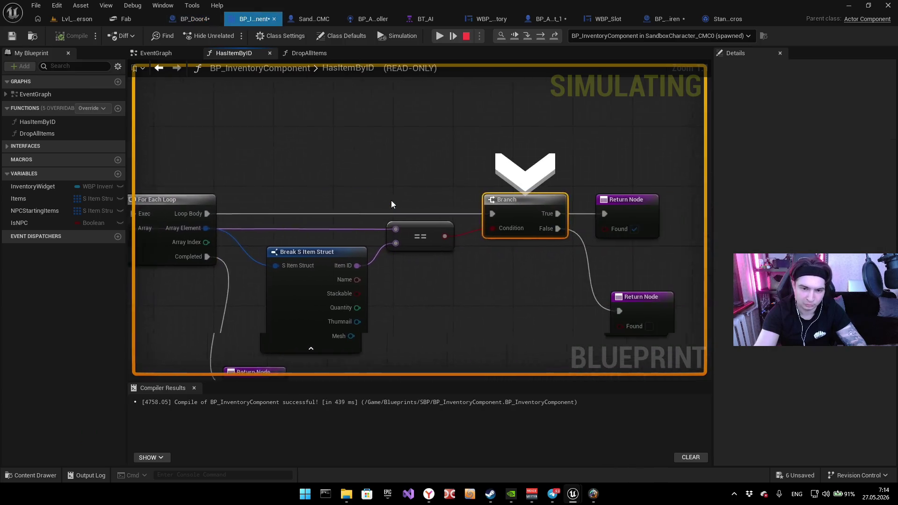
key("F11")
key("F11")
key("F11")
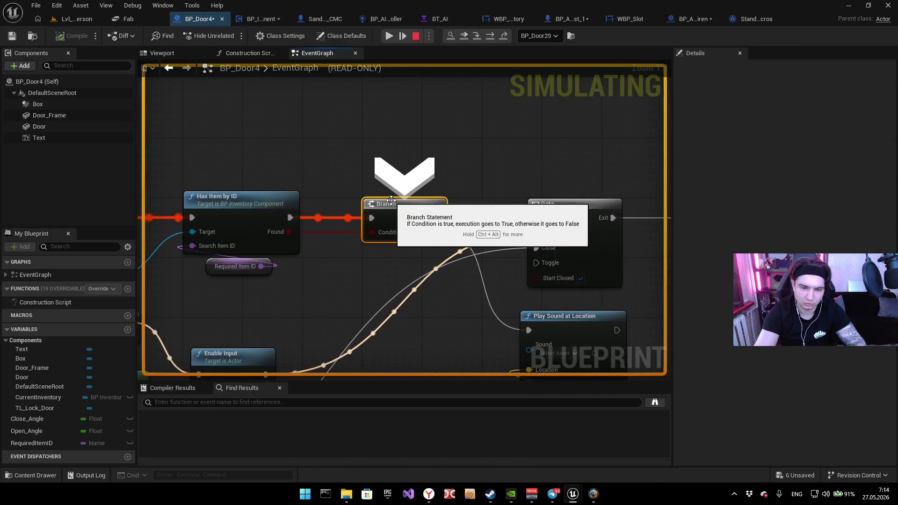
key("F11")
key("F11")
key("F11")
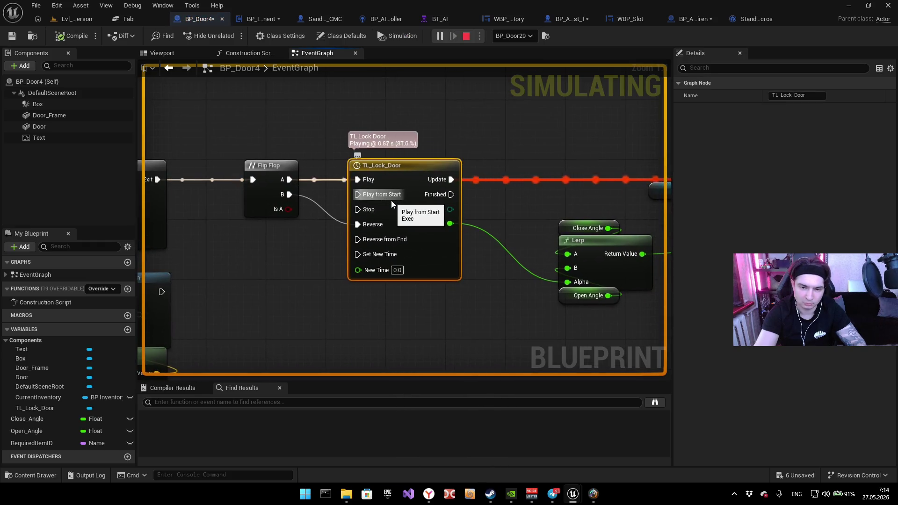
mouse_move(570, 496)
left_click(623, 466)
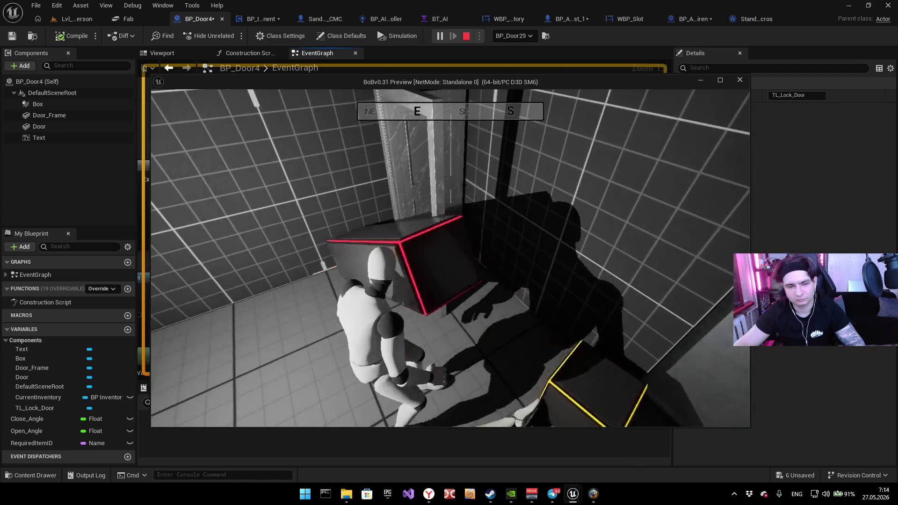
key("alt+Tab")
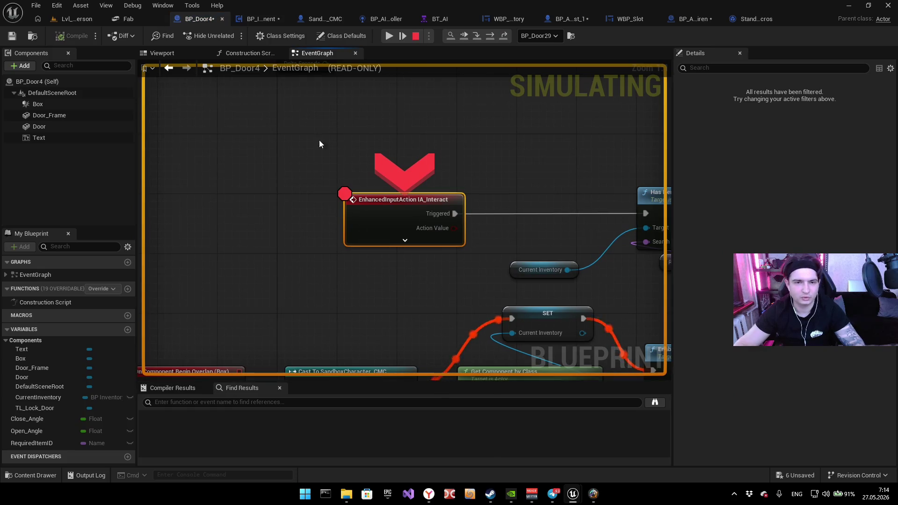
Step: Resume the game, interact with the door, and step into and back out of HasItemByID
left_click(388, 38)
left_click(436, 39)
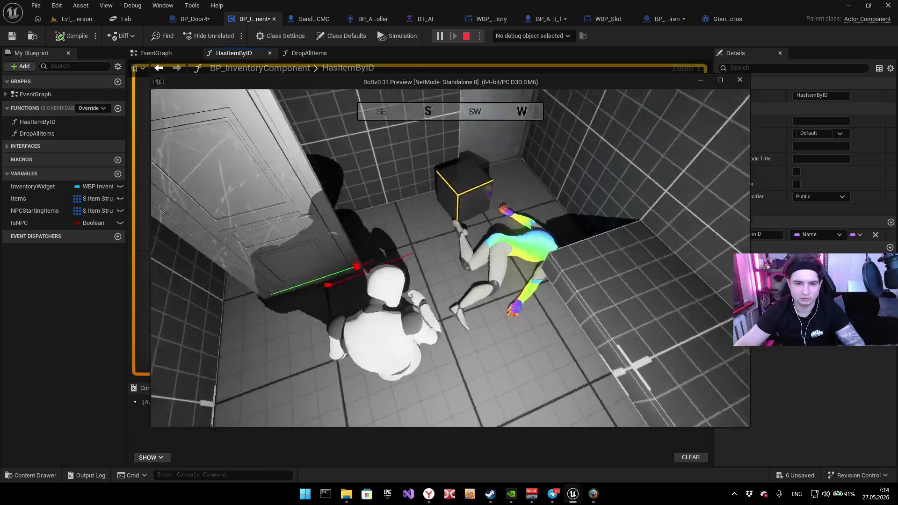
key("e")
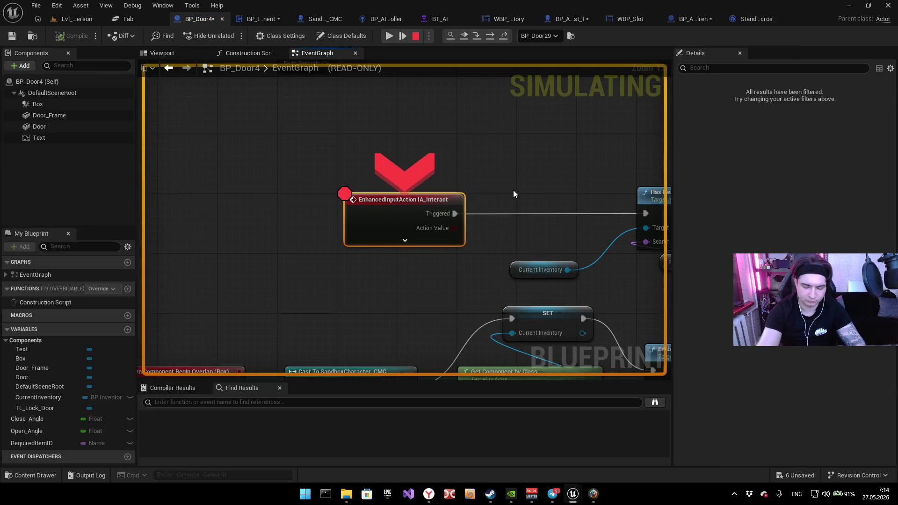
key("F11")
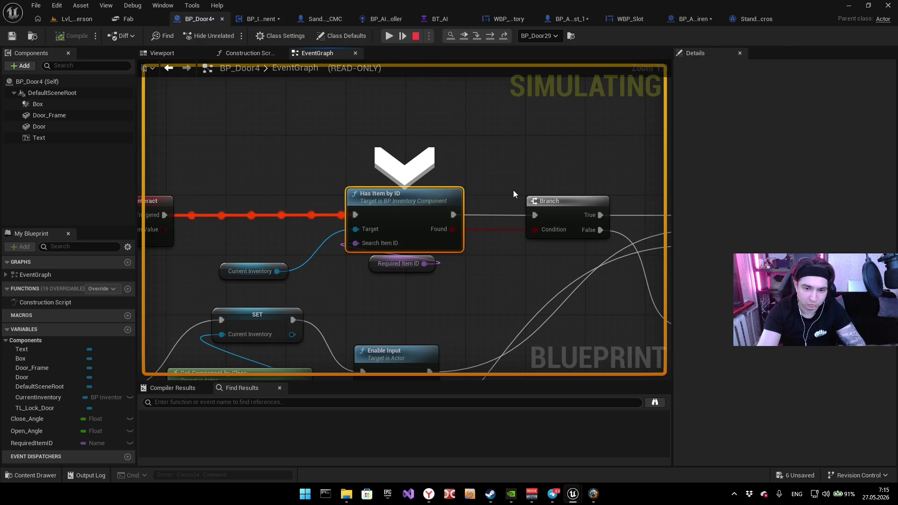
key("F11")
key("F11")
key("F11")
key("F11")
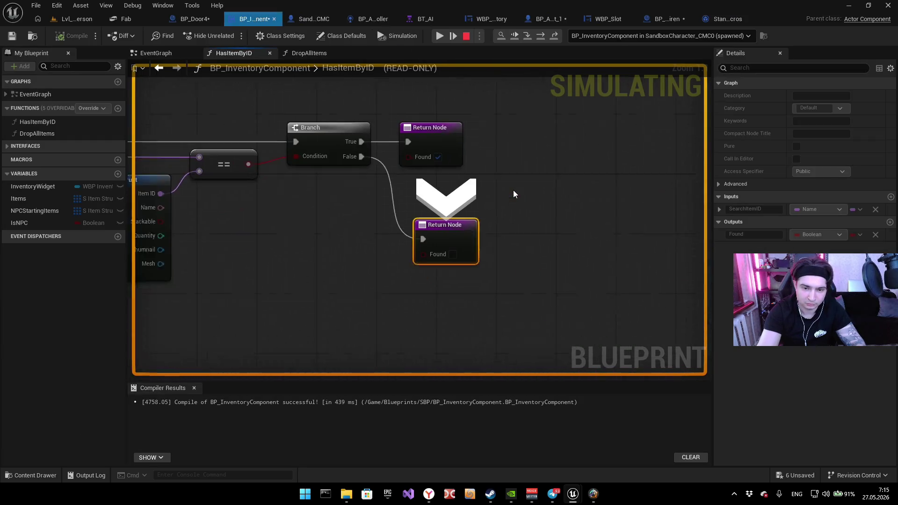
key("F11")
key("F11")
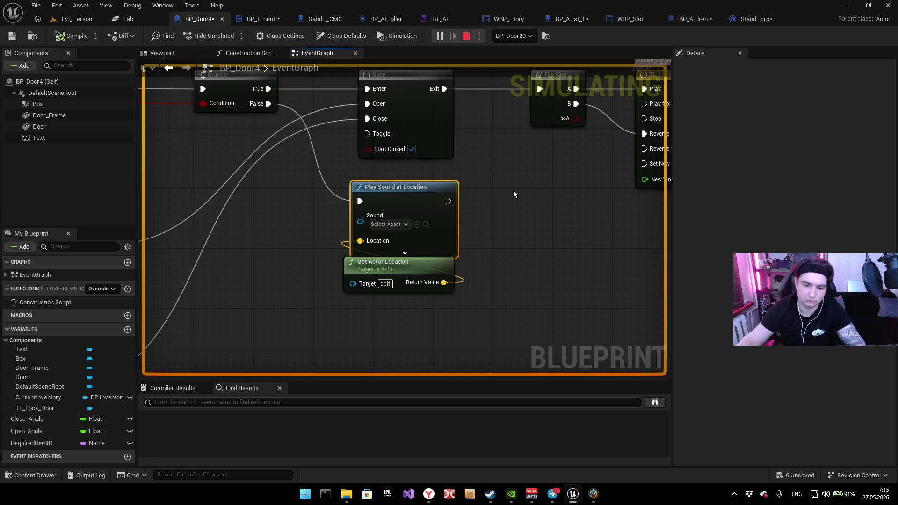
Step: Interact again, step through HasItemByID's For Each Loop and Branch to the False Return Node, then stop
mouse_move(573, 494)
left_click(607, 450)
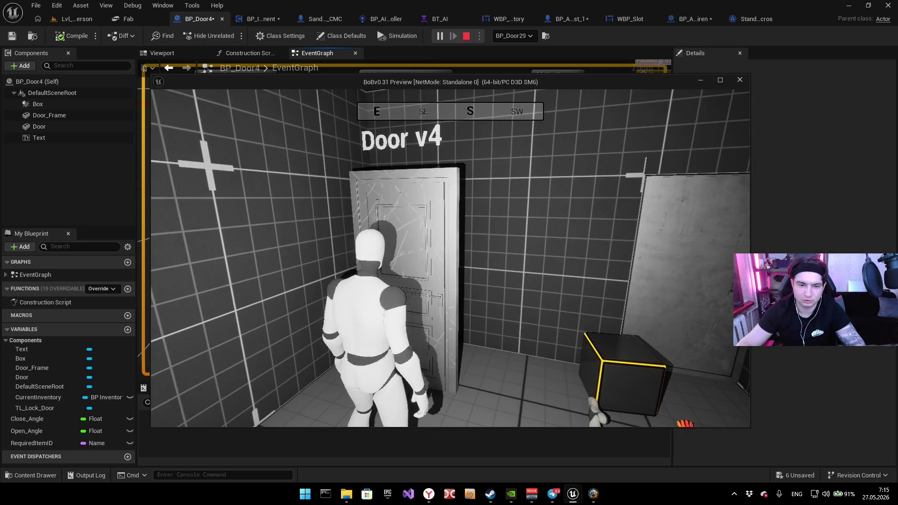
key("e")
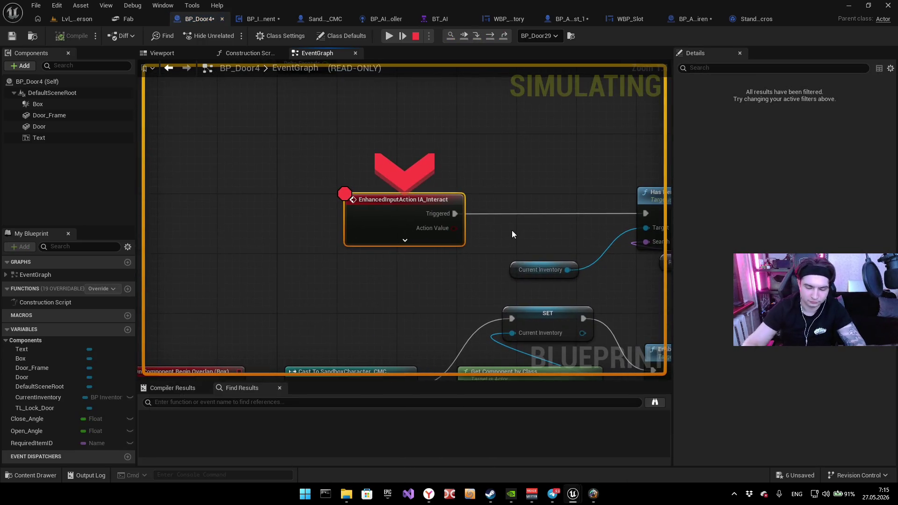
key("F10")
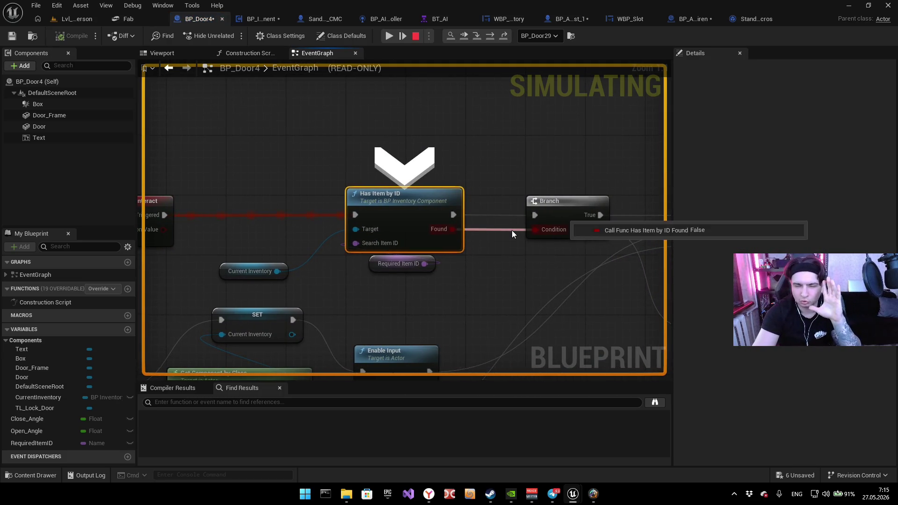
key("F11")
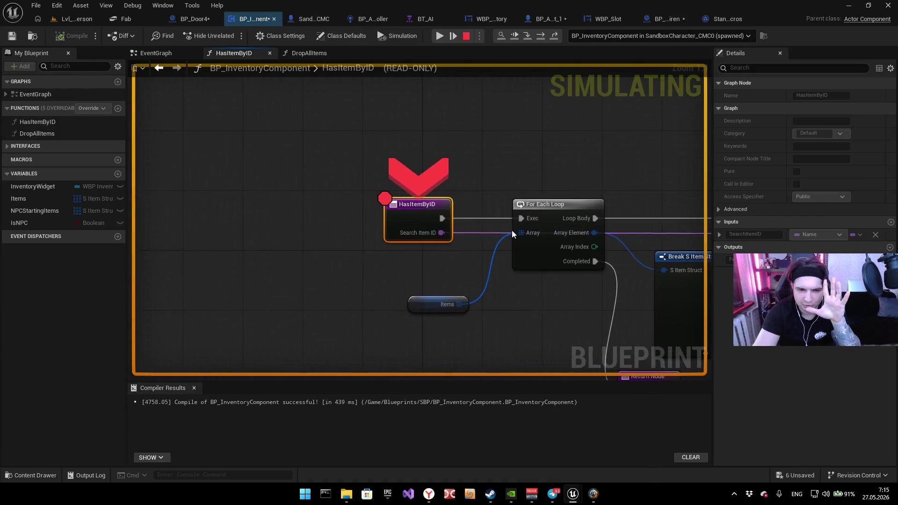
key("F11")
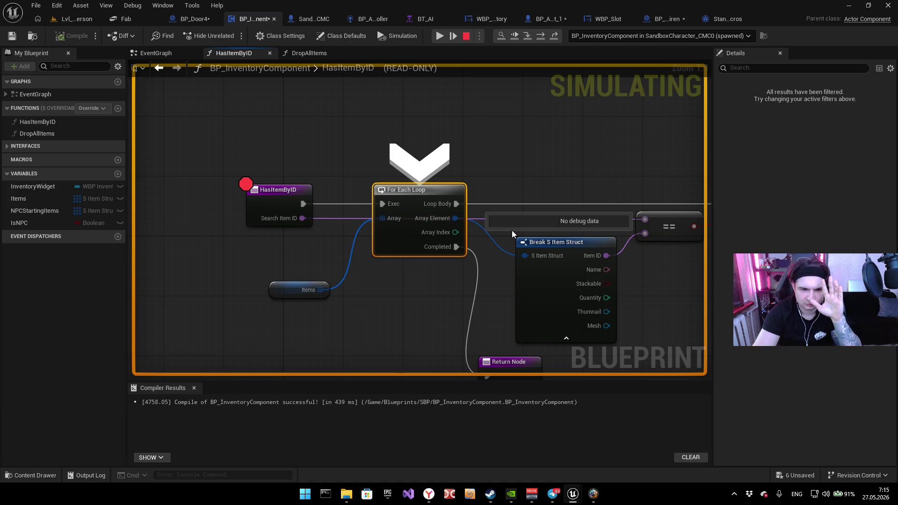
key("F11")
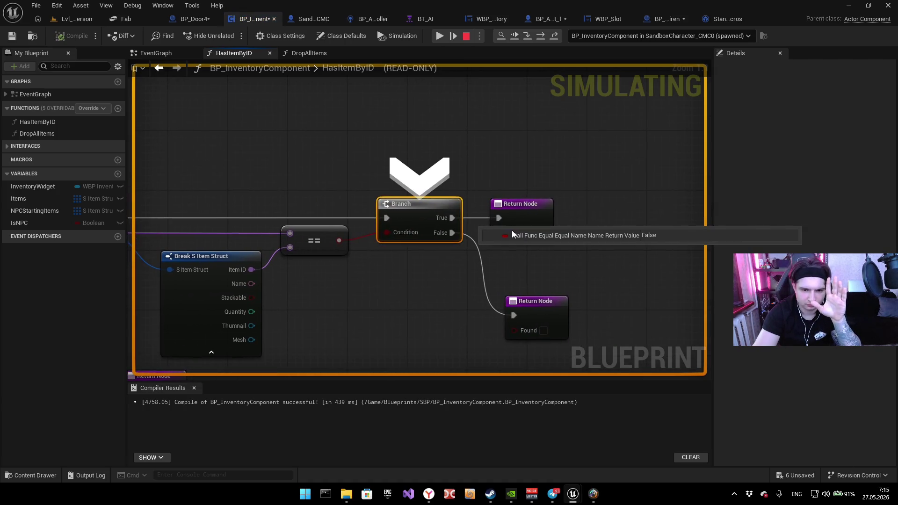
key("F11")
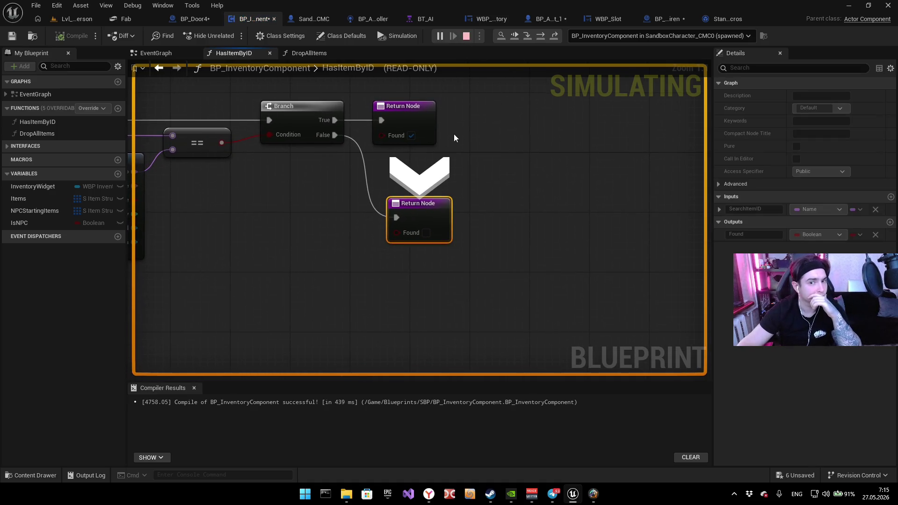
key("Escape")
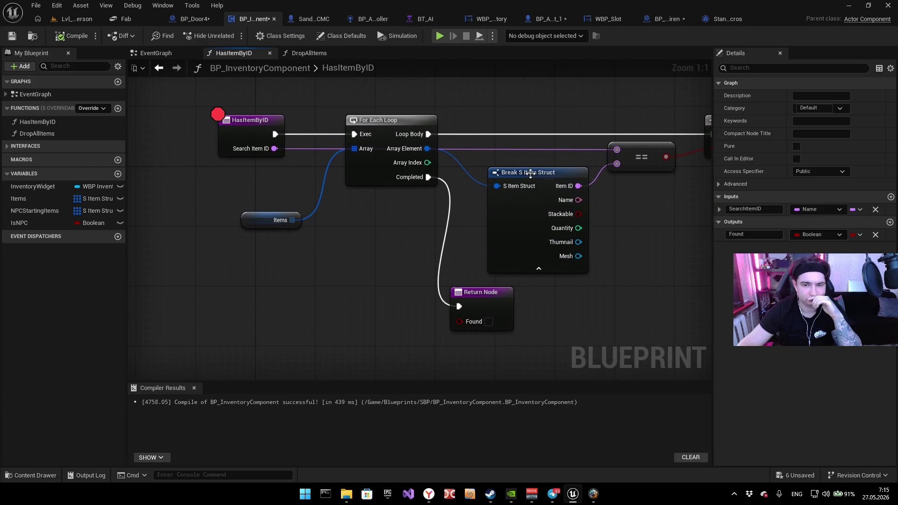
Step: Inspect HasItemByID's Break S Item Struct, For Each Loop, == and Return nodes, then select the Items getter
left_click(585, 206)
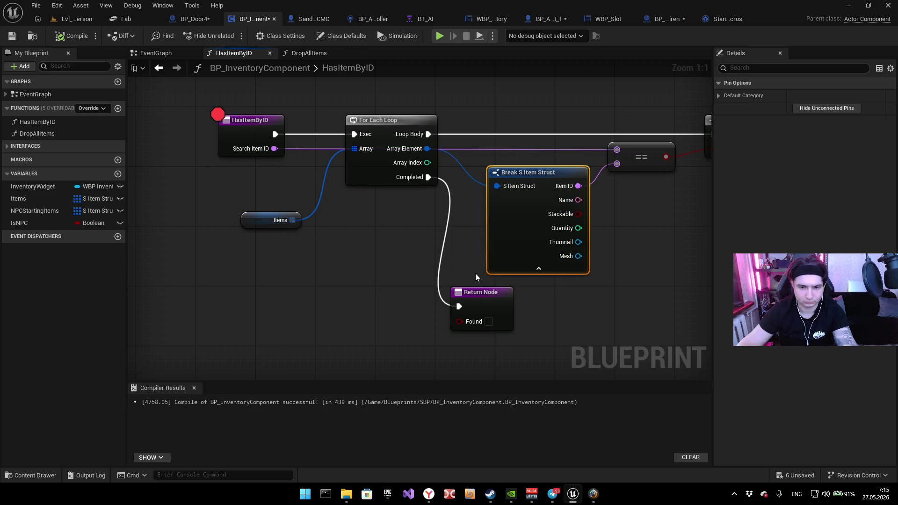
left_click(374, 164)
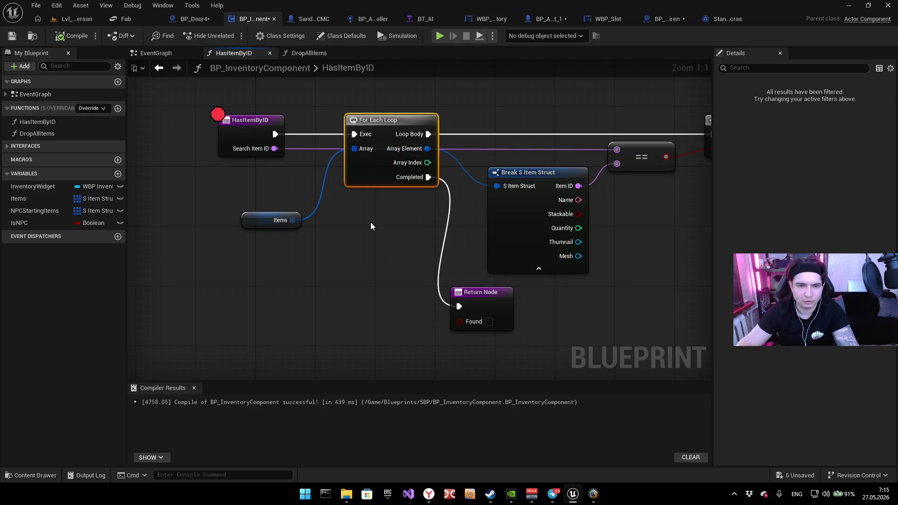
left_click_drag(422, 217, 328, 220)
left_click(547, 147)
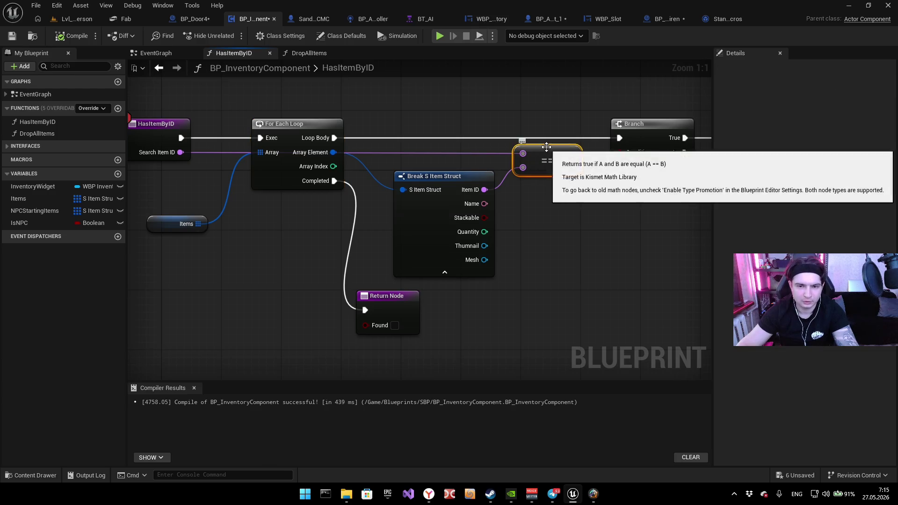
left_click(376, 302)
left_click_drag(291, 284, 419, 274)
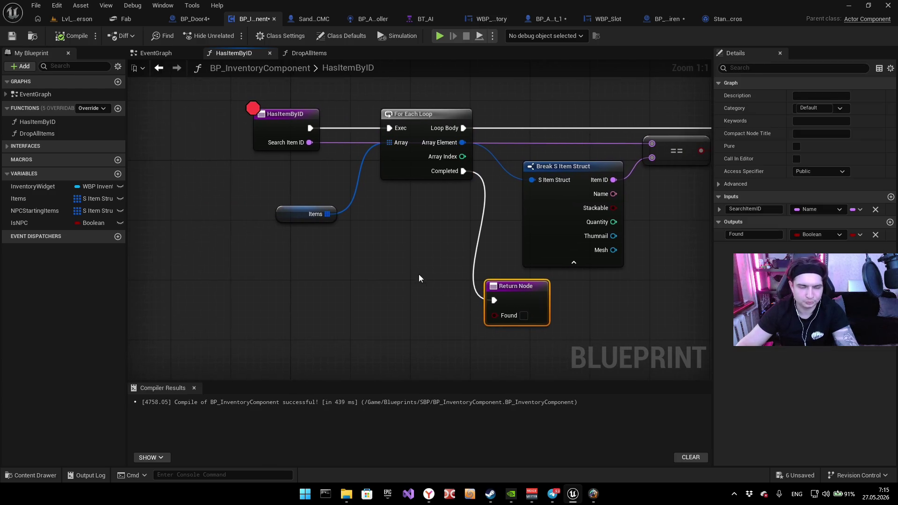
left_click_drag(333, 264, 329, 277)
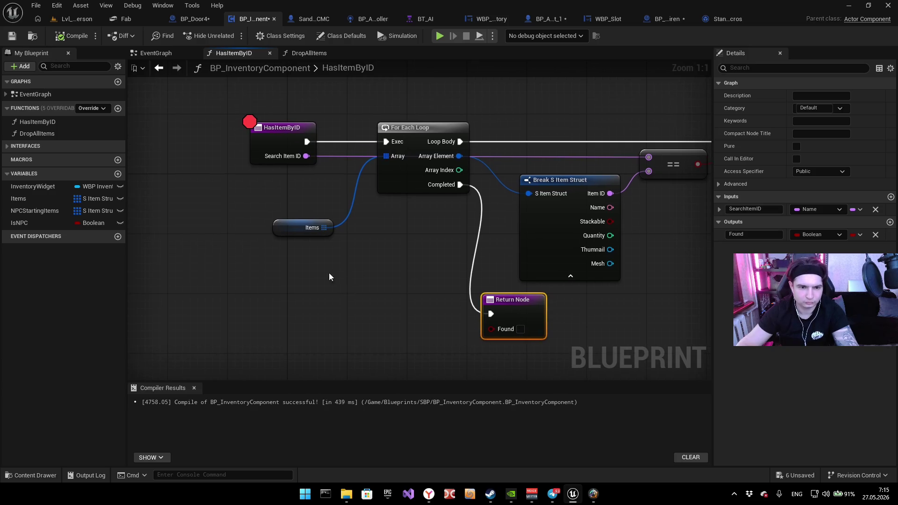
left_click(283, 224)
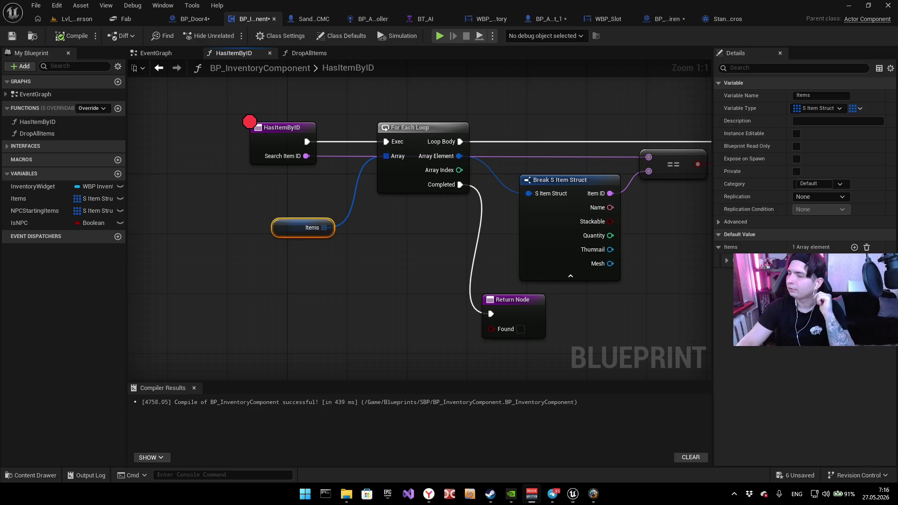
Step: Check the Branch and second Return Node, then expand the Items default element, revealing an empty Mesh
left_click_drag(438, 240, 275, 250)
left_click_drag(342, 231, 317, 241)
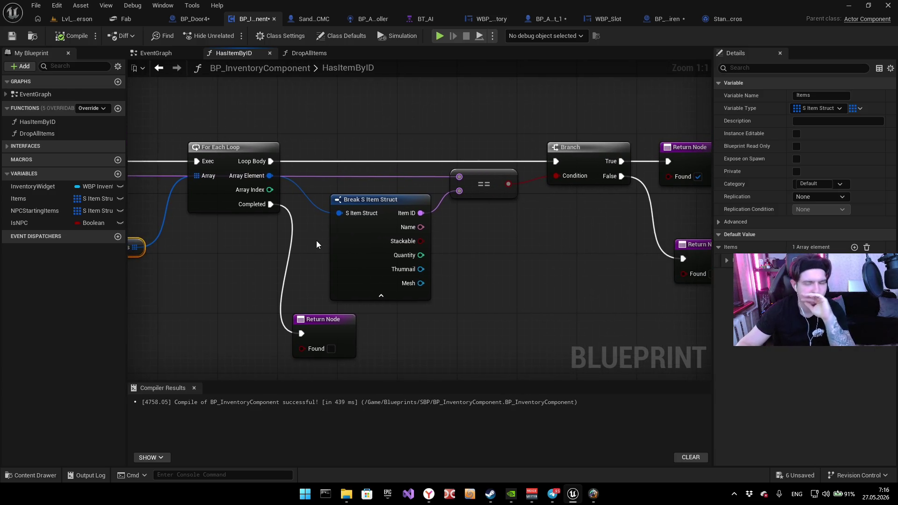
mouse_move(471, 235)
left_mouse_down()
mouse_move(437, 249)
mouse_move(540, 216)
mouse_move(601, 230)
left_mouse_up()
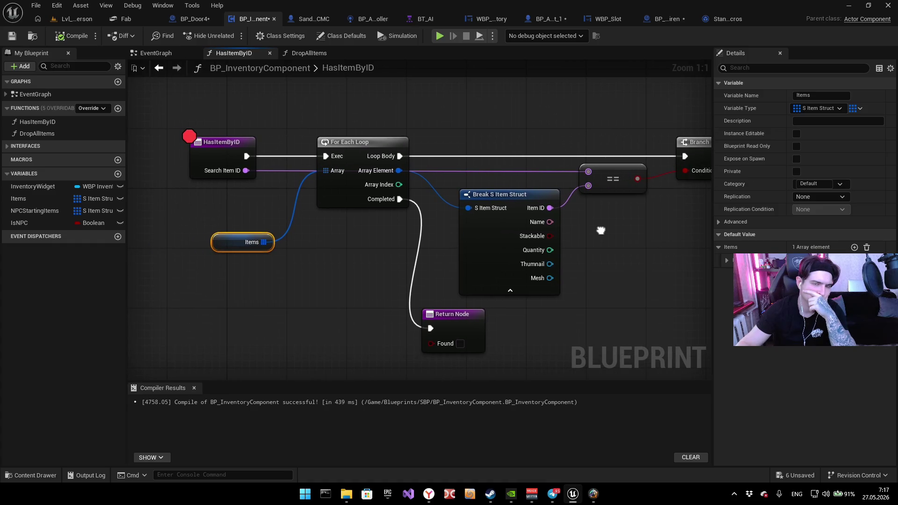
left_click_drag(602, 234, 555, 240)
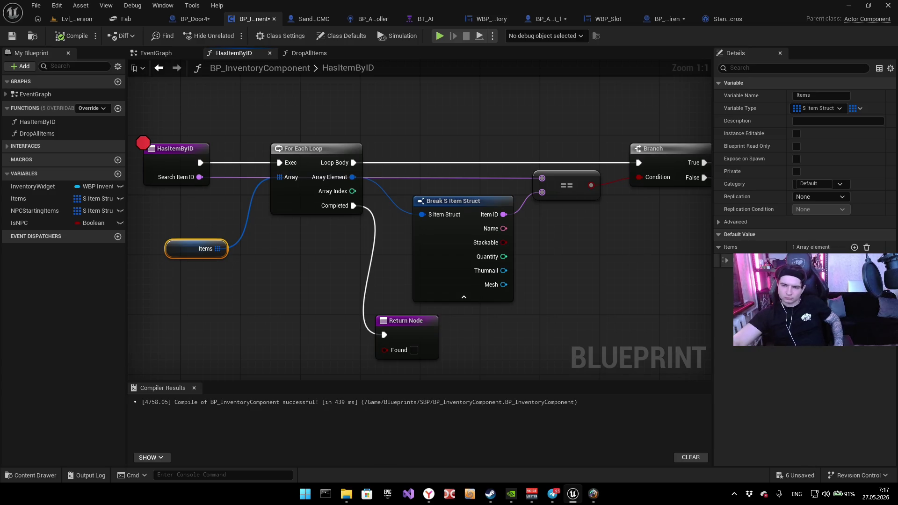
left_click(727, 261)
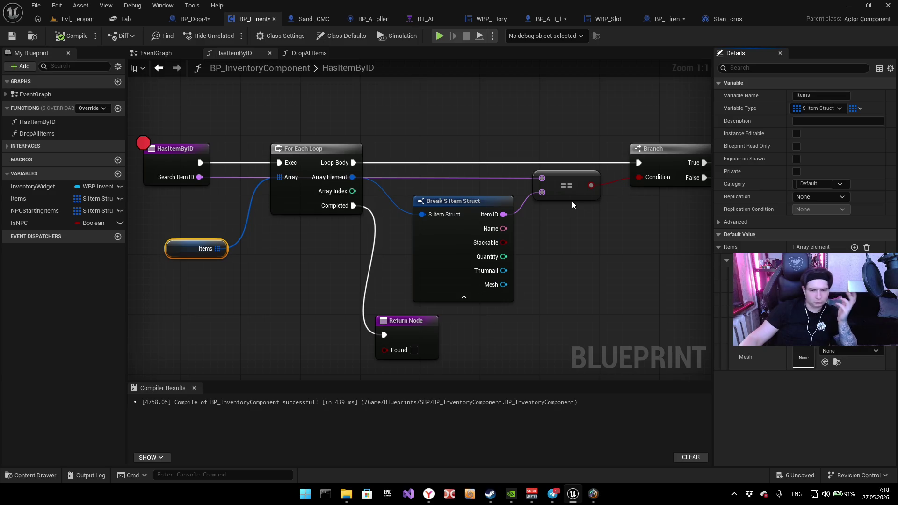
mouse_move(571, 228)
left_mouse_down()
mouse_move(601, 248)
mouse_move(589, 249)
left_mouse_up()
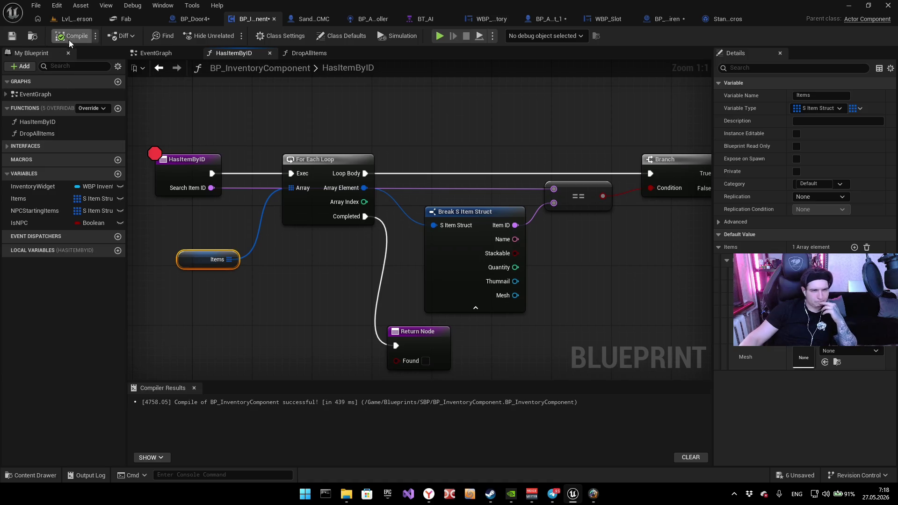
Step: Return to the Lvl_ThirdPerson level and frame BP_Item8 beside the Door v4 door
left_click(68, 20)
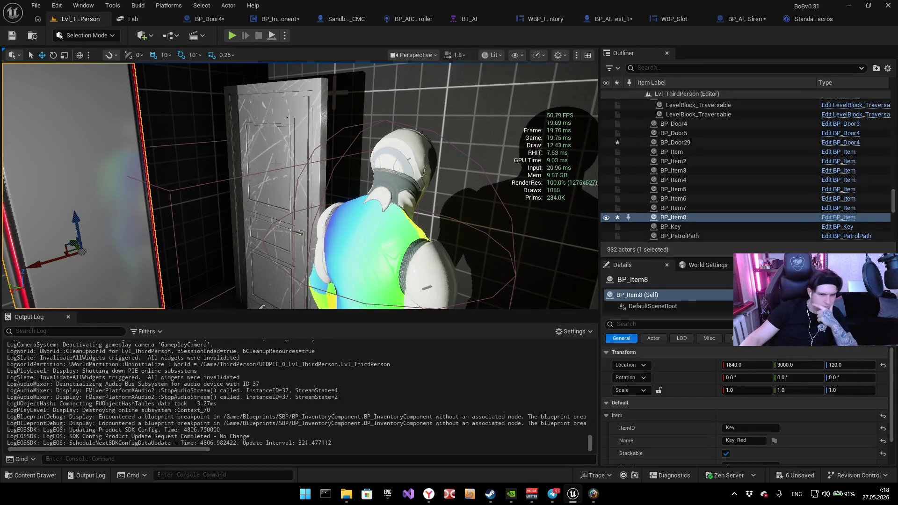
left_click_drag(150, 144, 159, 145)
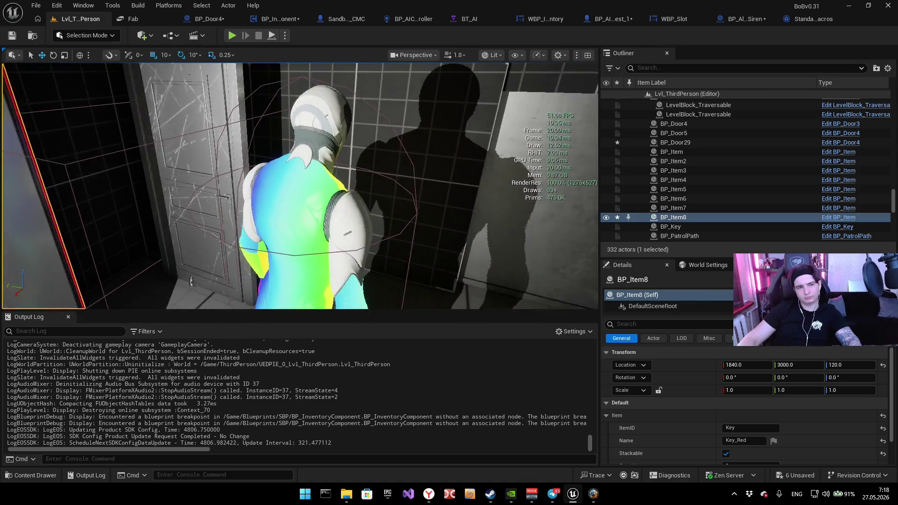
key("f")
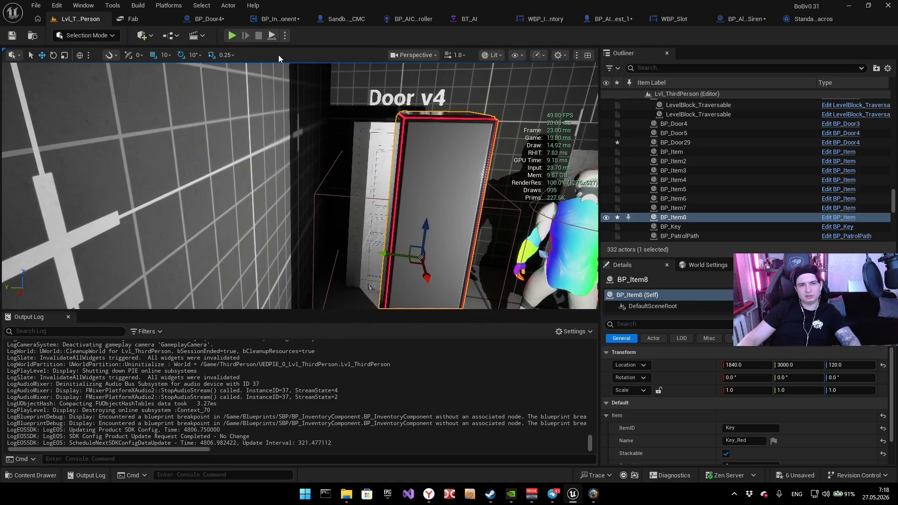
left_click(206, 18)
left_click(79, 20)
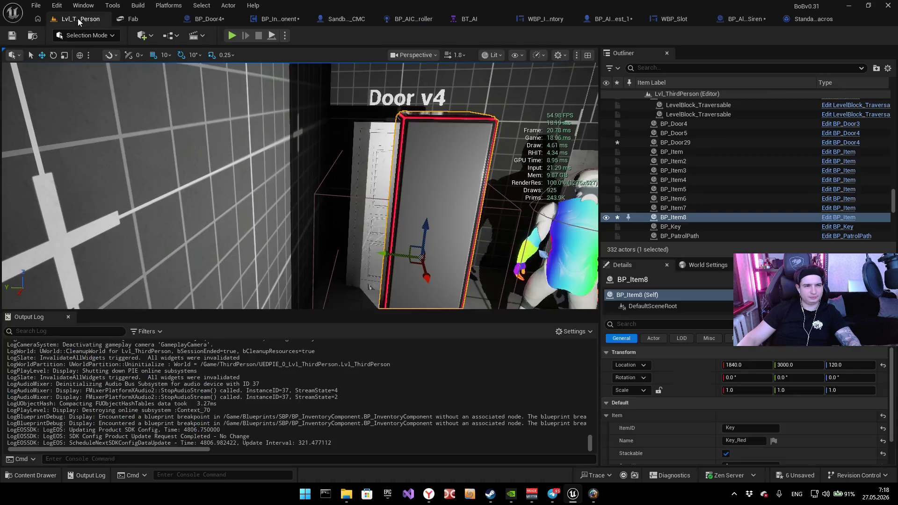
Step: Confirm BP_Item8 is a stackable Key item, Key_Red, quantity 1, then open BP_Door4
mouse_move(370, 286)
left_mouse_down()
mouse_move(323, 280)
mouse_move(337, 286)
mouse_move(330, 292)
mouse_move(330, 280)
left_mouse_up()
scroll(729, 412, "down", 3)
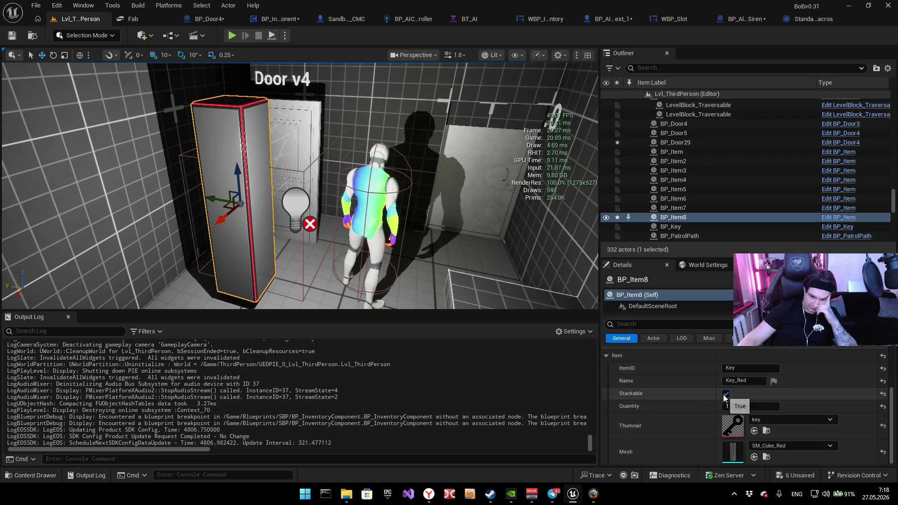
scroll(720, 394, "up", 1)
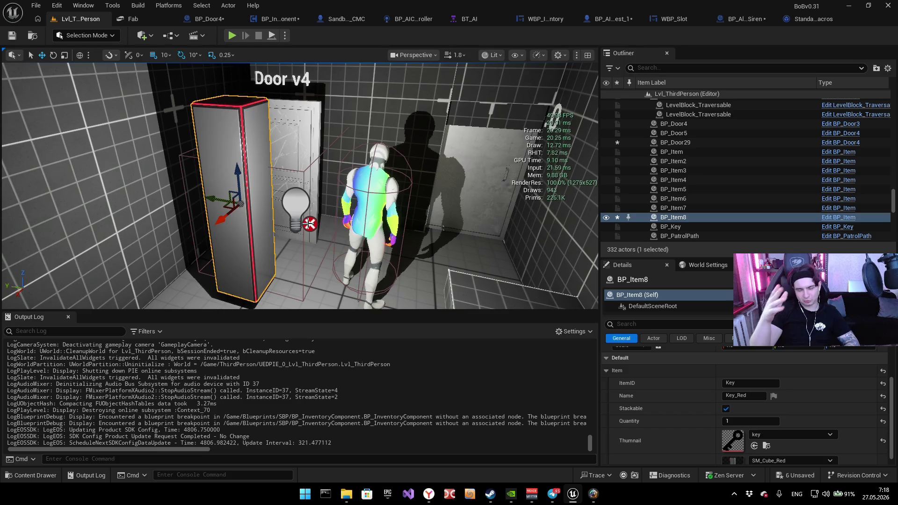
mouse_move(255, 84)
left_mouse_down()
mouse_move(224, 102)
mouse_move(280, 128)
left_mouse_up()
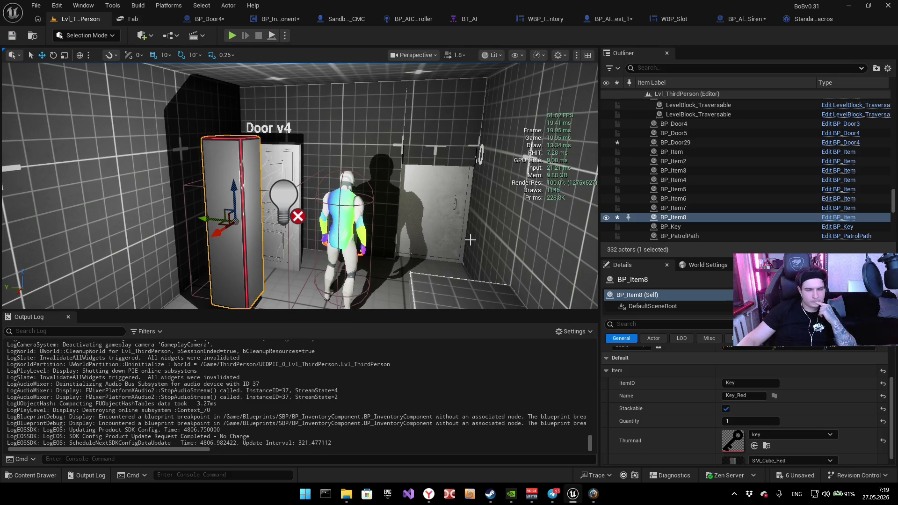
left_click(237, 21)
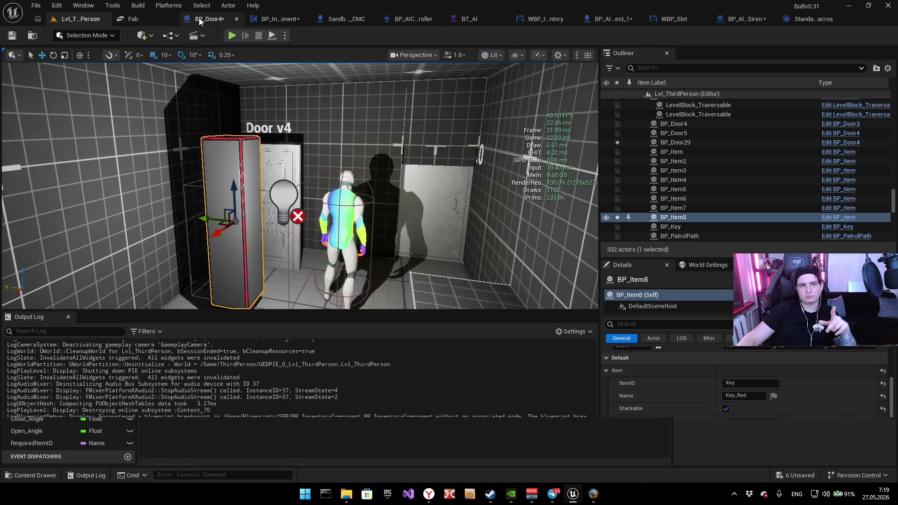
Step: Switch to BP_InventoryComponent's EventGraph and bring the IA_Inventory input and Branch into view
mouse_move(196, 144)
left_mouse_down()
mouse_move(384, 127)
mouse_move(262, 142)
left_mouse_up()
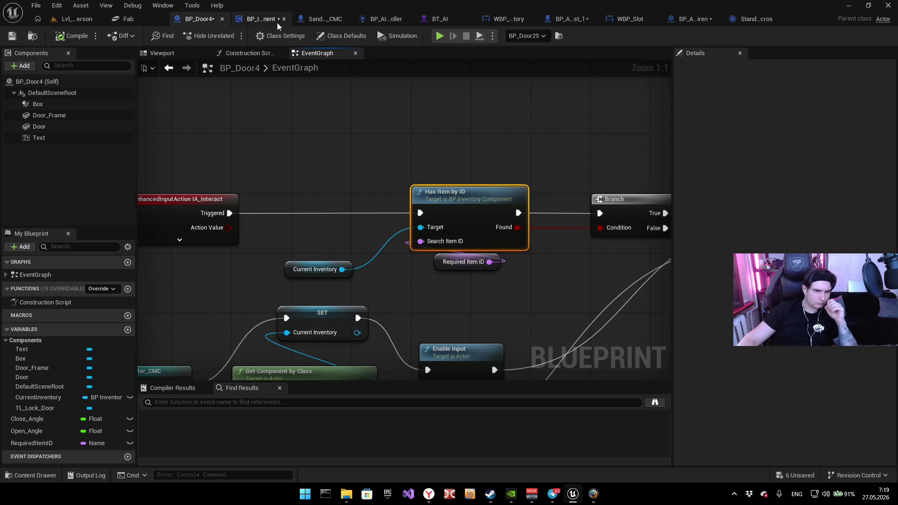
left_click(246, 16)
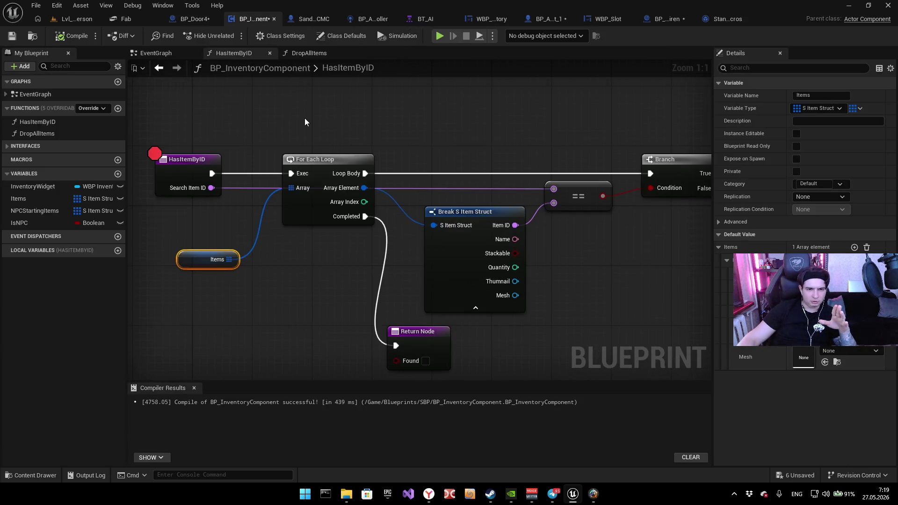
scroll(305, 122, "down", 2)
left_click(168, 52)
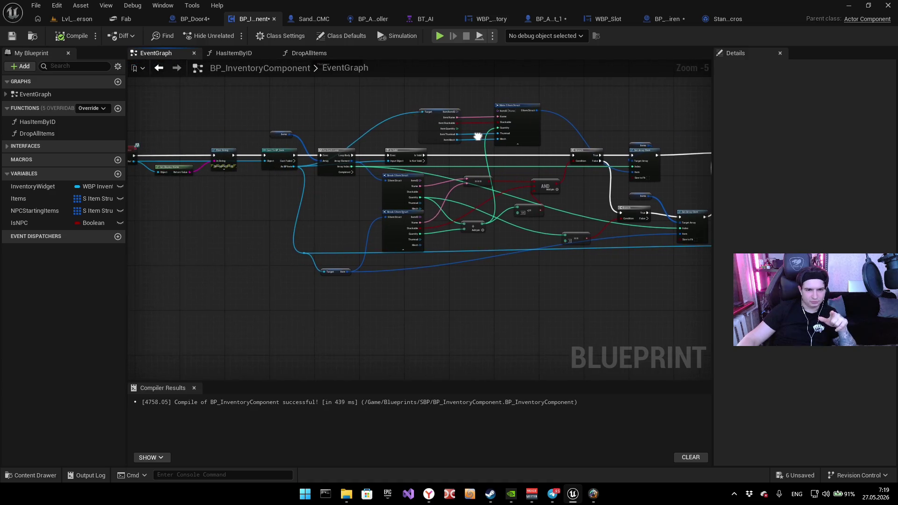
scroll(418, 214, "up", 2)
mouse_move(385, 295)
left_mouse_down()
mouse_move(391, 280)
mouse_move(239, 279)
mouse_move(233, 302)
left_mouse_up()
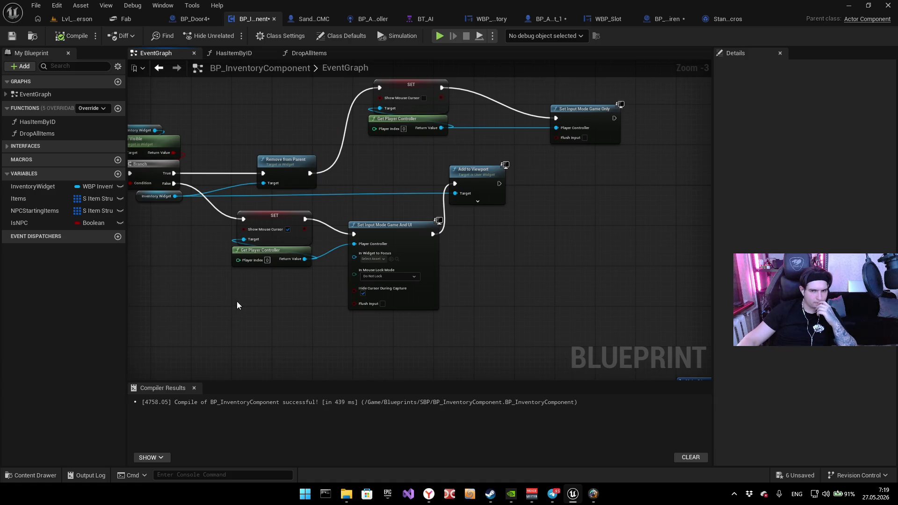
mouse_move(287, 293)
left_mouse_down()
mouse_move(357, 326)
mouse_move(398, 329)
mouse_move(345, 289)
mouse_move(320, 288)
left_mouse_up()
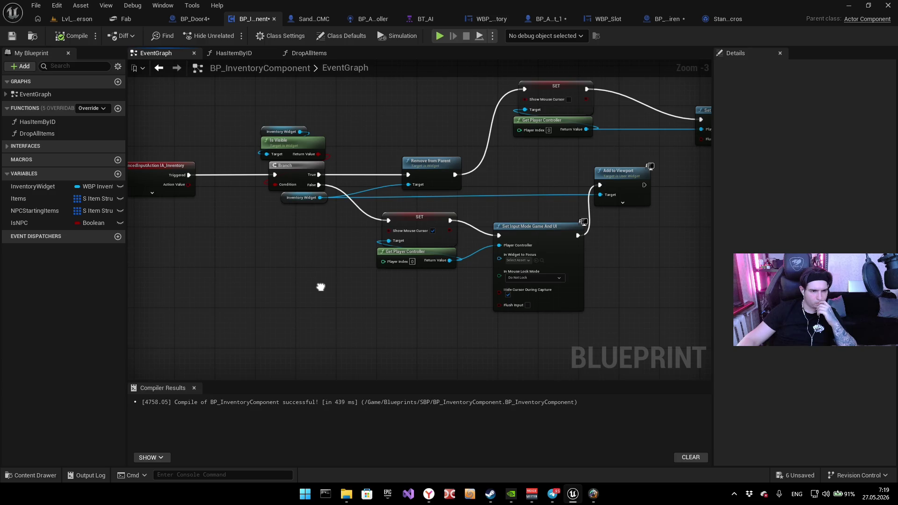
Step: Drop an Items getter into the EventGraph and position it beside Destroy Actor
mouse_move(27, 199)
left_mouse_down()
mouse_move(337, 265)
mouse_move(670, 252)
left_mouse_up()
mouse_move(620, 225)
left_mouse_down()
mouse_move(385, 226)
mouse_move(578, 257)
mouse_move(640, 249)
mouse_move(343, 263)
left_mouse_up()
scroll(481, 256, "down", 3)
scroll(379, 231, "up", 4)
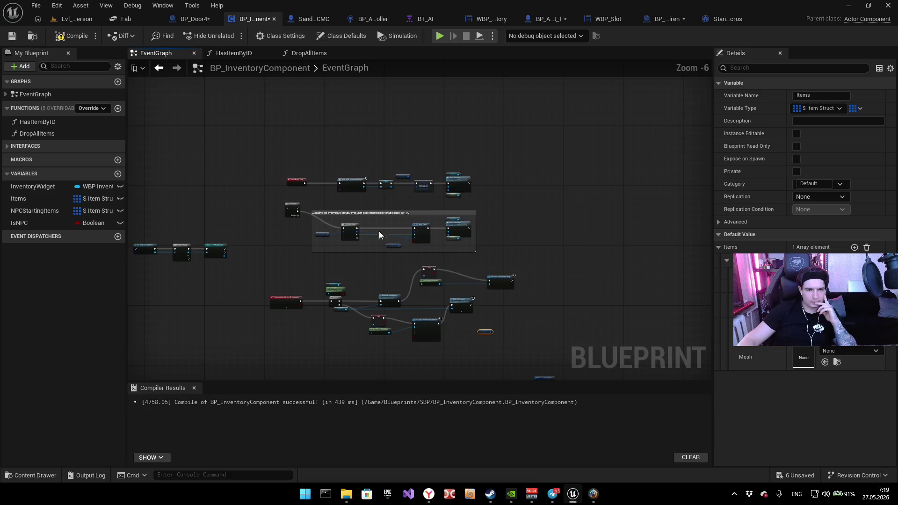
mouse_move(370, 290)
left_mouse_down()
mouse_move(272, 359)
mouse_move(183, 270)
left_mouse_up()
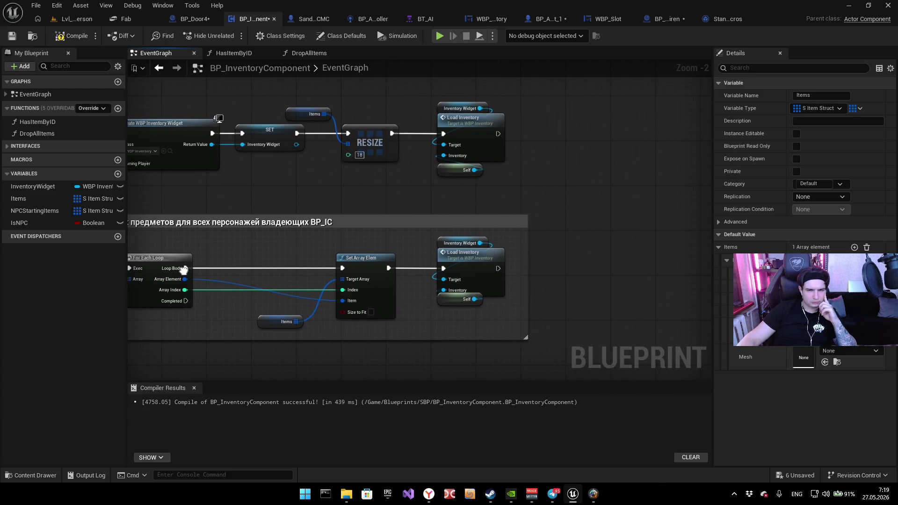
scroll(297, 337, "down", 4)
scroll(259, 200, "up", 4)
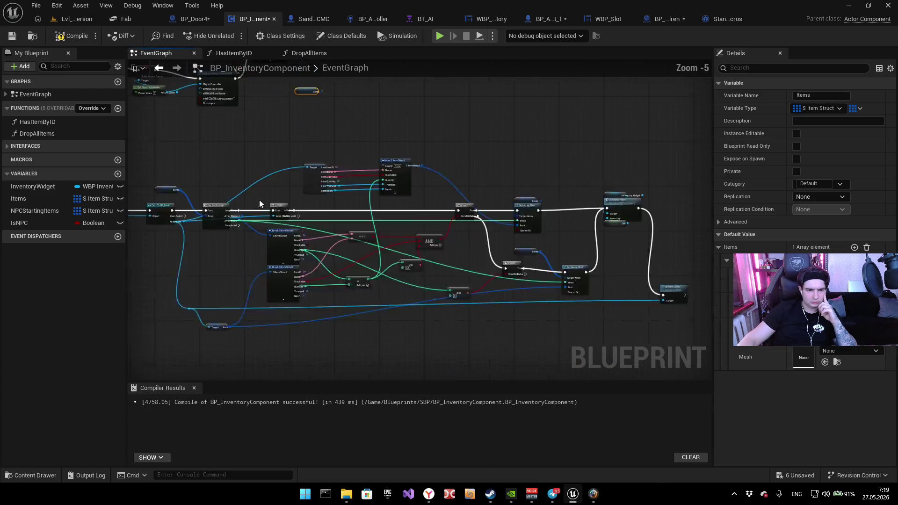
scroll(562, 191, "down", 4)
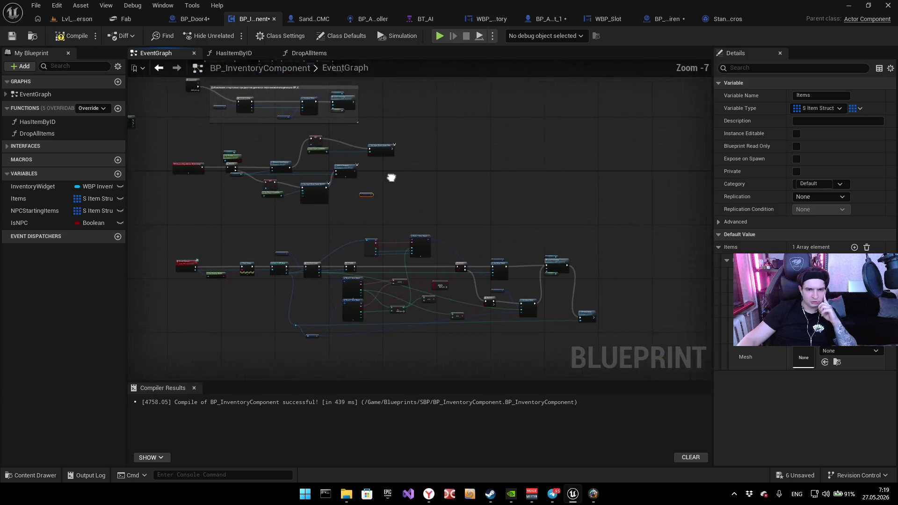
scroll(391, 176, "up", 3)
left_click(307, 194)
mouse_move(307, 198)
left_mouse_down()
mouse_move(398, 230)
mouse_move(383, 168)
mouse_move(299, 107)
mouse_move(345, 150)
left_mouse_up()
scroll(398, 230, "down", 2)
scroll(552, 285, "up", 5)
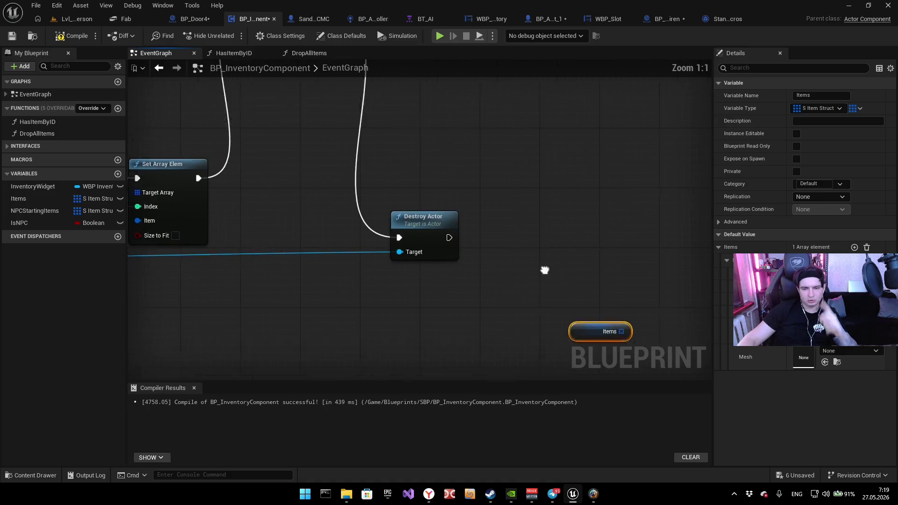
mouse_move(376, 198)
left_mouse_down()
mouse_move(488, 215)
mouse_move(529, 211)
left_mouse_up()
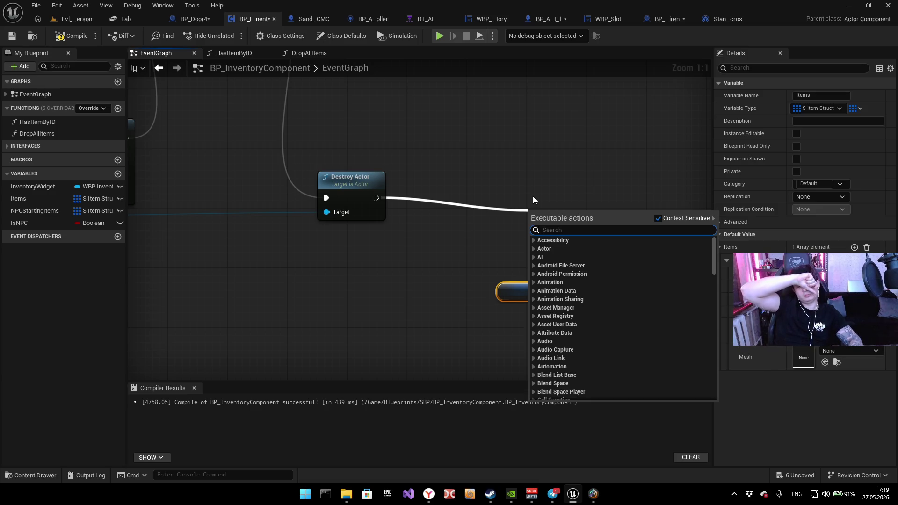
Step: Add a Print String node after Destroy Actor
type("print")
key("Return")
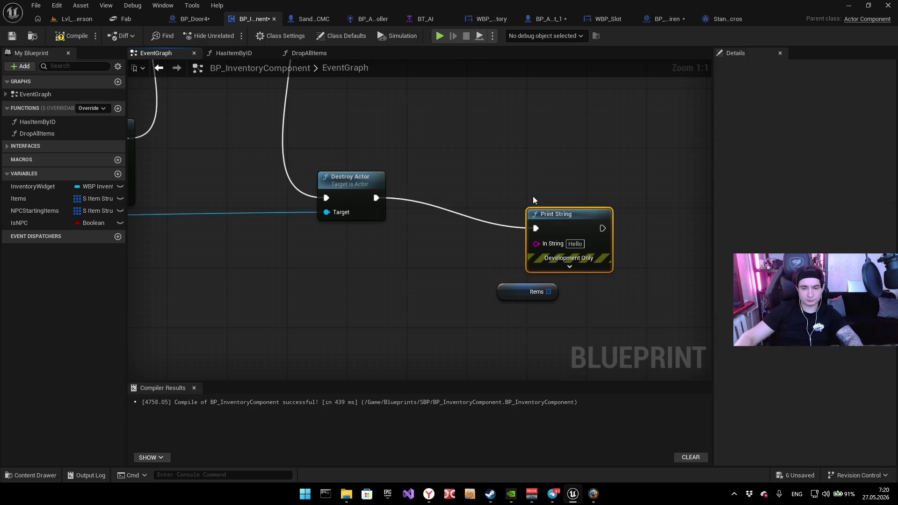
left_click_drag(548, 292, 538, 248)
key("Escape")
mouse_move(505, 286)
left_mouse_down()
mouse_move(377, 286)
mouse_move(442, 253)
left_mouse_up()
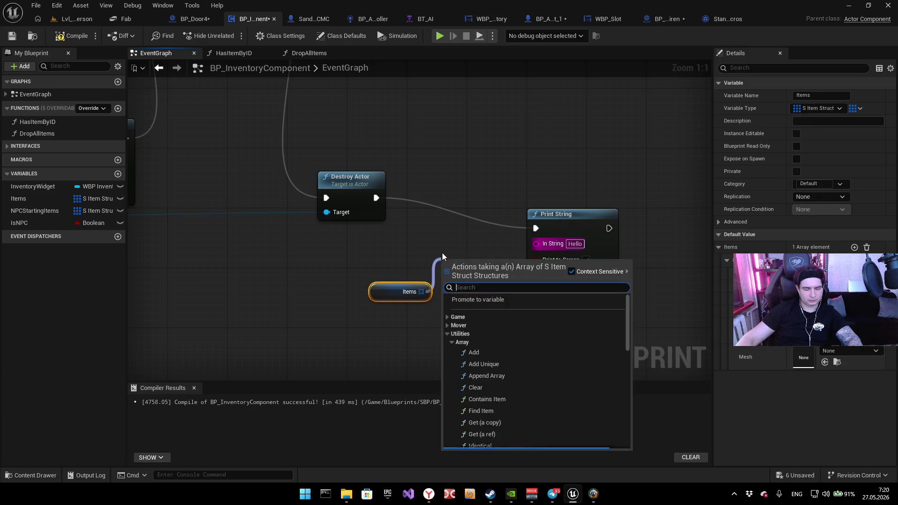
Step: Add a For Each Loop over Items after Destroy Actor, its Loop Body driving Print String
type("for each")
key("Return")
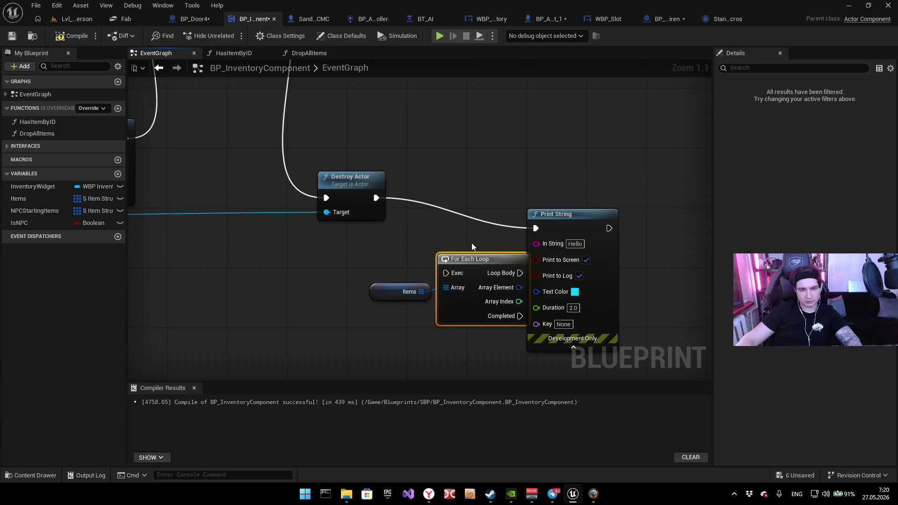
left_click_drag(446, 273, 377, 198)
left_click_drag(557, 228, 616, 183)
mouse_move(520, 273)
left_mouse_down()
mouse_move(580, 287)
mouse_move(595, 183)
mouse_move(608, 213)
mouse_move(607, 197)
left_mouse_up()
left_click(485, 203)
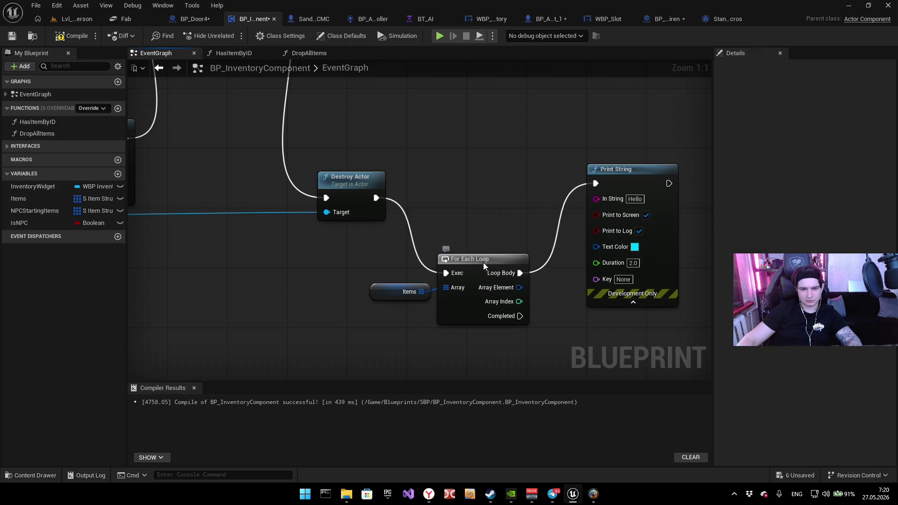
left_click_drag(480, 263, 480, 188)
left_click_drag(565, 228, 448, 222)
left_click_drag(496, 171, 563, 174)
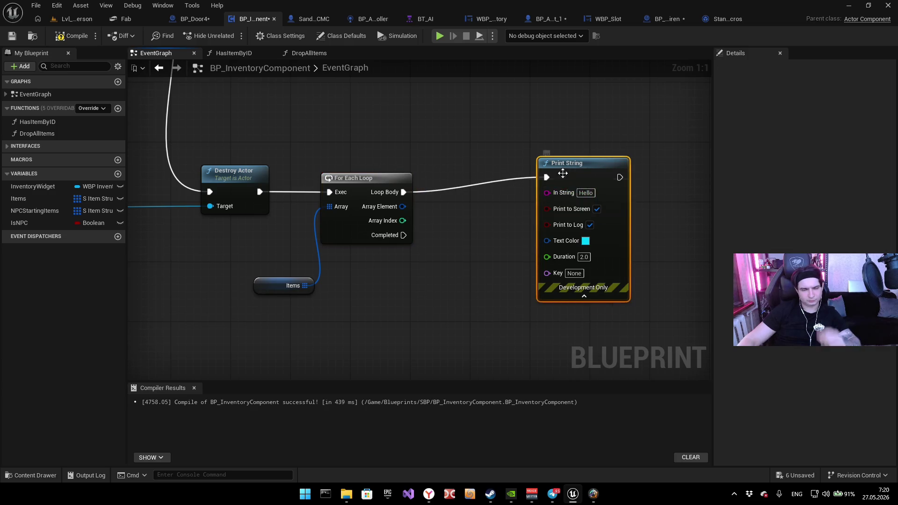
mouse_move(448, 208)
left_mouse_down()
mouse_move(395, 208)
mouse_move(494, 191)
left_mouse_up()
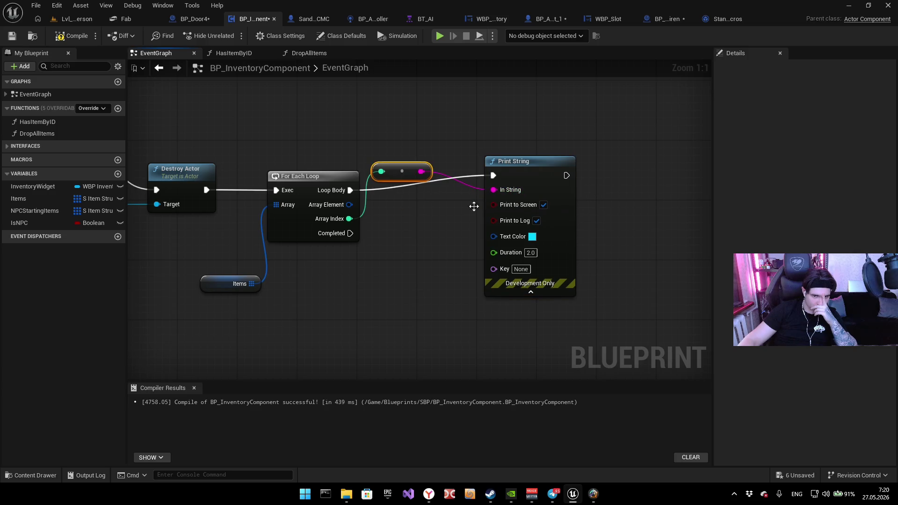
Step: Rearrange the index conversion node and Print String, and look for actions taking the array element
left_click_drag(407, 178, 438, 283)
left_click_drag(348, 204, 506, 193)
left_click_drag(422, 223, 399, 248)
left_click_drag(336, 256, 347, 230)
left_click_drag(494, 175, 579, 167)
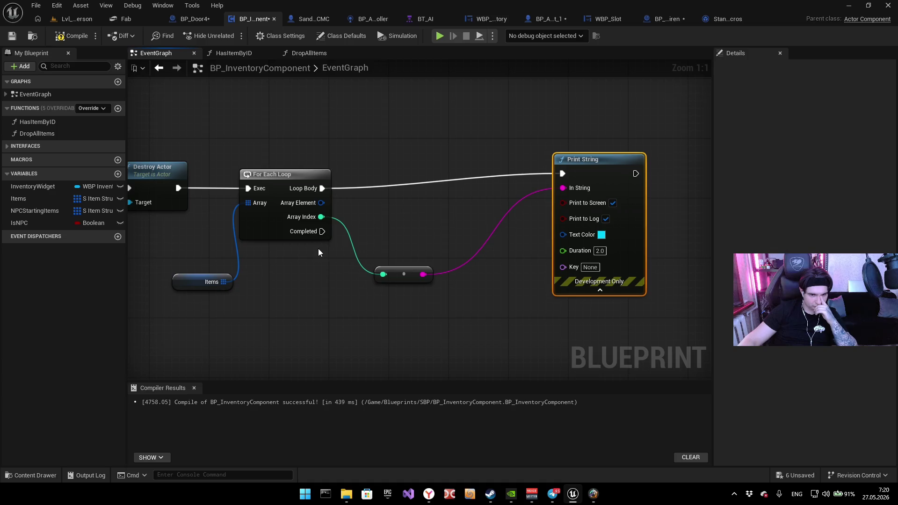
left_click_drag(321, 202, 411, 213)
Step: Search 'string' from Array Element, add a To Text (String) node, then undo it
type("str")
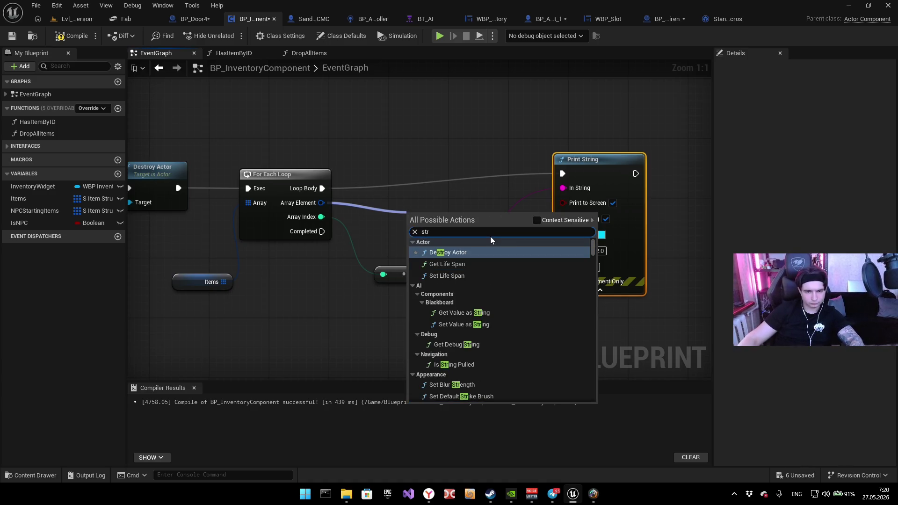
type("ing")
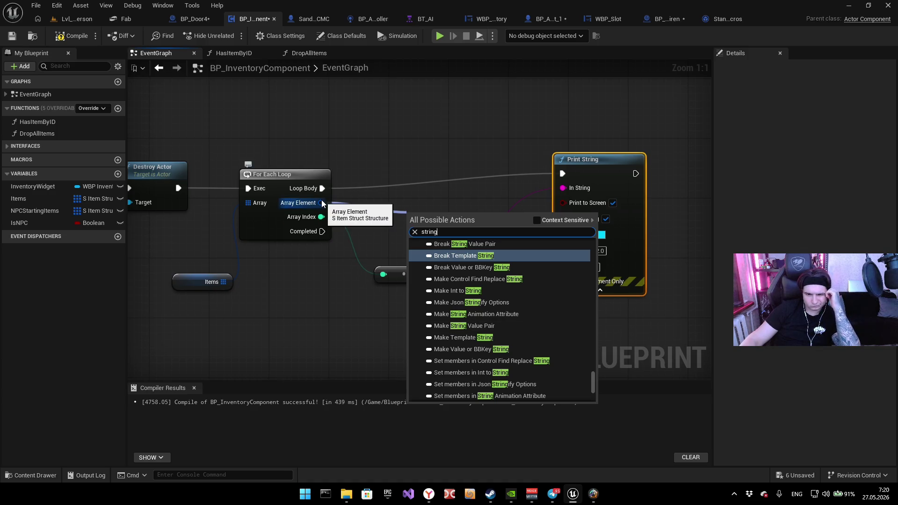
scroll(520, 327, "down", 5)
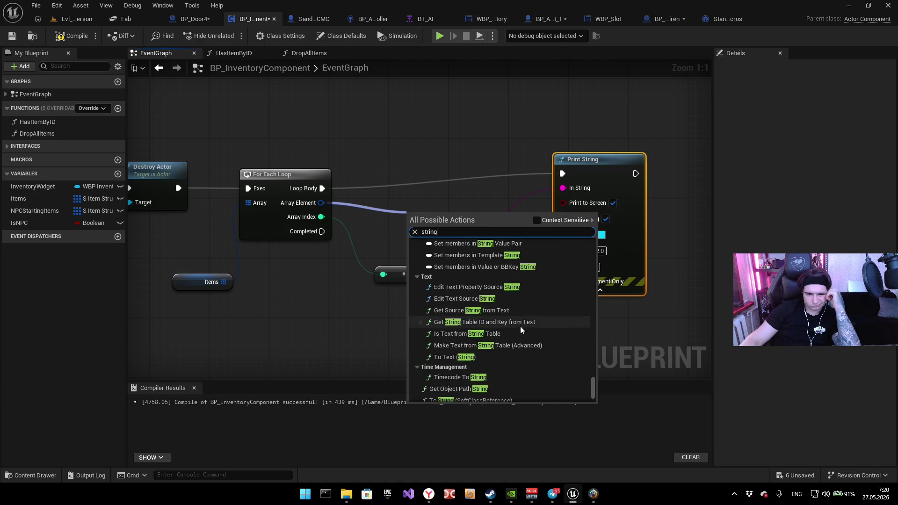
left_click(494, 313)
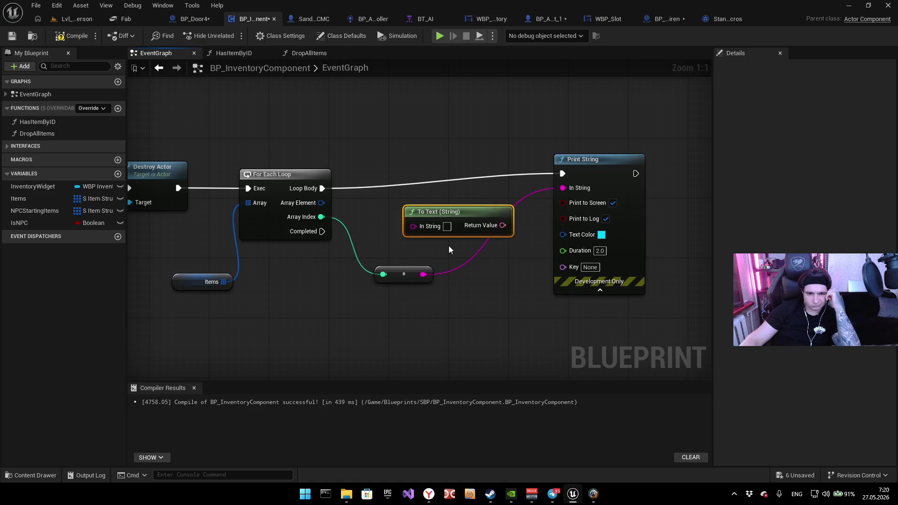
key("ctrl+z")
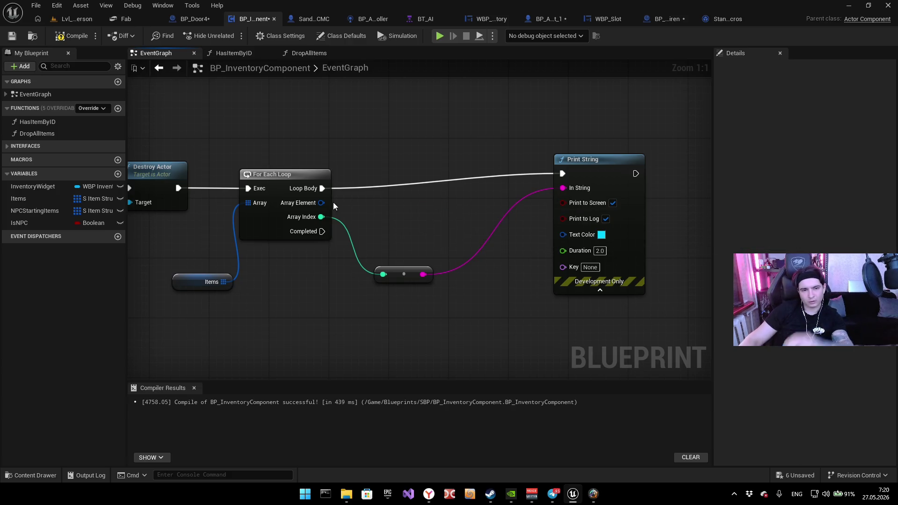
Step: Add a Break Int to String node from Array Element, then delete it
left_click_drag(375, 198, 375, 199)
type("string")
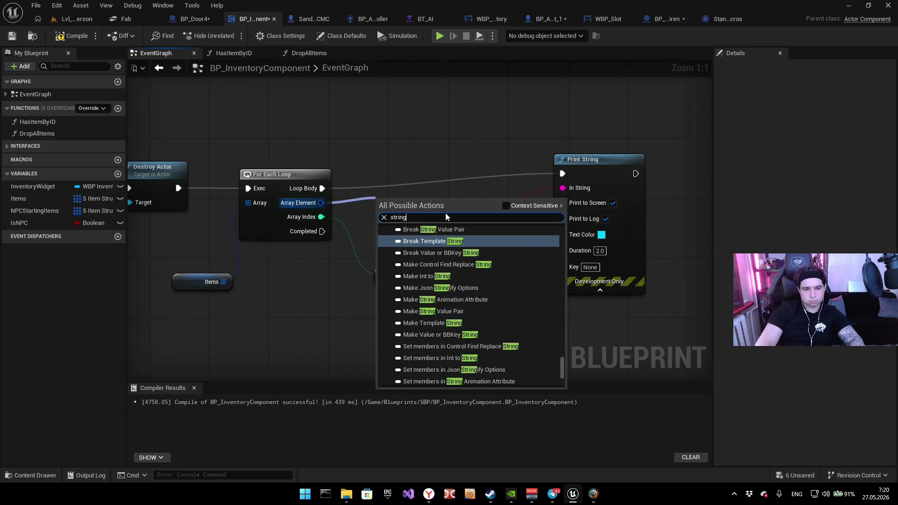
scroll(487, 281, "down", 5)
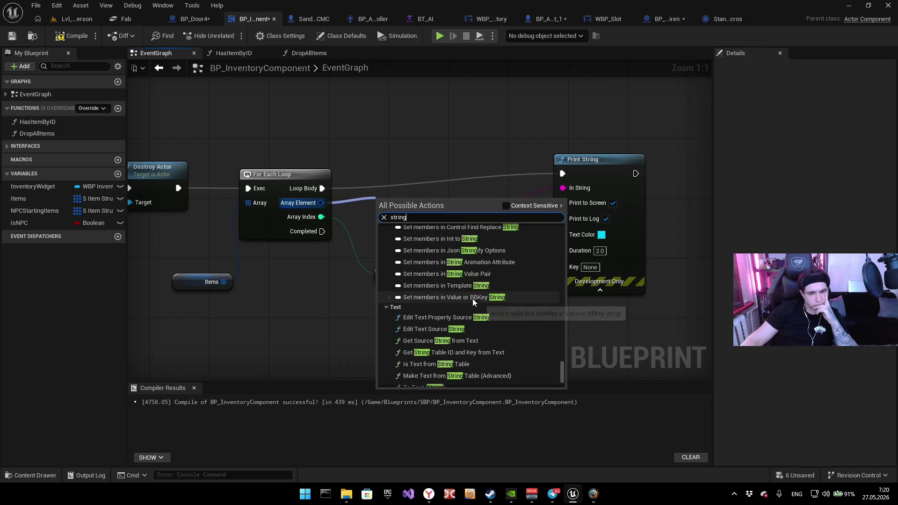
scroll(480, 287, "down", 2)
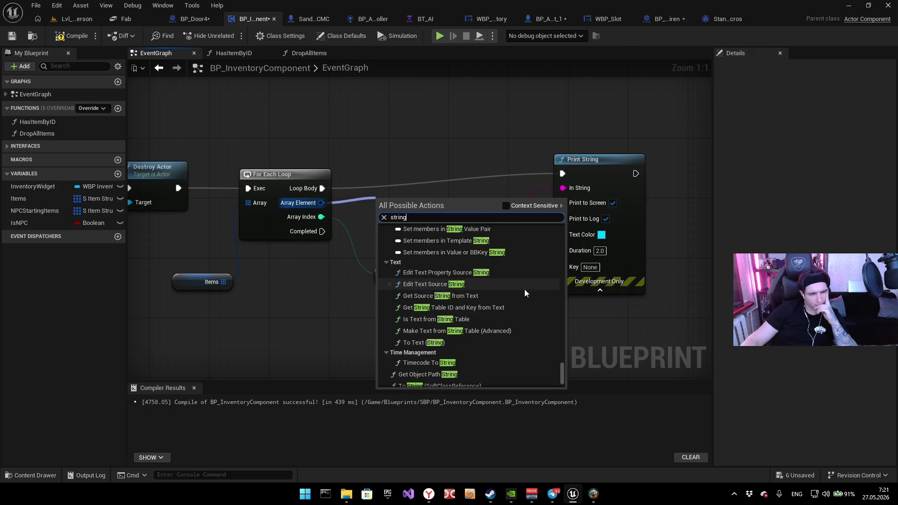
scroll(514, 328, "up", 7)
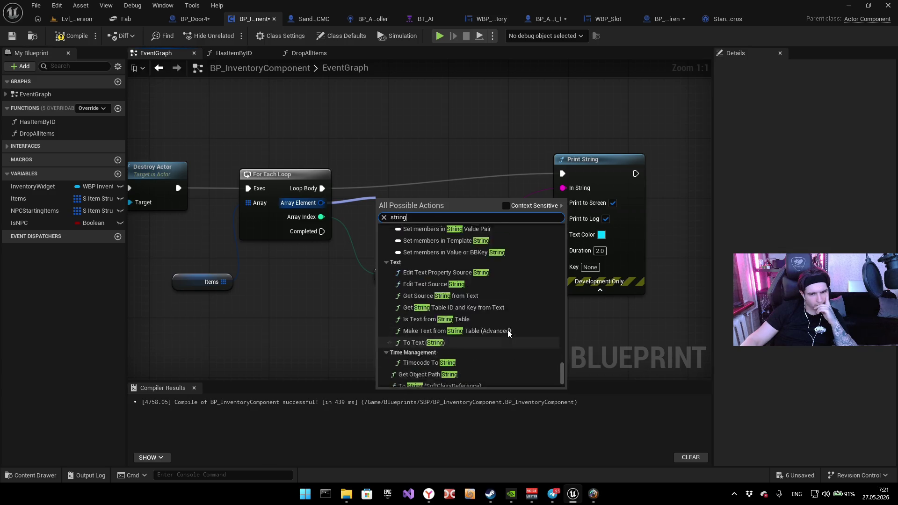
scroll(507, 329, "up", 9)
scroll(505, 329, "down", 3)
scroll(485, 322, "down", 1)
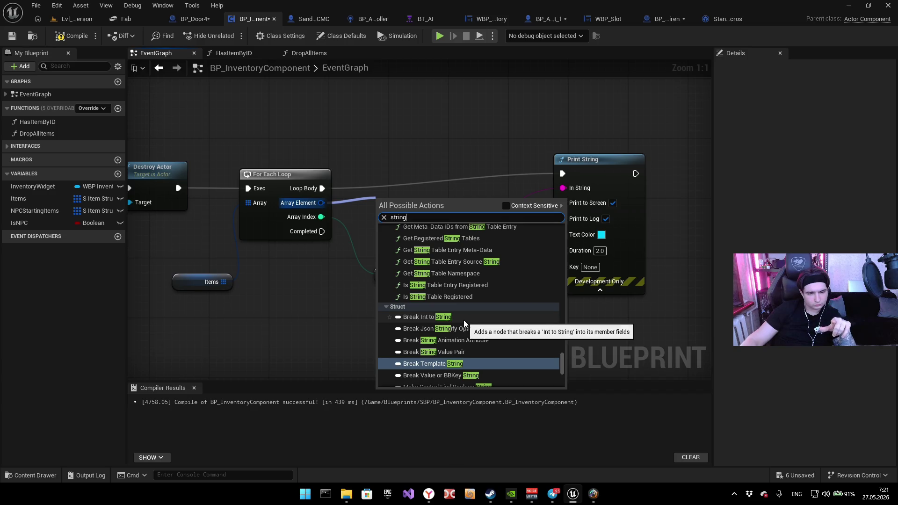
left_click(466, 321)
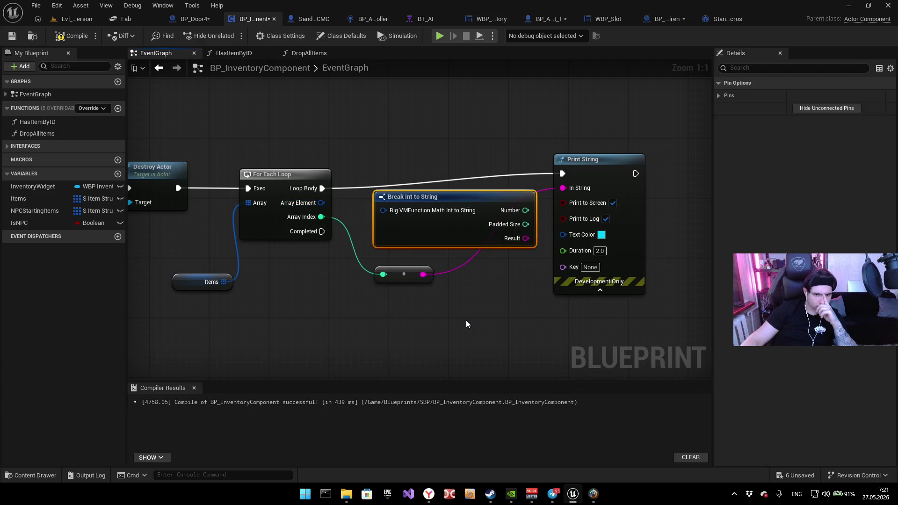
left_click_drag(383, 210, 322, 206)
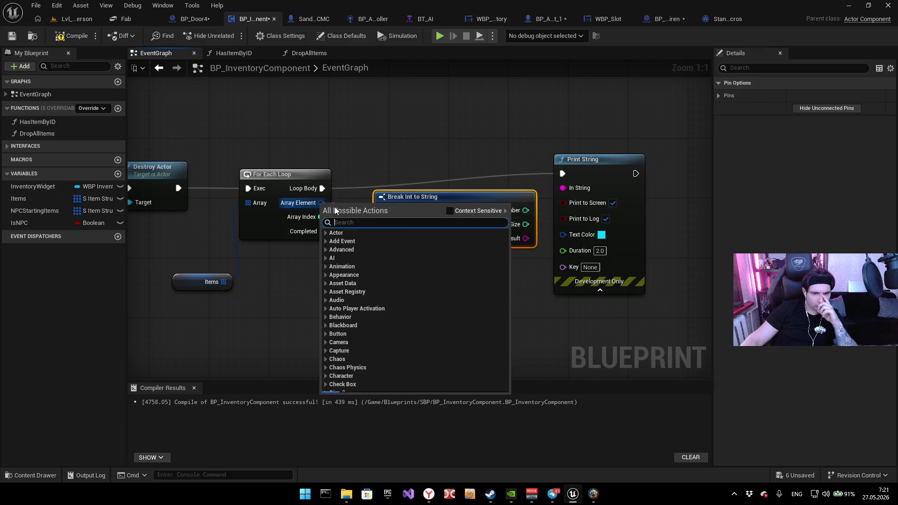
left_click(538, 363)
left_click(456, 218)
key("Delete")
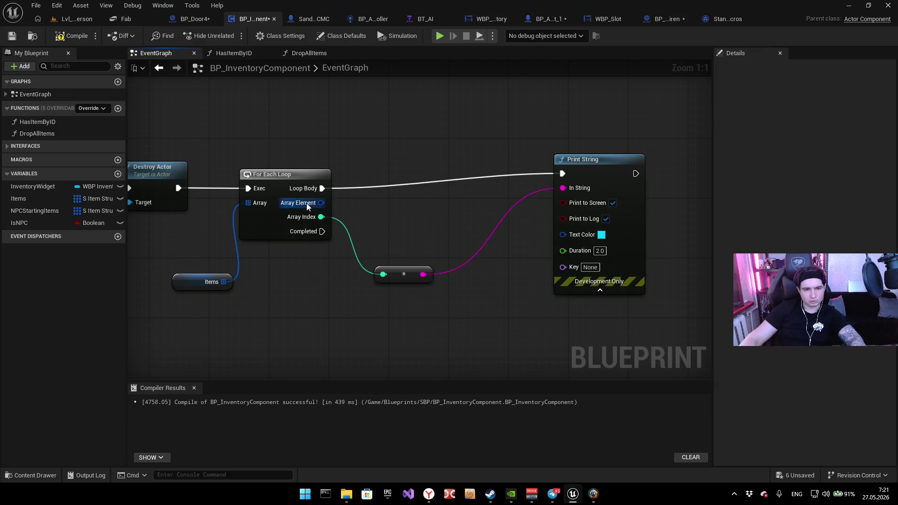
Step: Search item-struct 'string' actions for Array Element, abandon it, and launch a preview play session
left_click_drag(307, 203, 419, 328)
type("string")
left_click(547, 146)
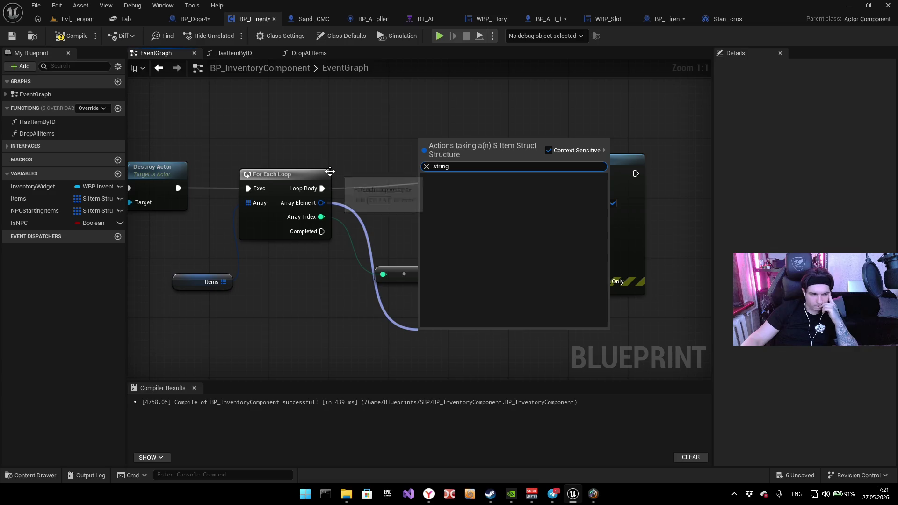
left_click(336, 139)
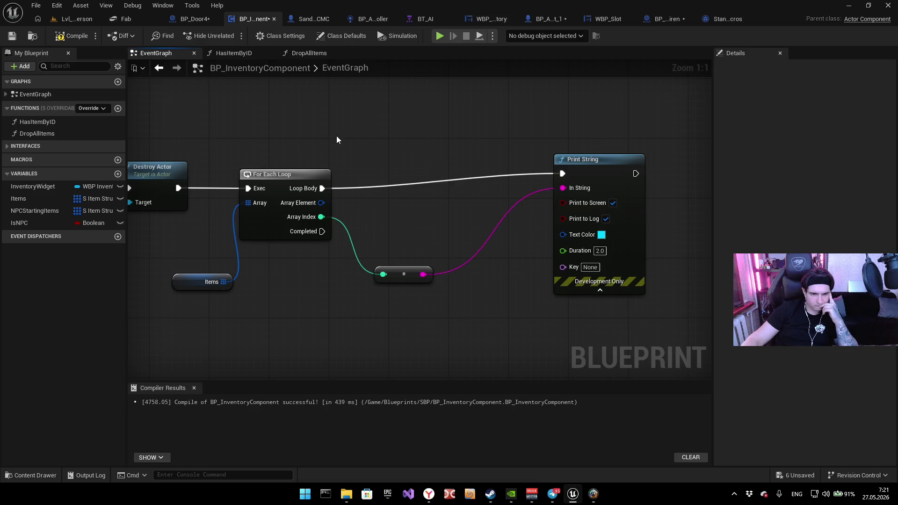
mouse_move(347, 138)
left_mouse_down()
mouse_move(514, 148)
mouse_move(532, 175)
mouse_move(333, 285)
mouse_move(397, 161)
mouse_move(348, 162)
left_mouse_up()
scroll(333, 283, "down", 3)
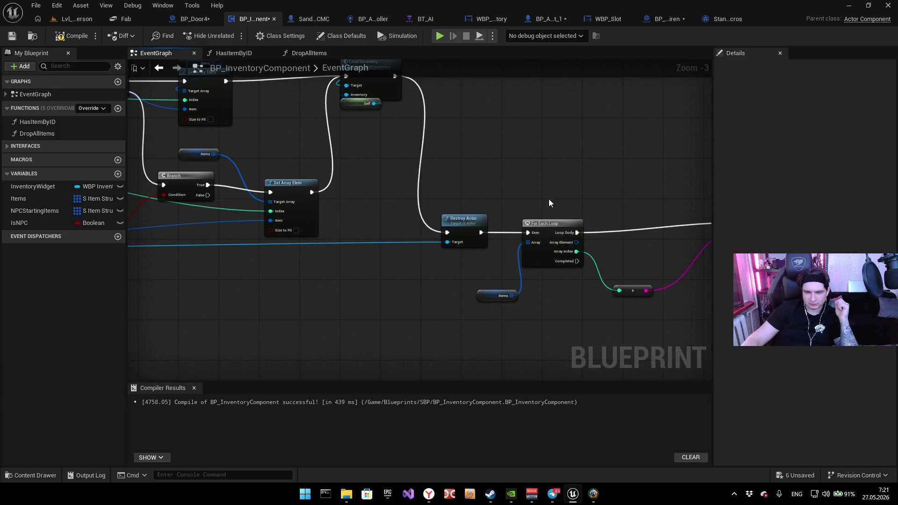
left_click_drag(573, 257, 725, 224)
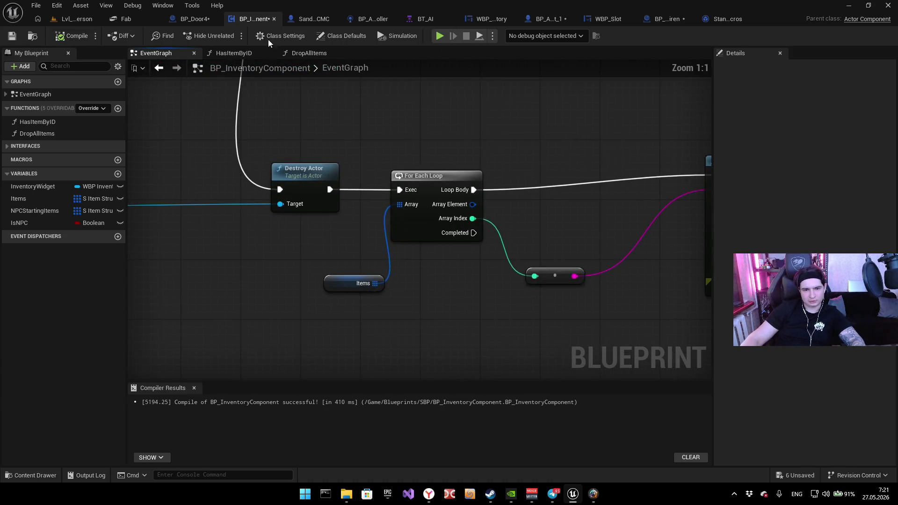
key("alt+p")
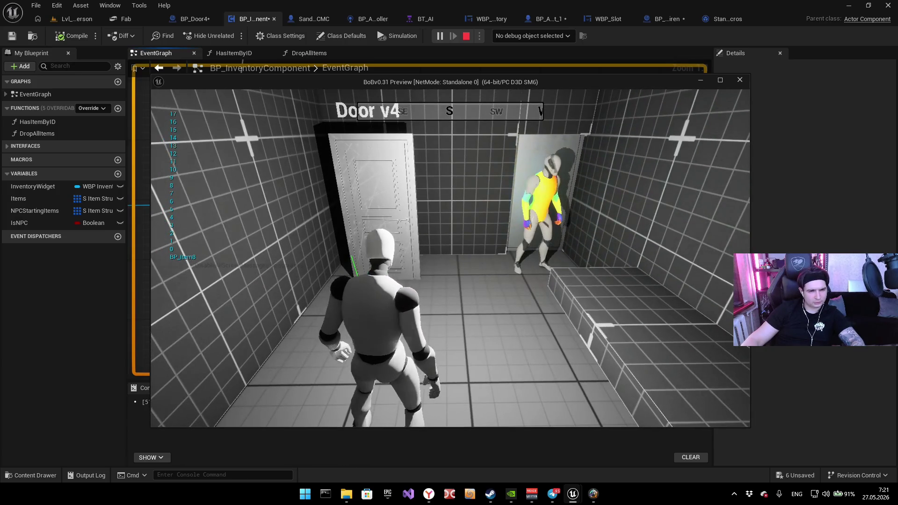
Step: Walk toward the right door in the preview, stop it, and delete the index conversion node
key("w")
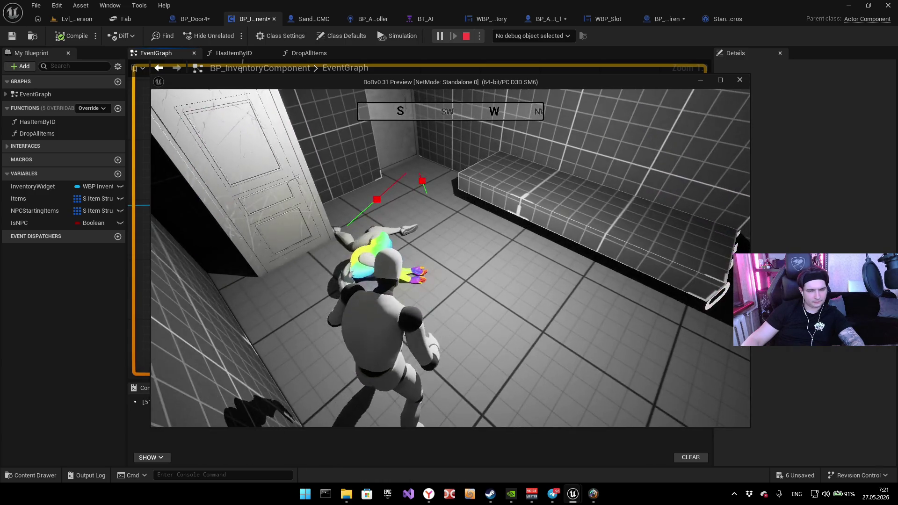
key("Escape")
left_click_drag(414, 261, 320, 279)
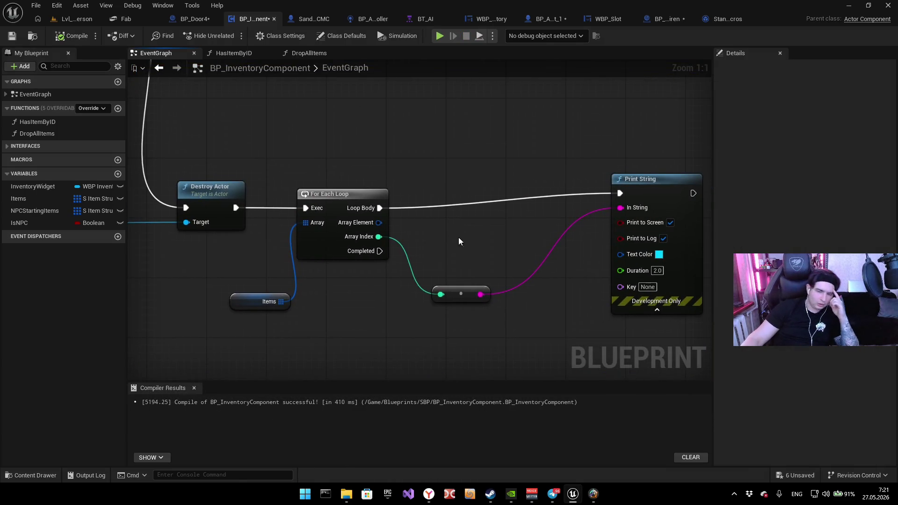
key("Delete")
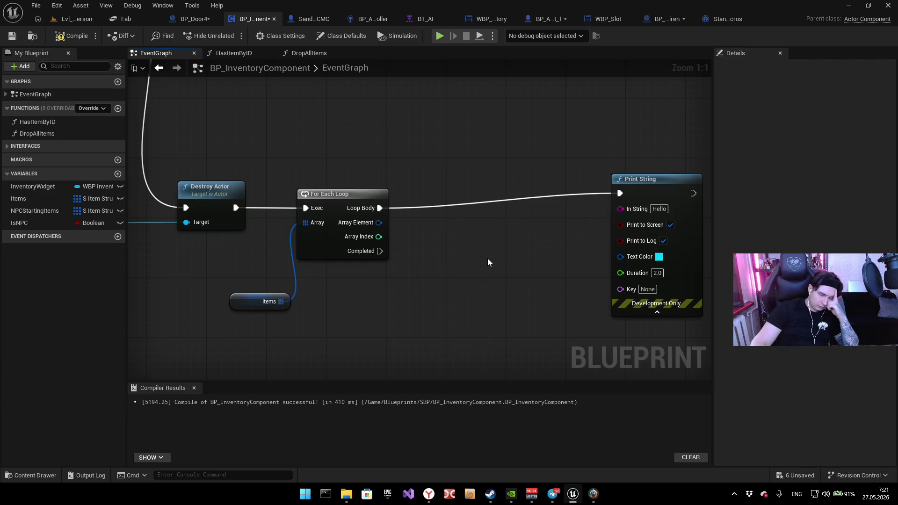